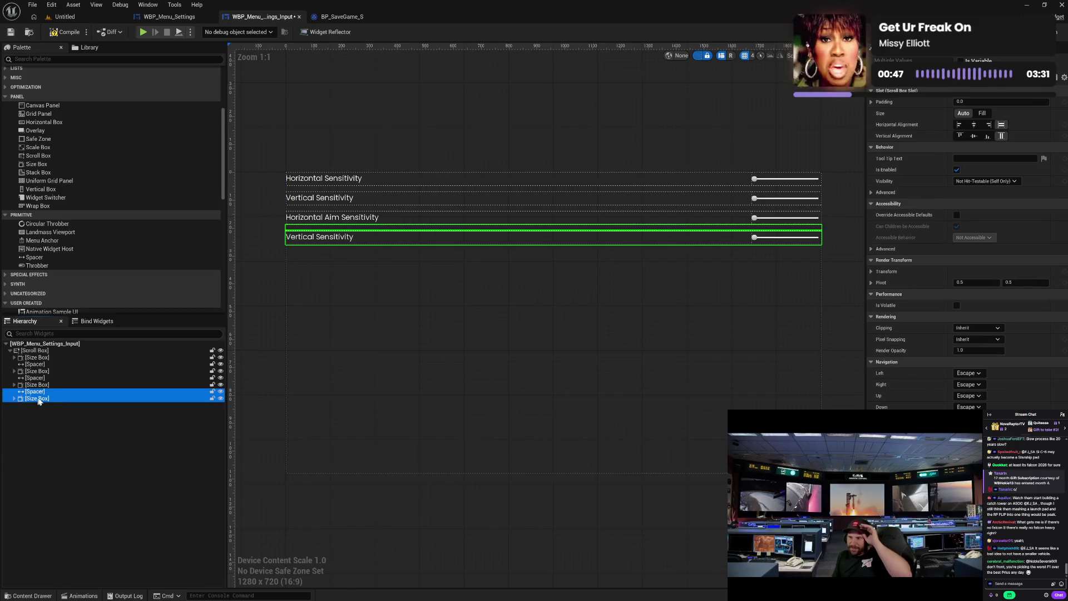
Change the last row's label text to 'Vertical Aim Sensitivity'
{"action": "left_click", "coordinate": [349, 240]}
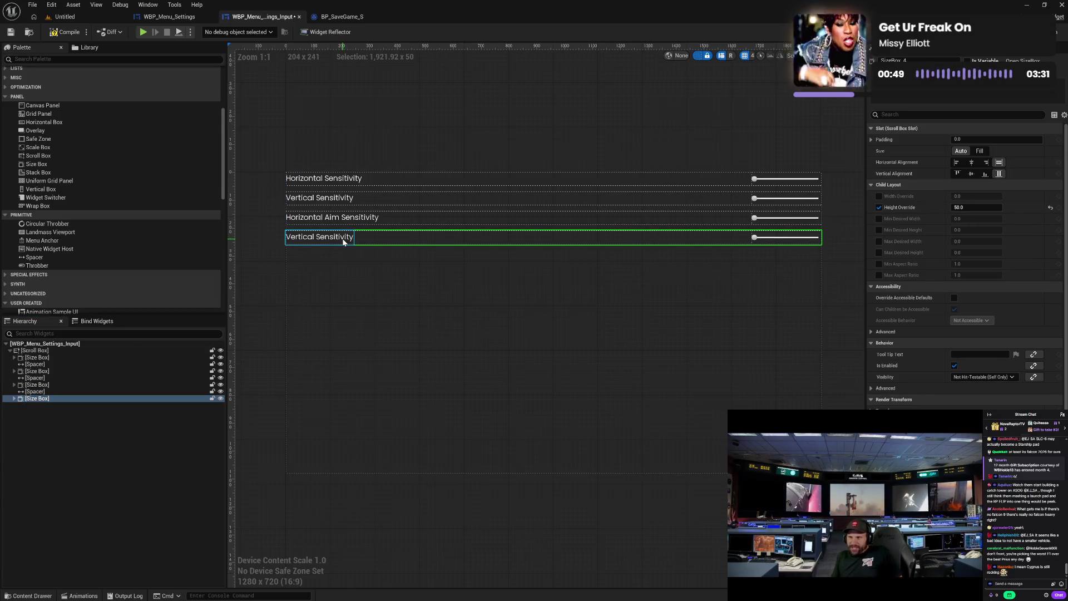
{"action": "left_click", "coordinate": [979, 196]}
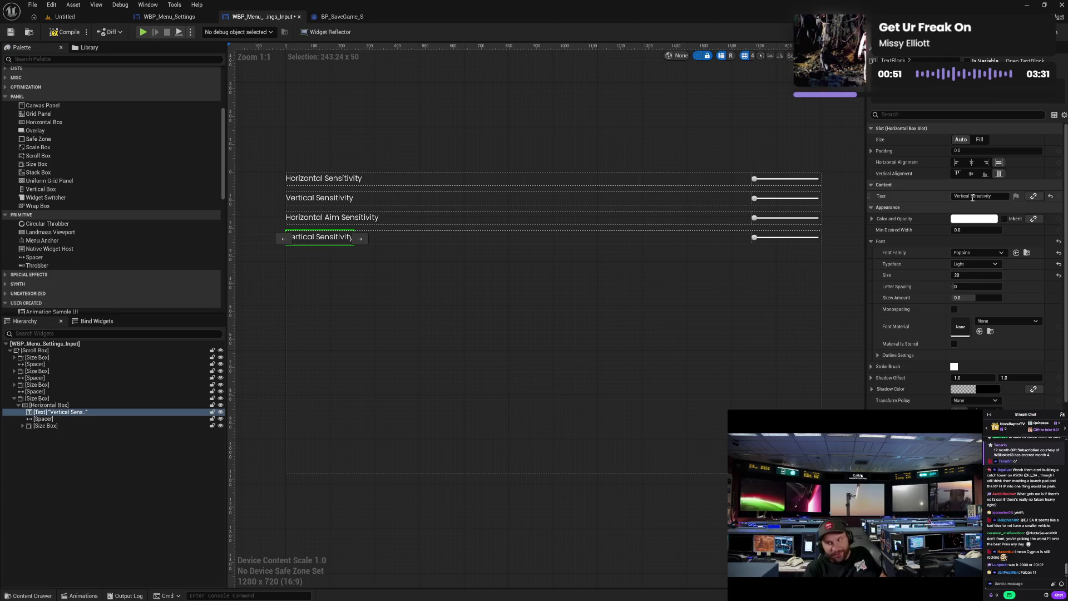
{"action": "type", "text": "Aim"}
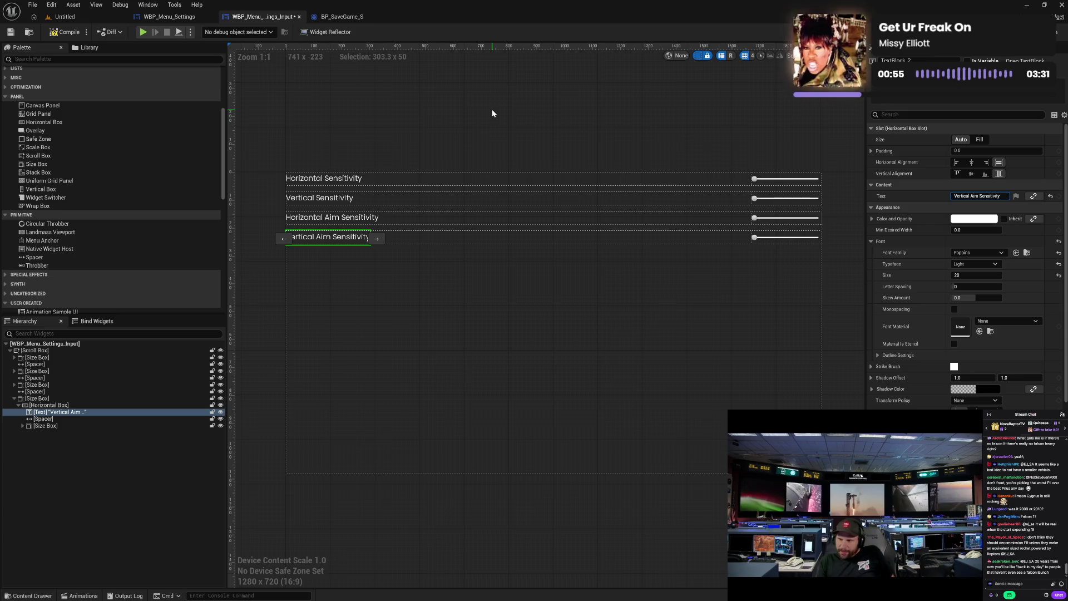
Bind the two aim sliders' Value to User Settings Horizontal and Vertical Aim Sensitivity
{"action": "left_click", "coordinate": [758, 222]}
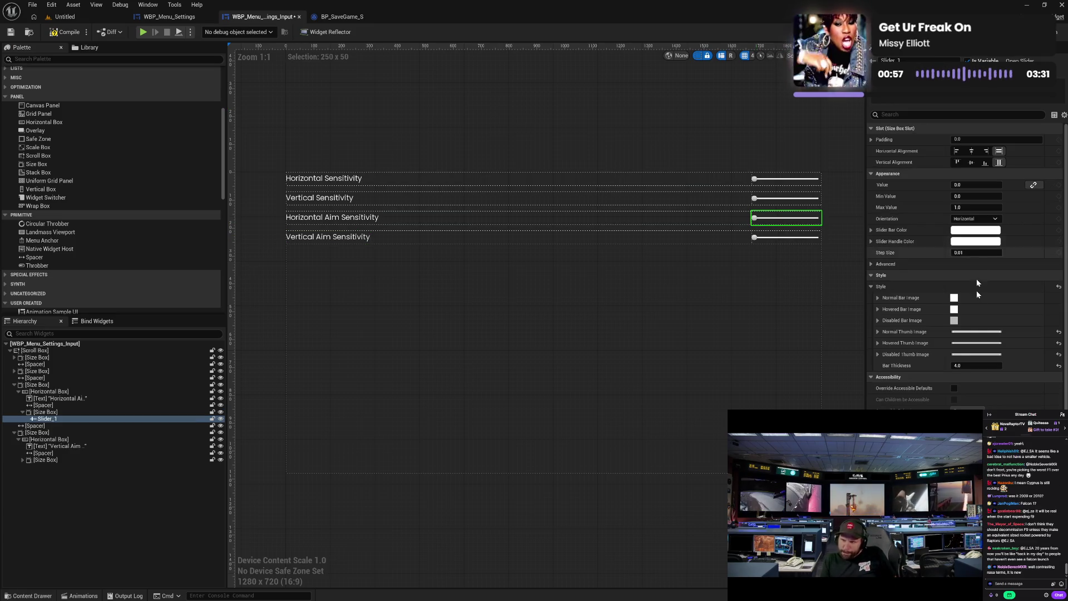
{"action": "left_click", "coordinate": [1034, 184]}
{"action": "mouse_move", "coordinate": [1032, 227]}
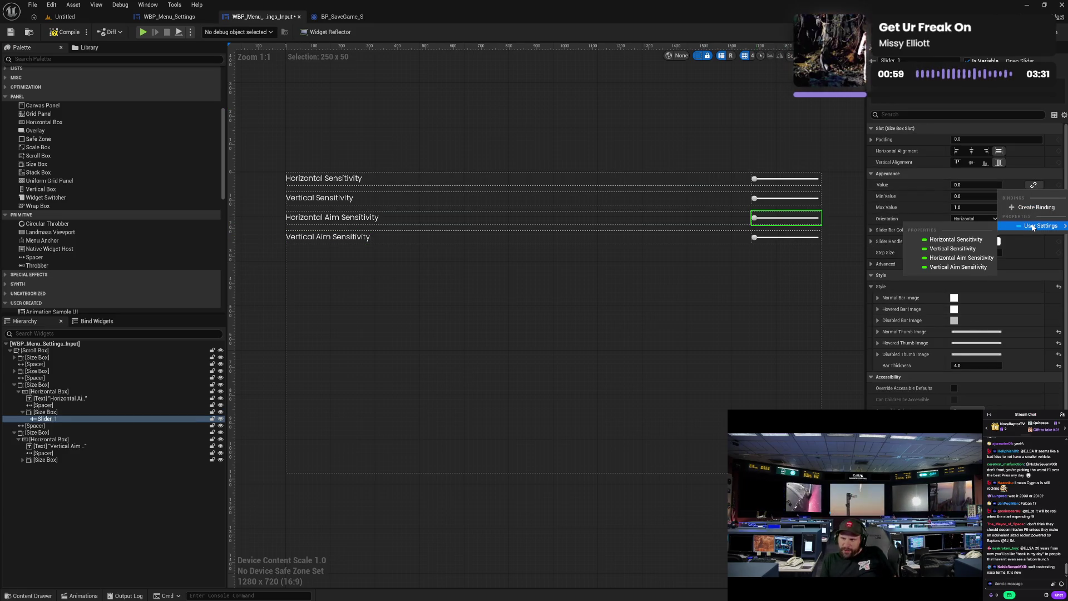
{"action": "left_click", "coordinate": [965, 265]}
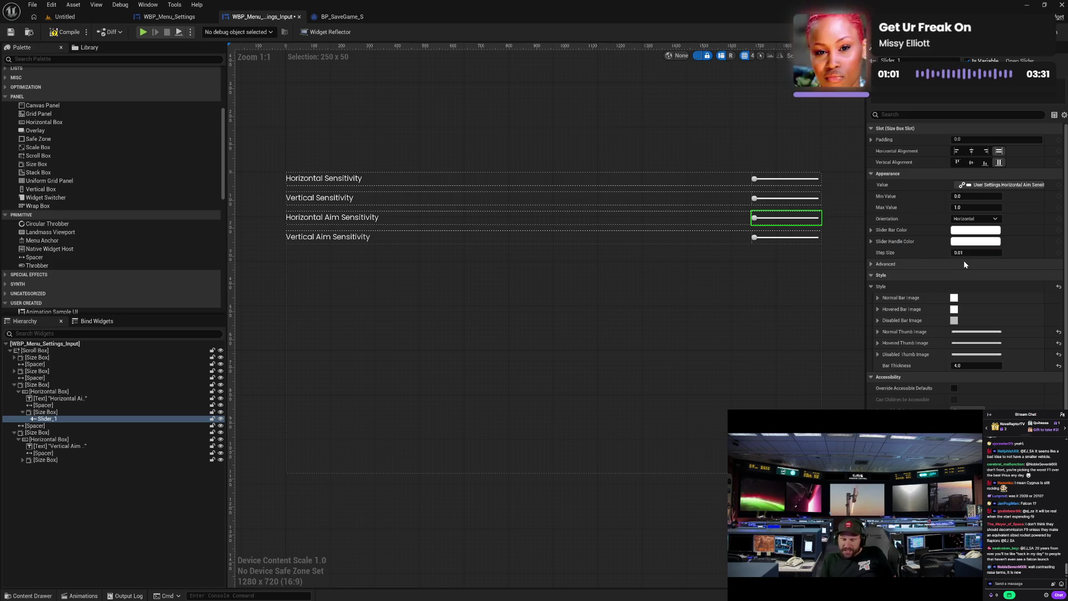
{"action": "left_click", "coordinate": [782, 238]}
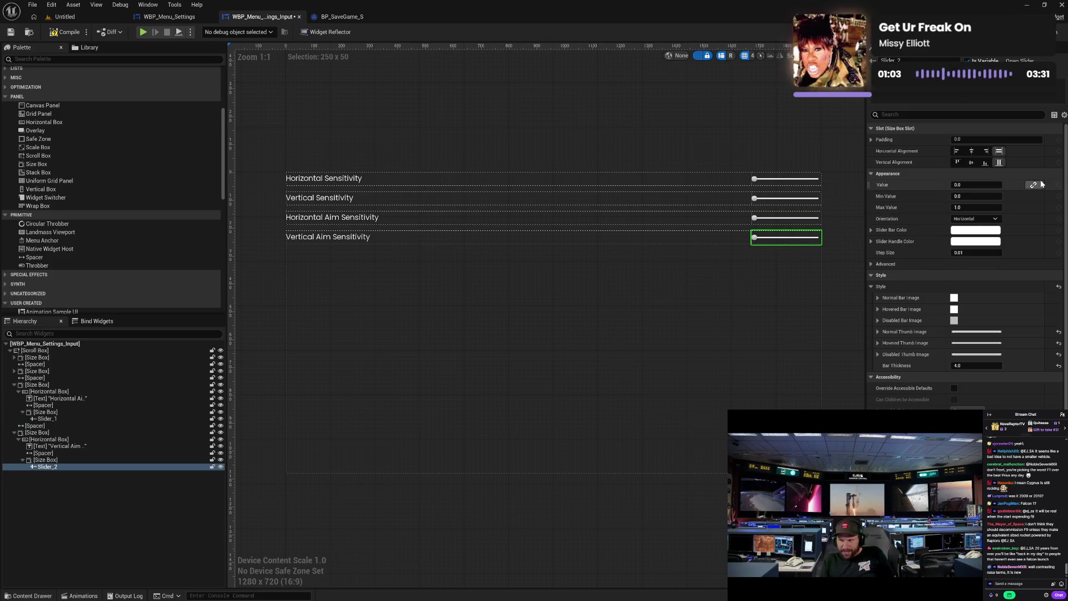
{"action": "left_click", "coordinate": [1032, 185]}
{"action": "mouse_move", "coordinate": [1029, 227]}
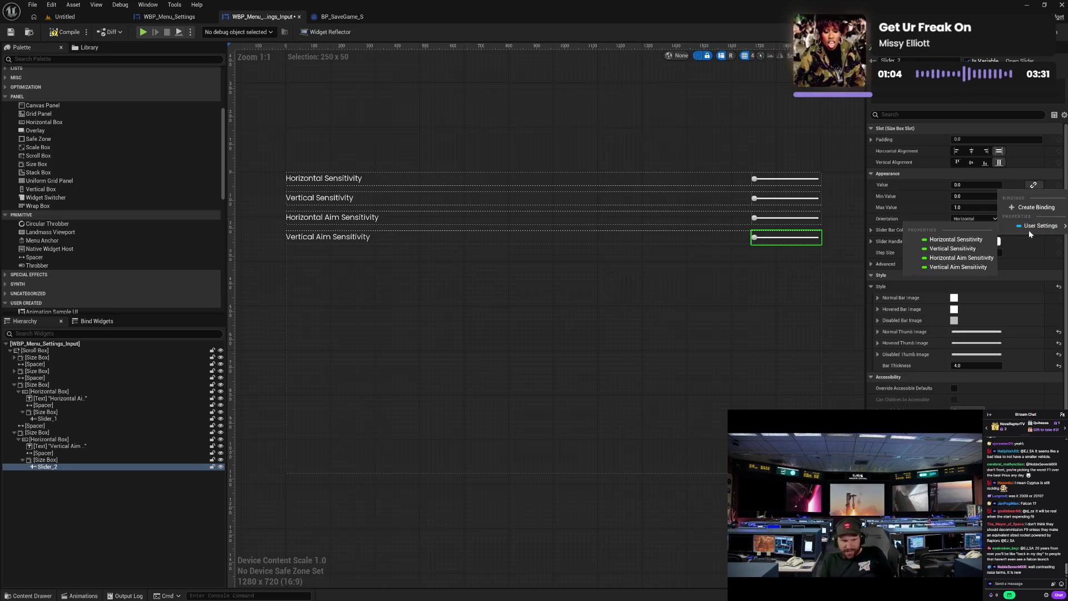
{"action": "left_click", "coordinate": [962, 267]}
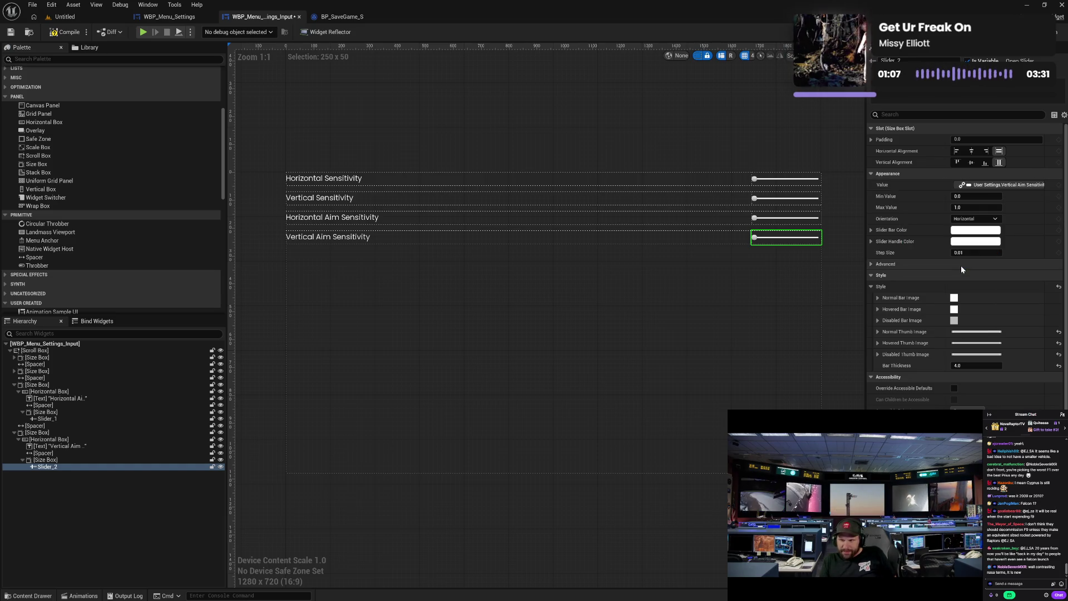
Compile the input settings widget and return to WBP_Menu_Settings
{"action": "left_click", "coordinate": [69, 38]}
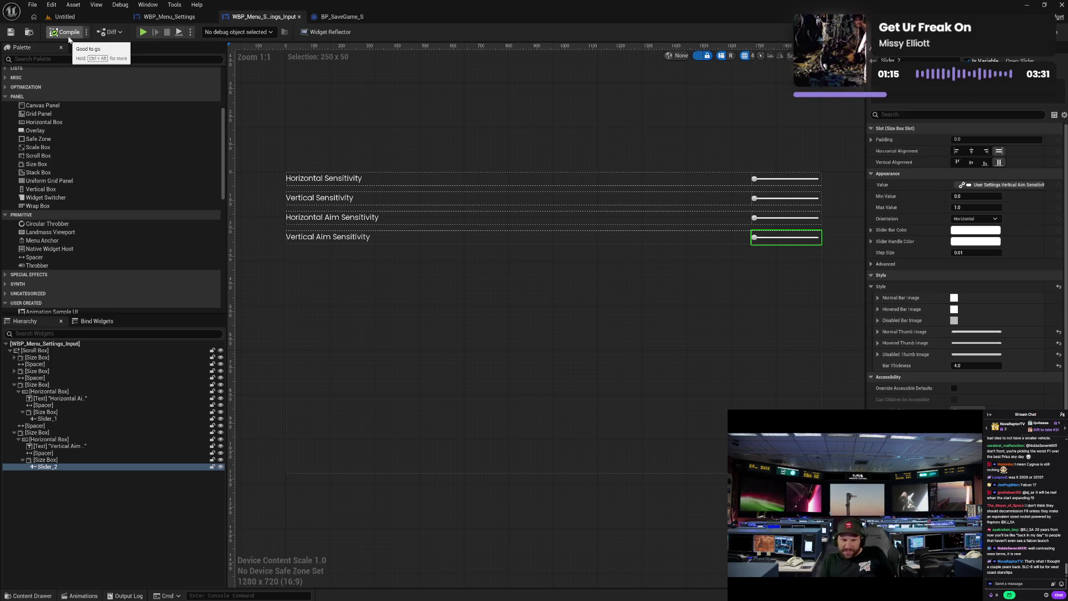
{"action": "left_click", "coordinate": [552, 154]}
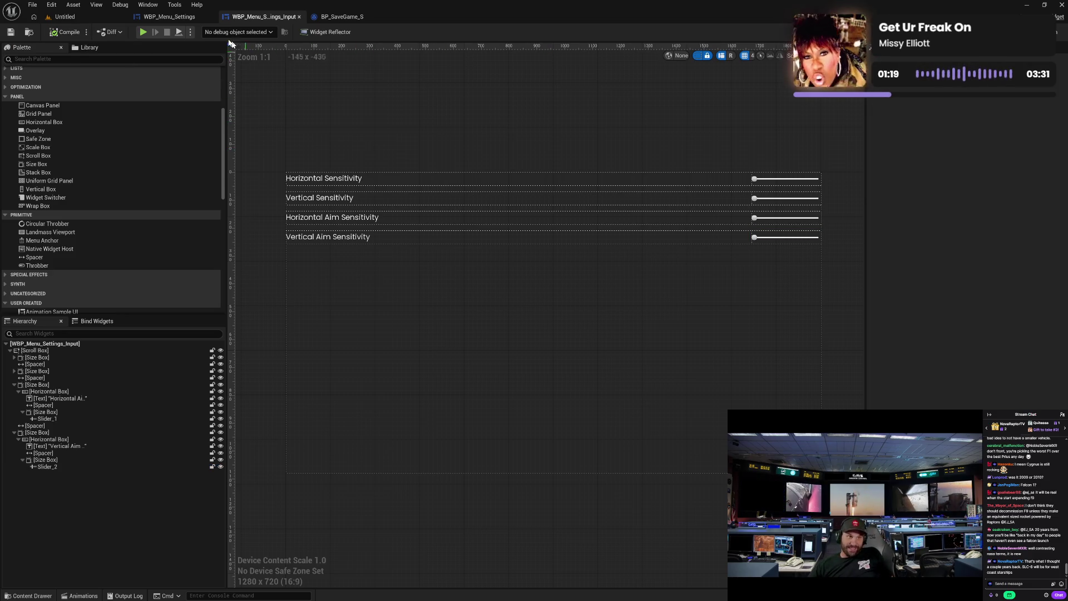
{"action": "left_click", "coordinate": [181, 20]}
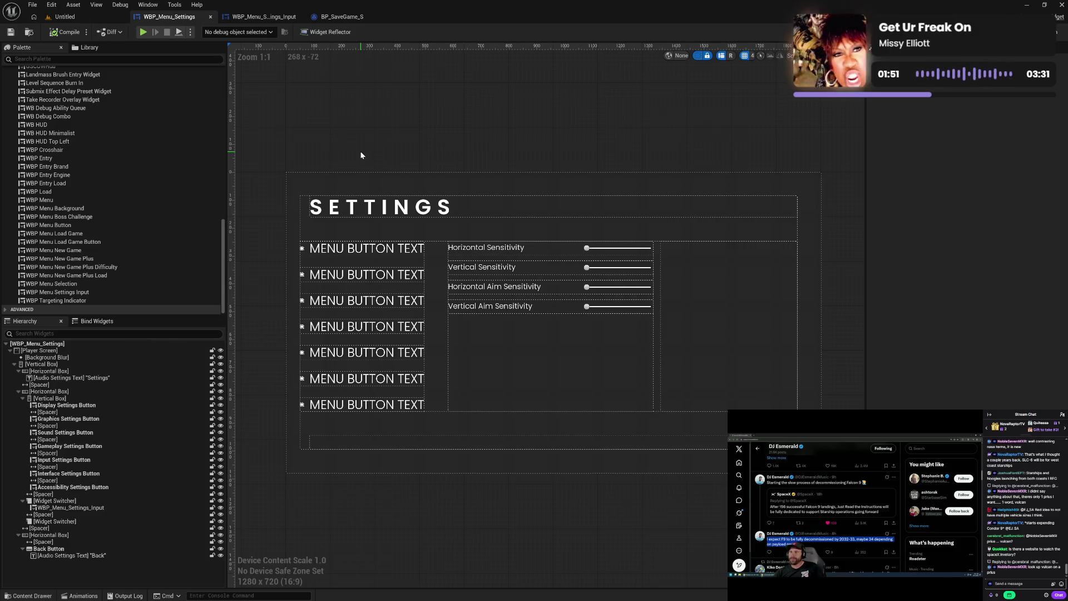
Load the MAP_M01 level from the File menu's Recent Levels
{"action": "left_click", "coordinate": [65, 17]}
{"action": "left_click", "coordinate": [32, 5]}
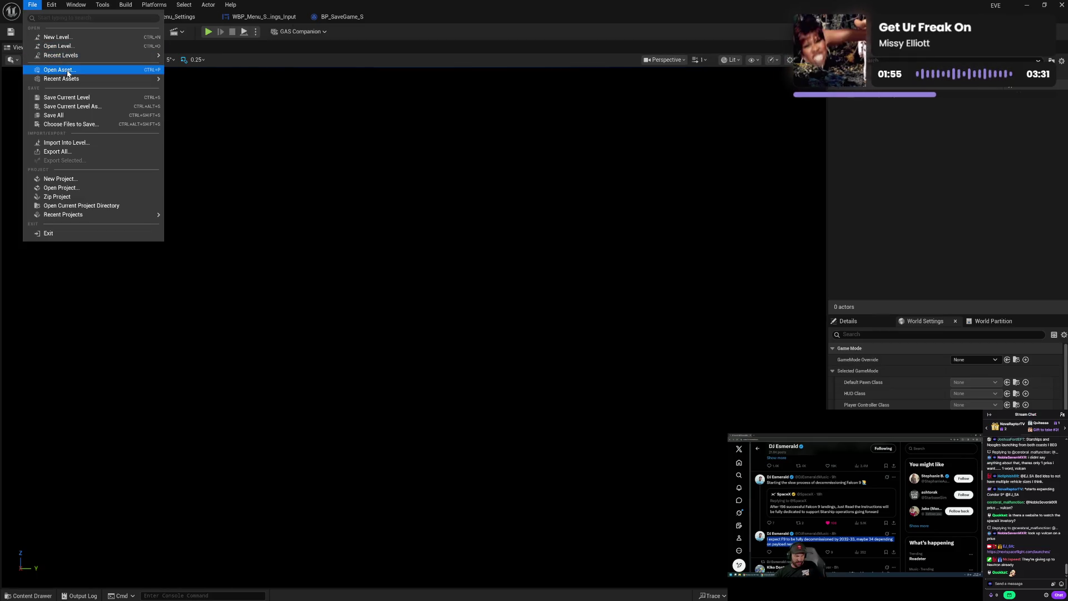
{"action": "mouse_move", "coordinate": [84, 56]}
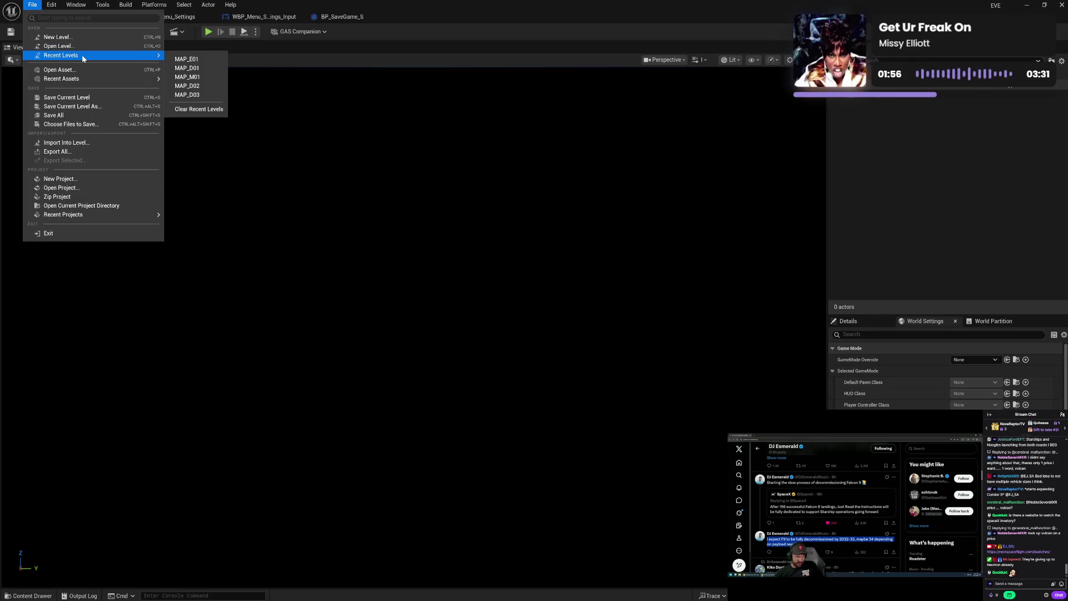
{"action": "left_click", "coordinate": [213, 79]}
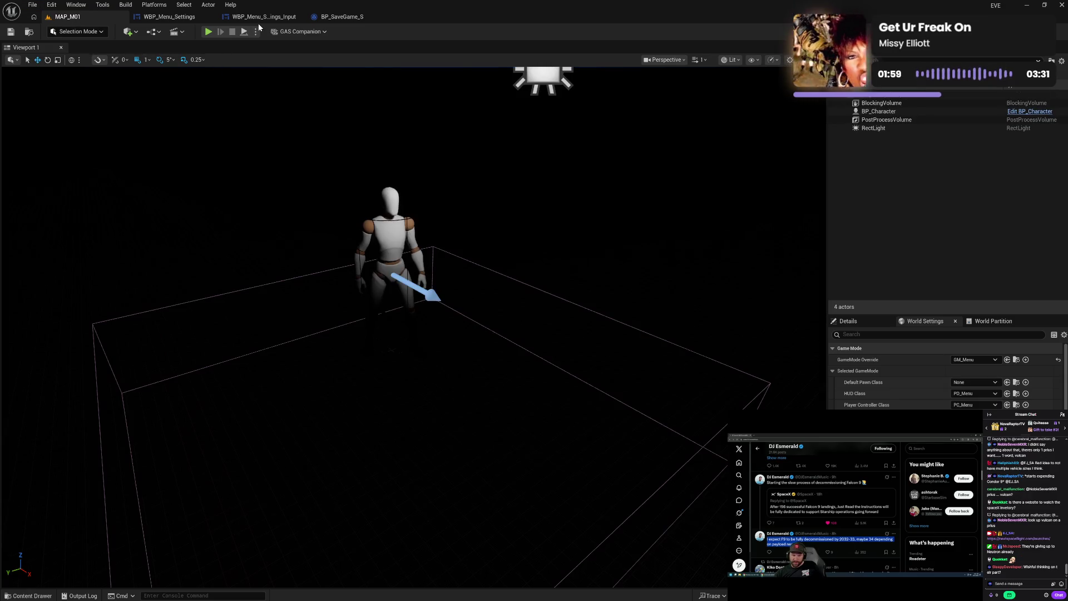
Play-test the game's SETTINGS screen with its four sensitivity sliders, then exit the preview
{"action": "left_click", "coordinate": [259, 17]}
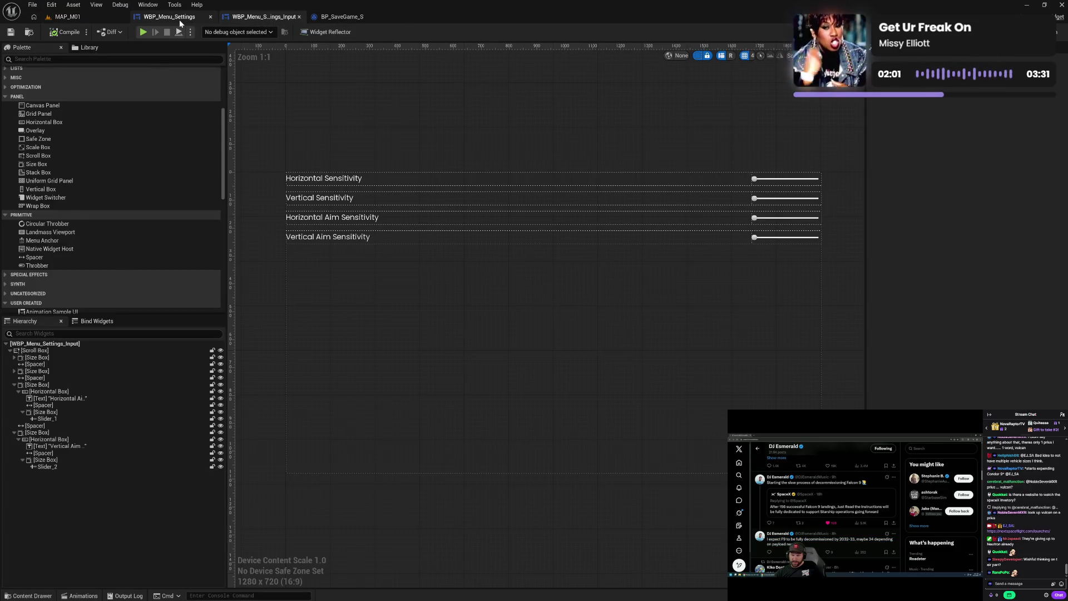
{"action": "left_click", "coordinate": [180, 19]}
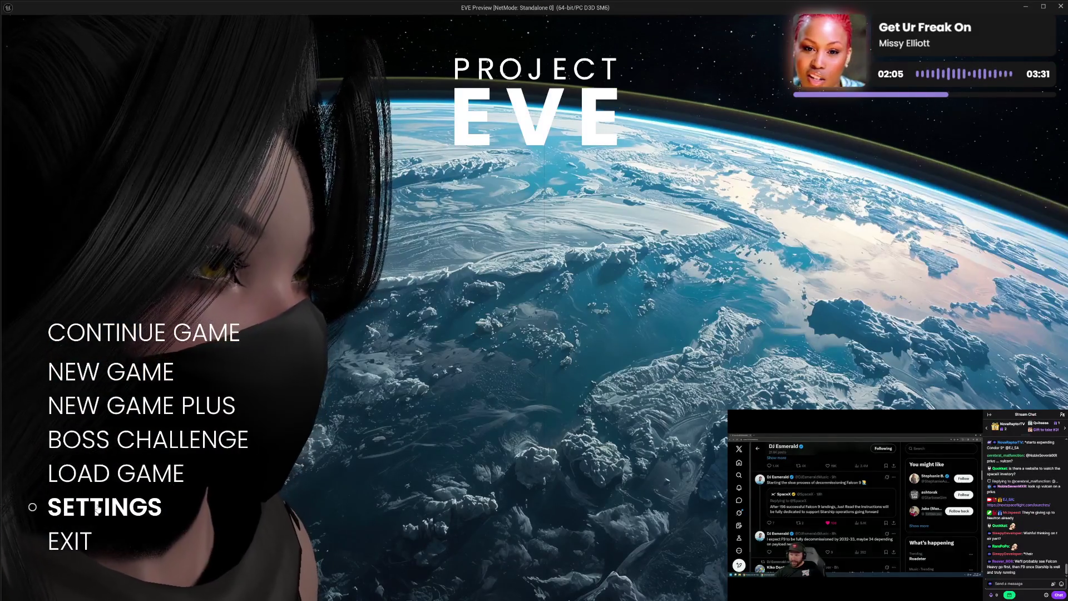
{"action": "left_click", "coordinate": [114, 501]}
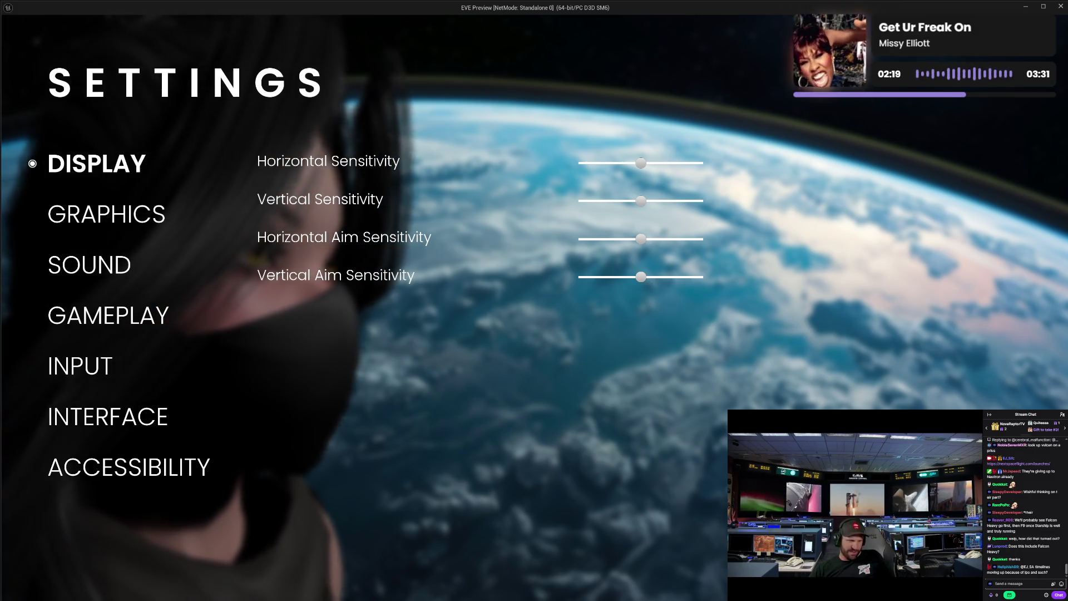
{"action": "key", "text": "Escape"}
{"action": "left_click", "coordinate": [61, 541]}
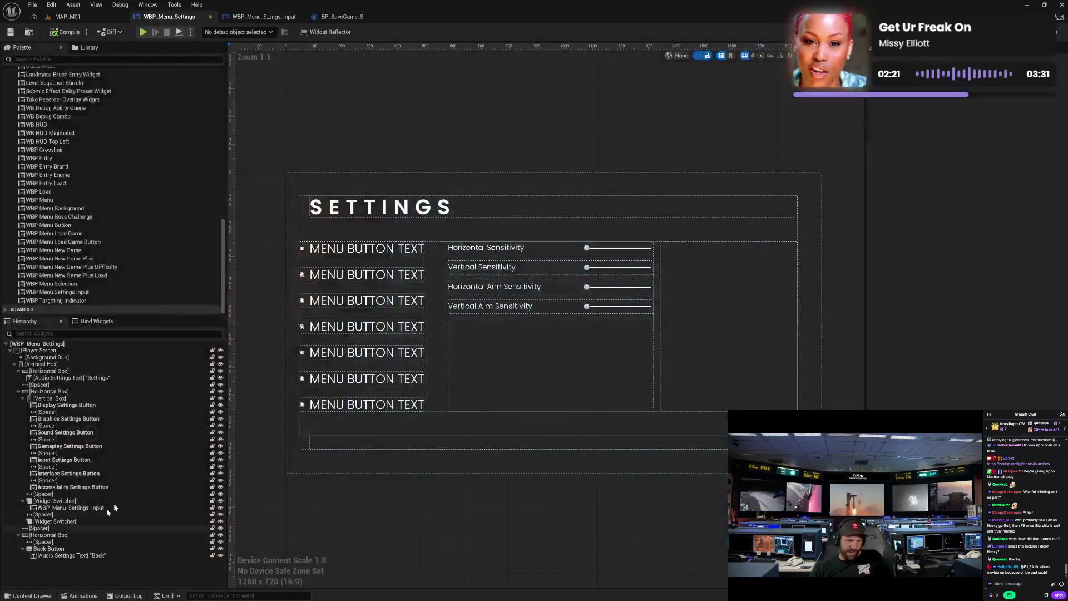
Open the WBP_Menu_Settings_Input widget and select the Horizontal Sensitivity slider
{"action": "left_click", "coordinate": [617, 252]}
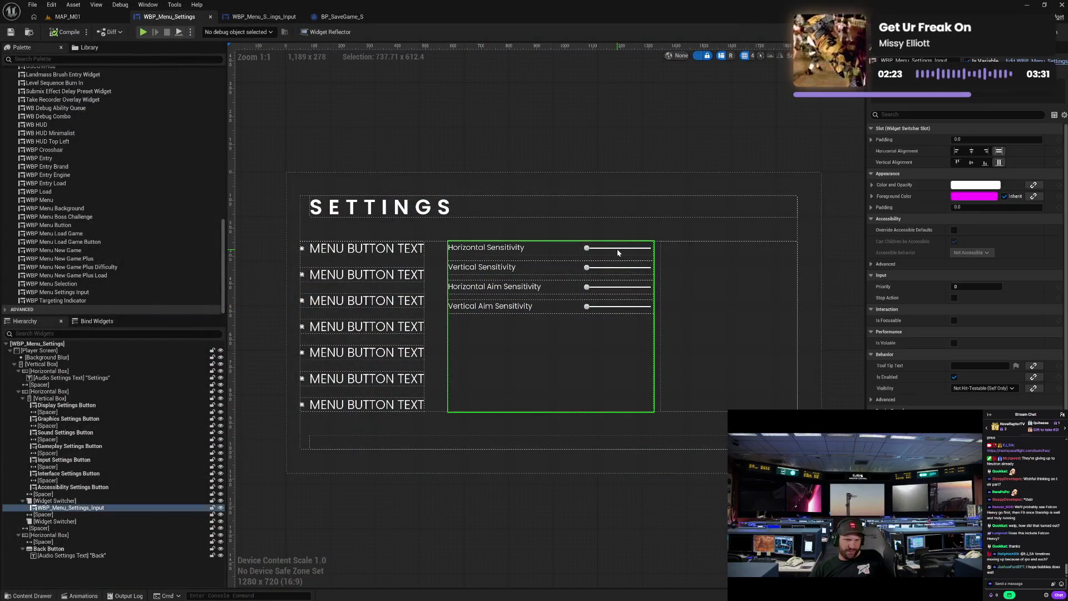
{"action": "double_click", "coordinate": [633, 252]}
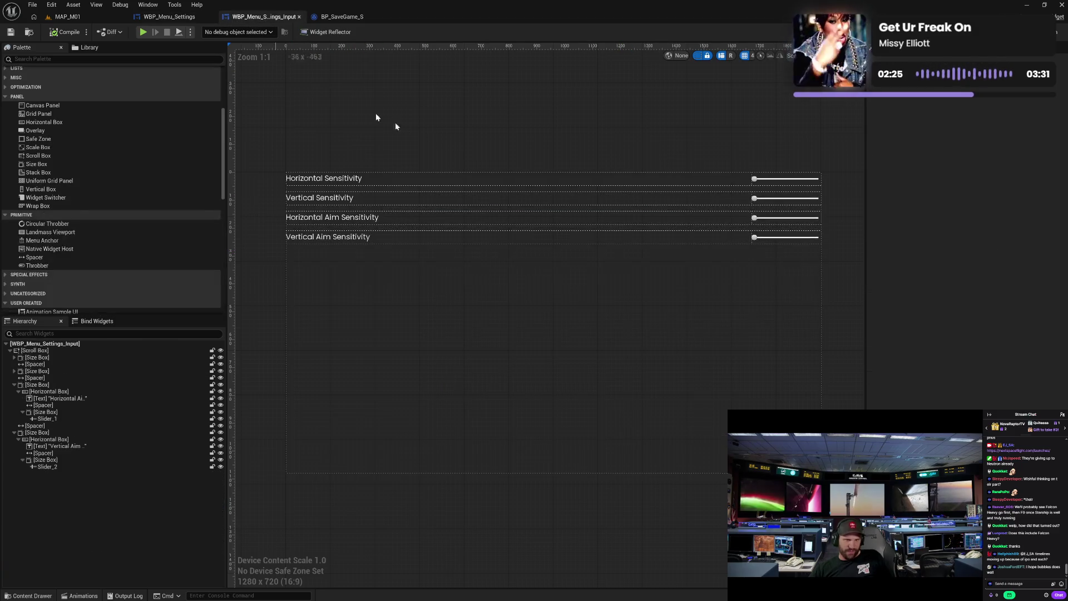
{"action": "left_click", "coordinate": [775, 185]}
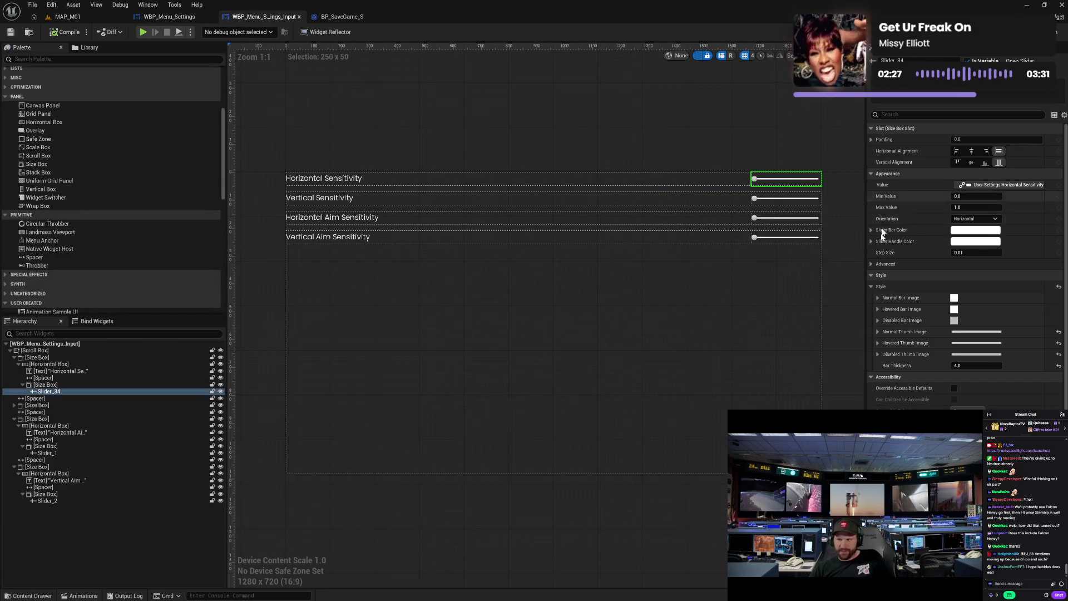
Set the slider's Normal Bar Image to draw as a white Rounded Box
{"action": "left_click", "coordinate": [877, 298]}
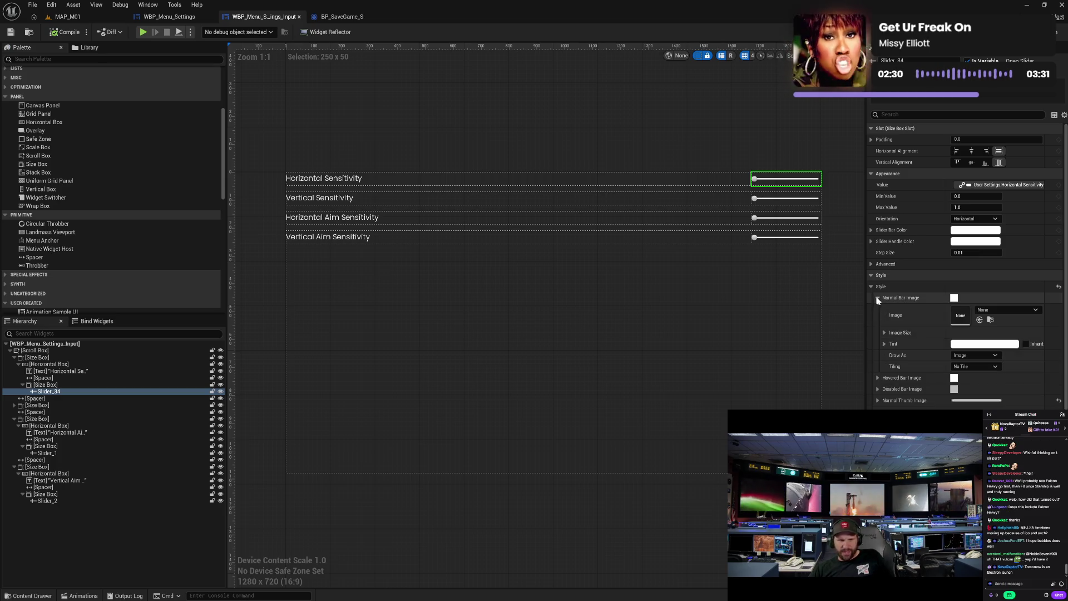
{"action": "left_click", "coordinate": [959, 355]}
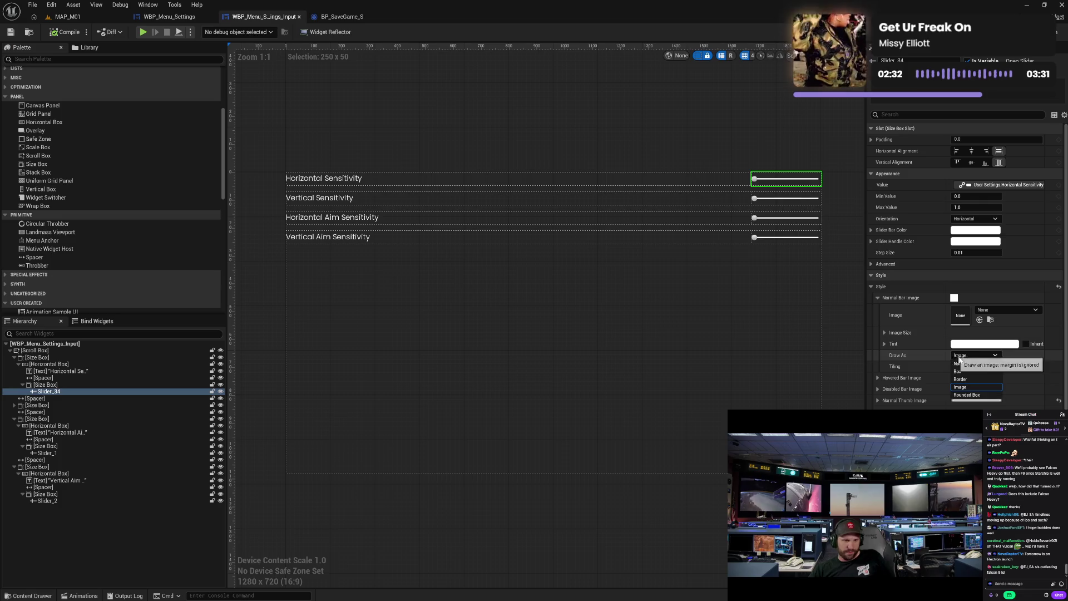
{"action": "left_click", "coordinate": [967, 395]}
{"action": "left_click", "coordinate": [885, 368]}
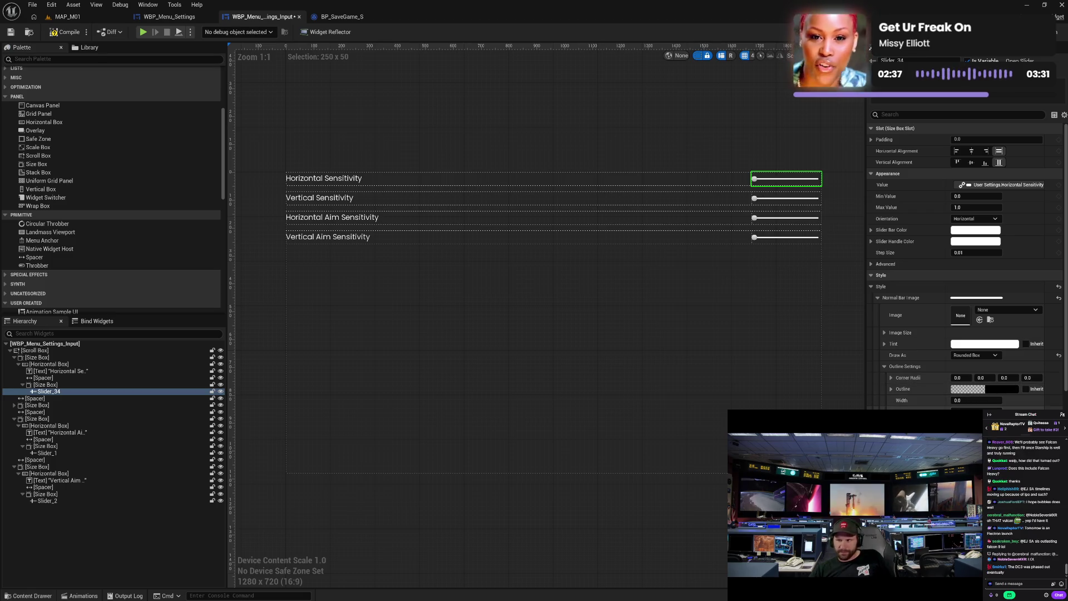
{"action": "scroll", "coordinate": [841, 185], "scroll_direction": "up", "scroll_amount": 7}
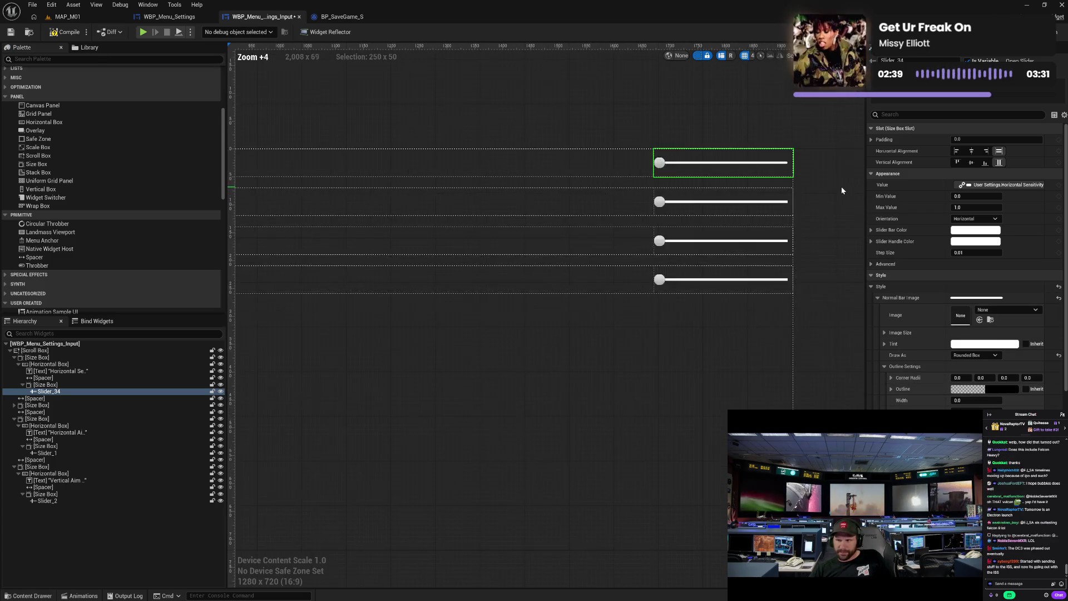
{"action": "scroll", "coordinate": [841, 185], "scroll_direction": "down", "scroll_amount": 6}
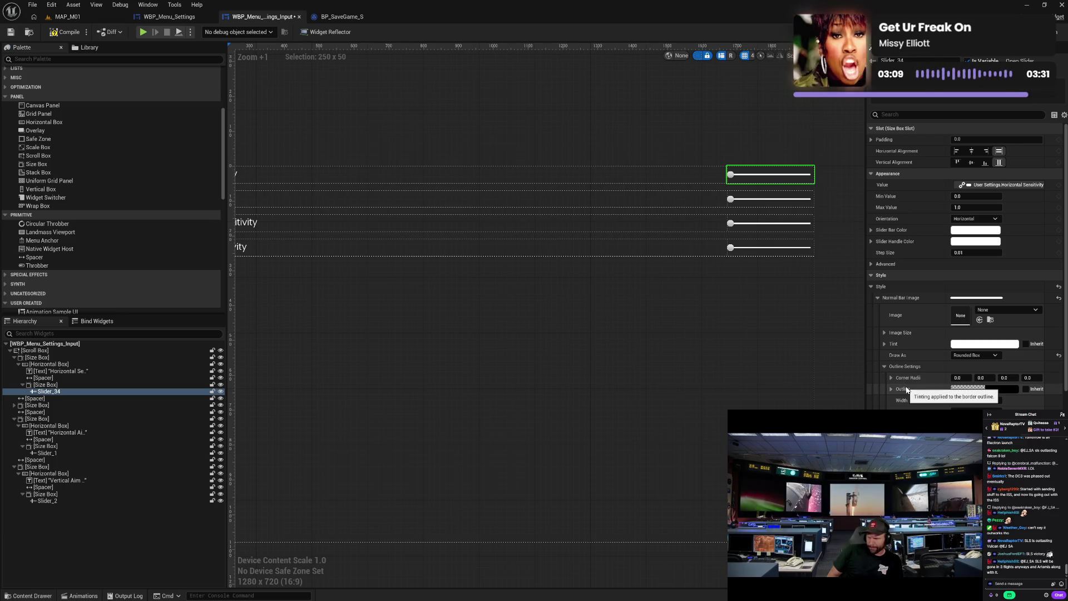
Paste the Normal Bar Image style onto the Hovered and Disabled Bar Images
{"action": "left_click", "coordinate": [884, 365]}
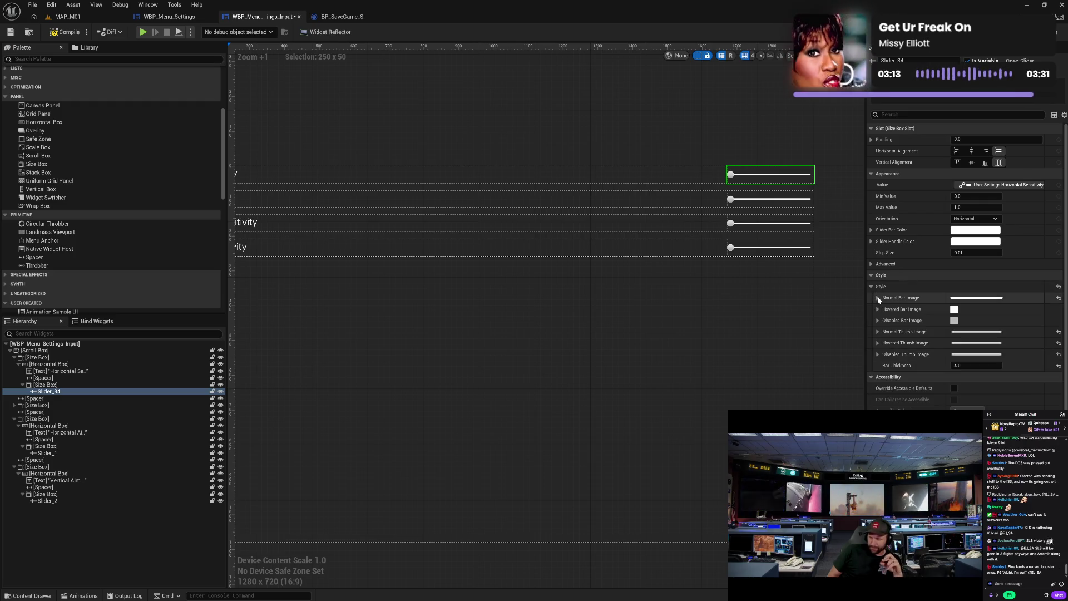
{"action": "left_click", "coordinate": [901, 299]}
{"action": "left_click", "coordinate": [904, 309]}
{"action": "key", "text": "ctrl+v"}
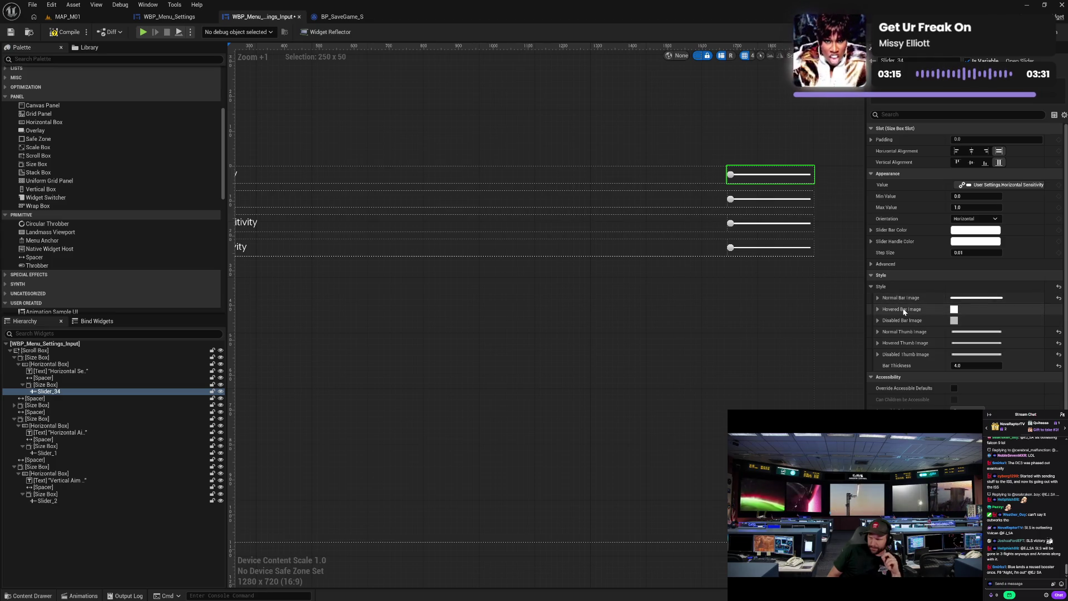
{"action": "left_click", "coordinate": [905, 321]}
{"action": "key", "text": "ctrl+v"}
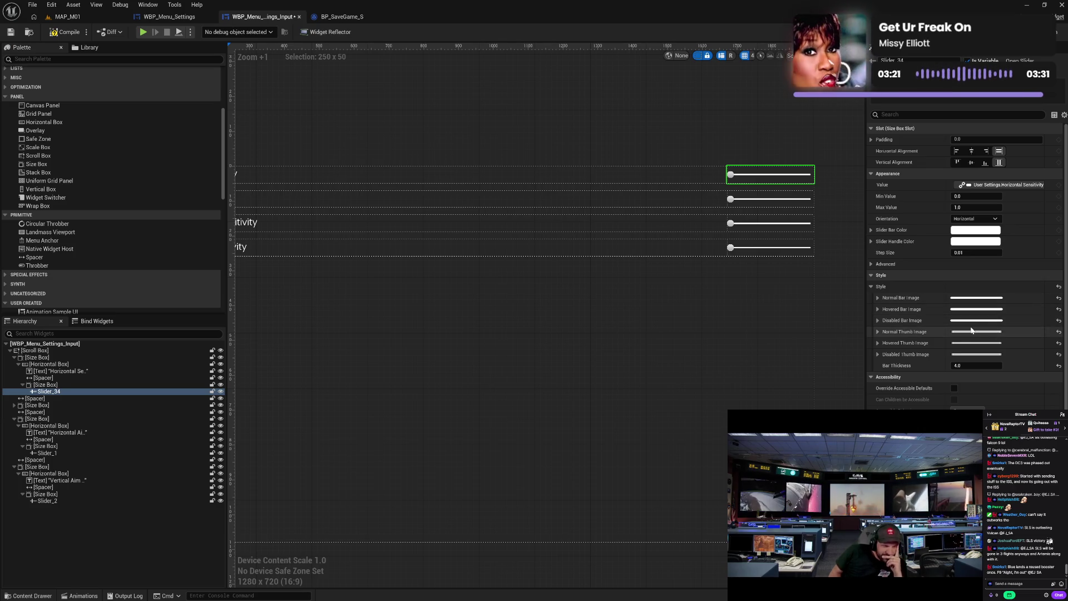
Check the normal bar's image size and raise the Bar Thickness from 4 to 5
{"action": "left_click", "coordinate": [877, 298]}
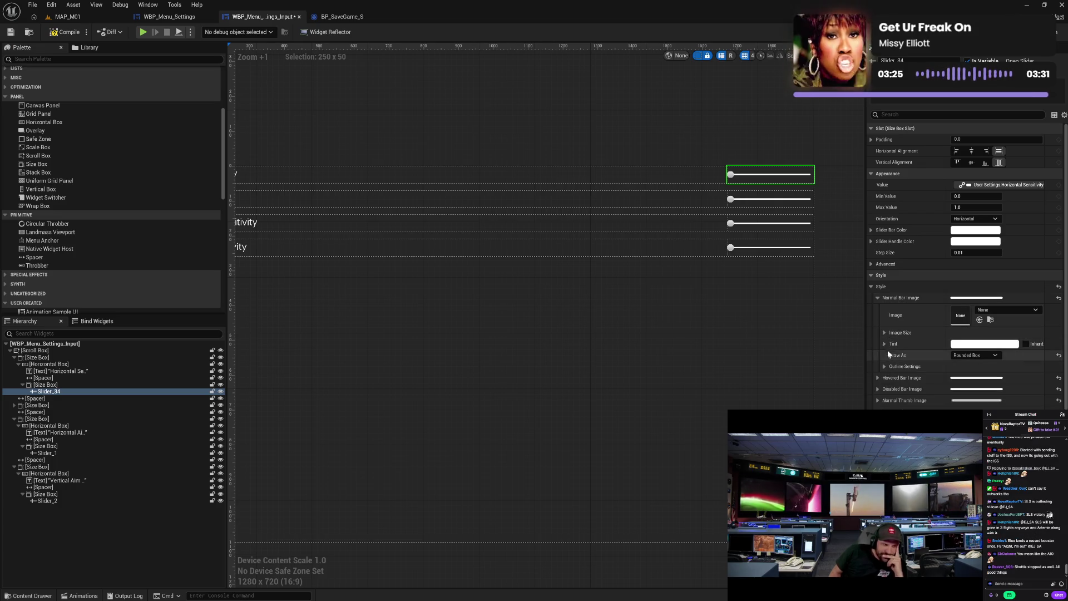
{"action": "left_click", "coordinate": [885, 333]}
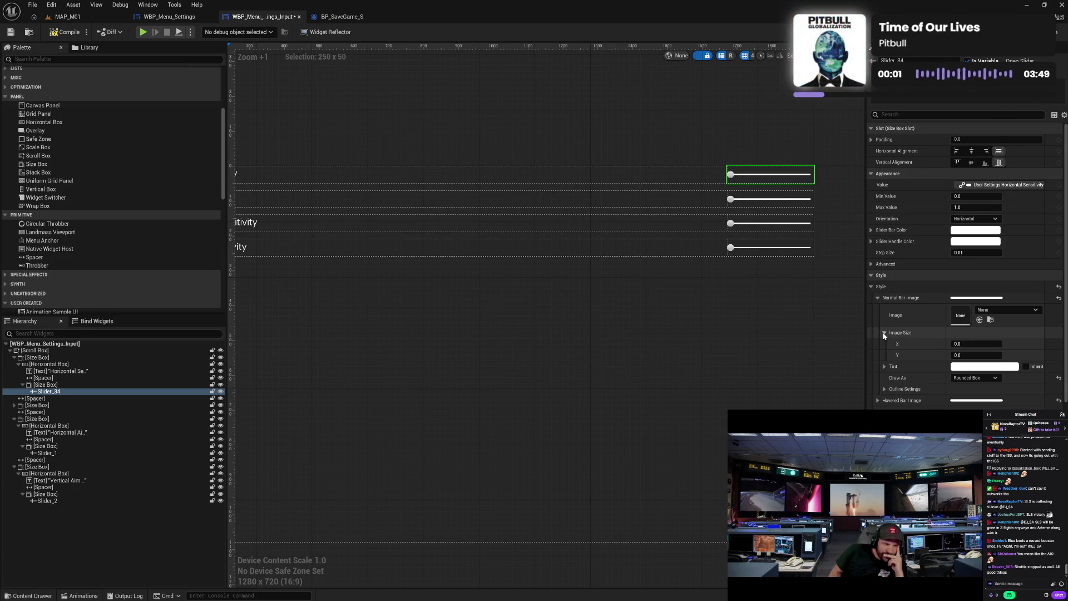
{"action": "left_click", "coordinate": [884, 333]}
{"action": "left_click", "coordinate": [878, 298]}
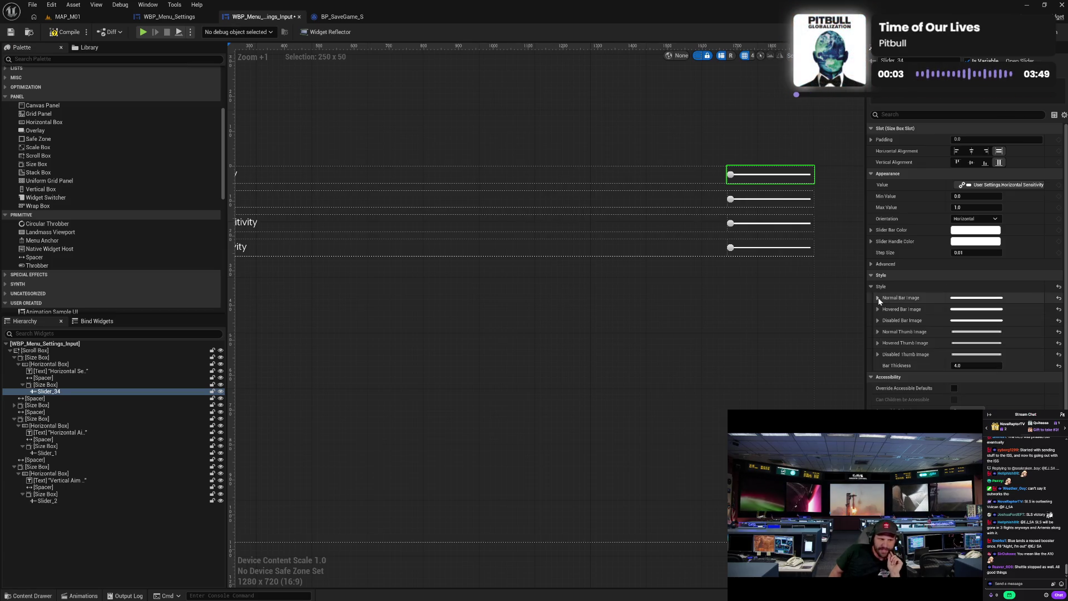
{"action": "left_click", "coordinate": [970, 365]}
{"action": "type", "text": "5"}
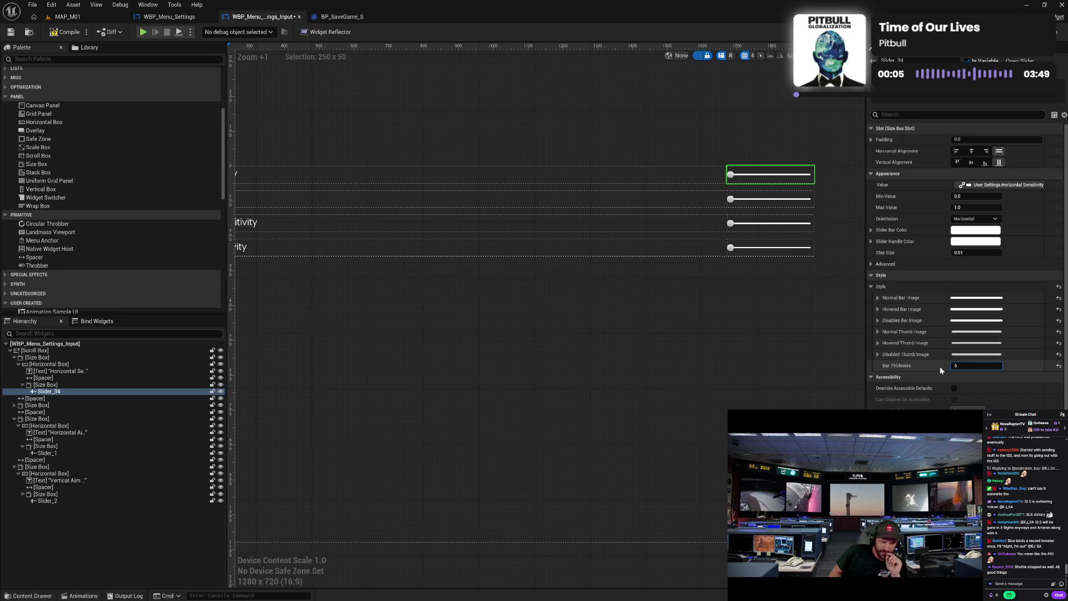
{"action": "key", "text": "Return"}
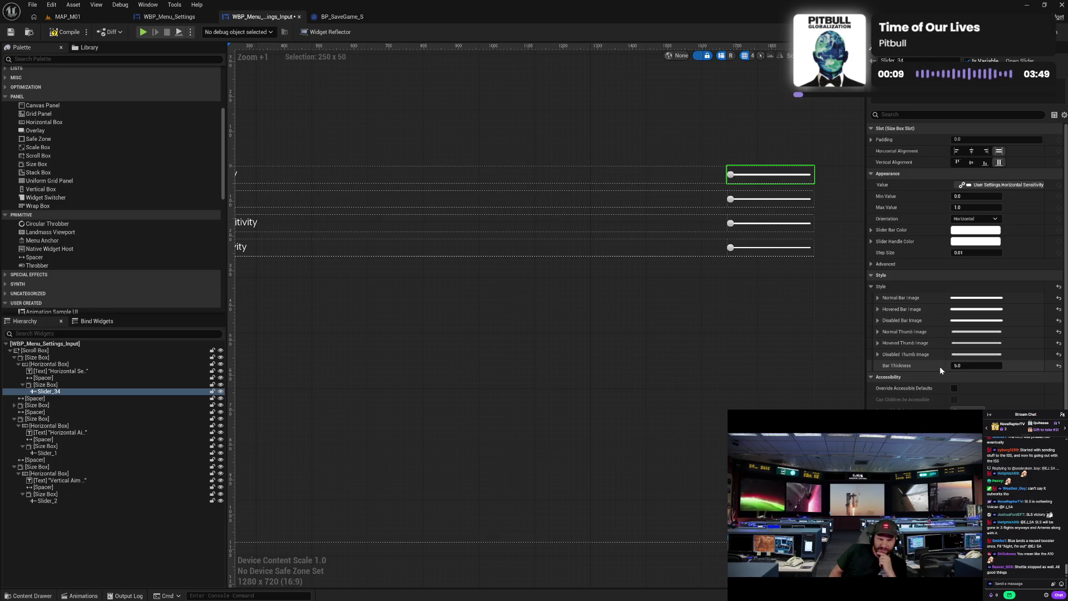
{"action": "left_click", "coordinate": [877, 331]}
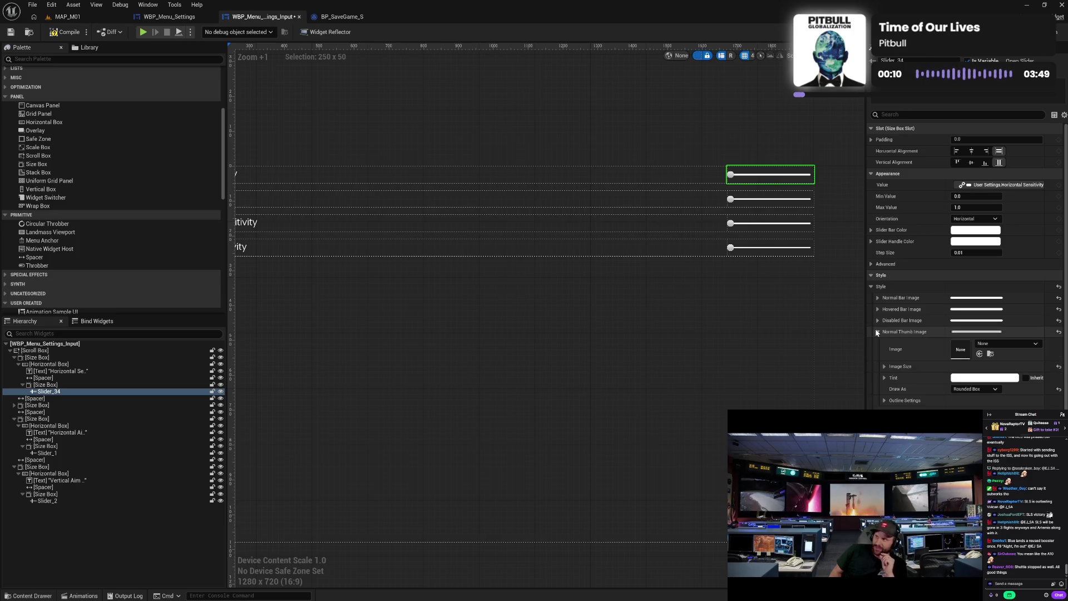
{"action": "left_click", "coordinate": [972, 378]}
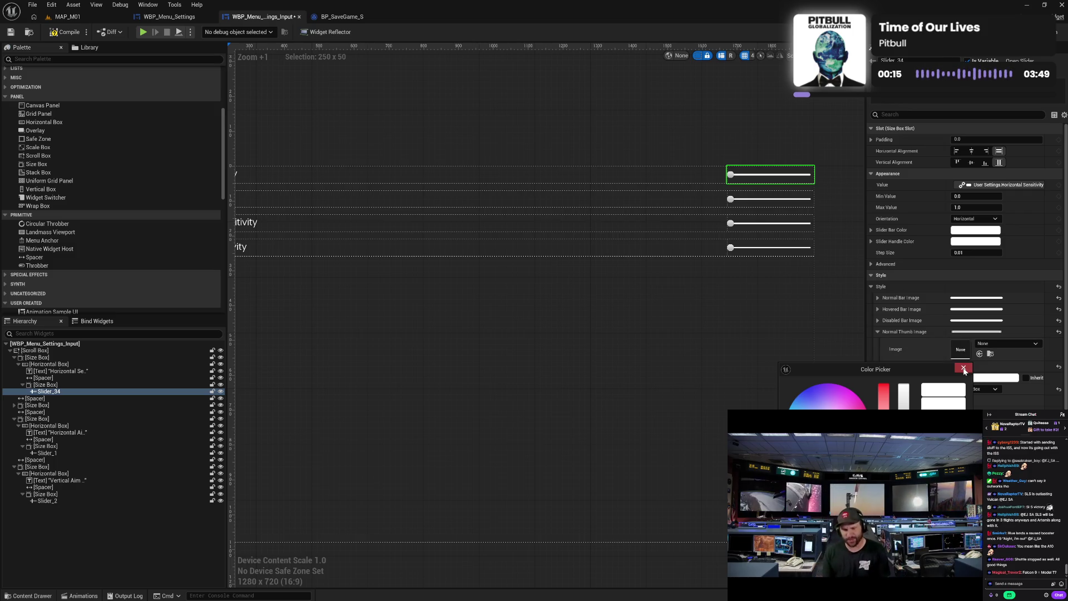
{"action": "left_click", "coordinate": [963, 369]}
{"action": "left_click", "coordinate": [878, 332]}
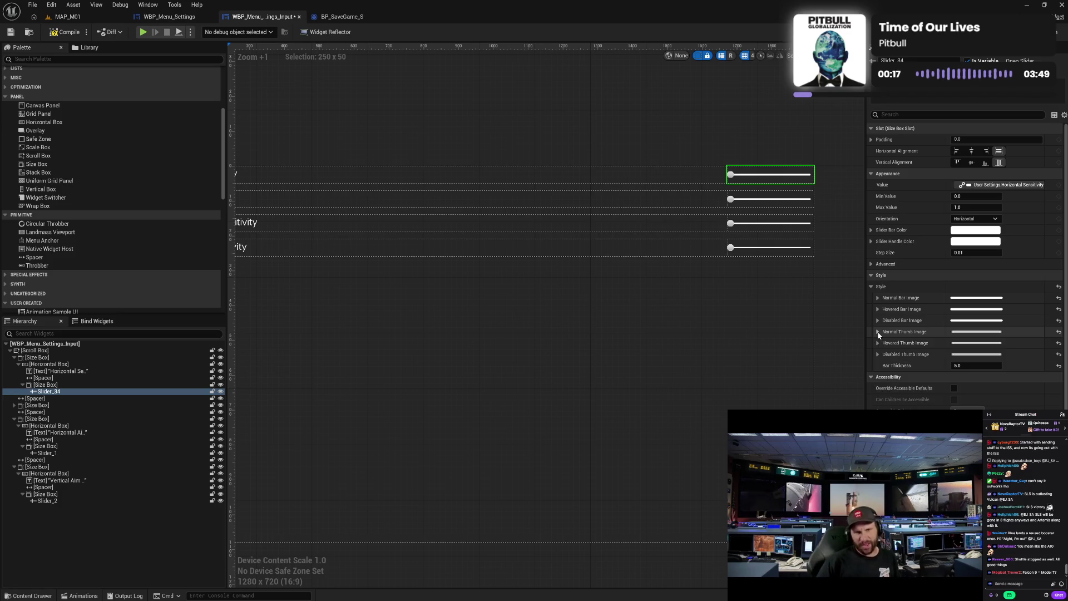
{"action": "left_click", "coordinate": [965, 231]}
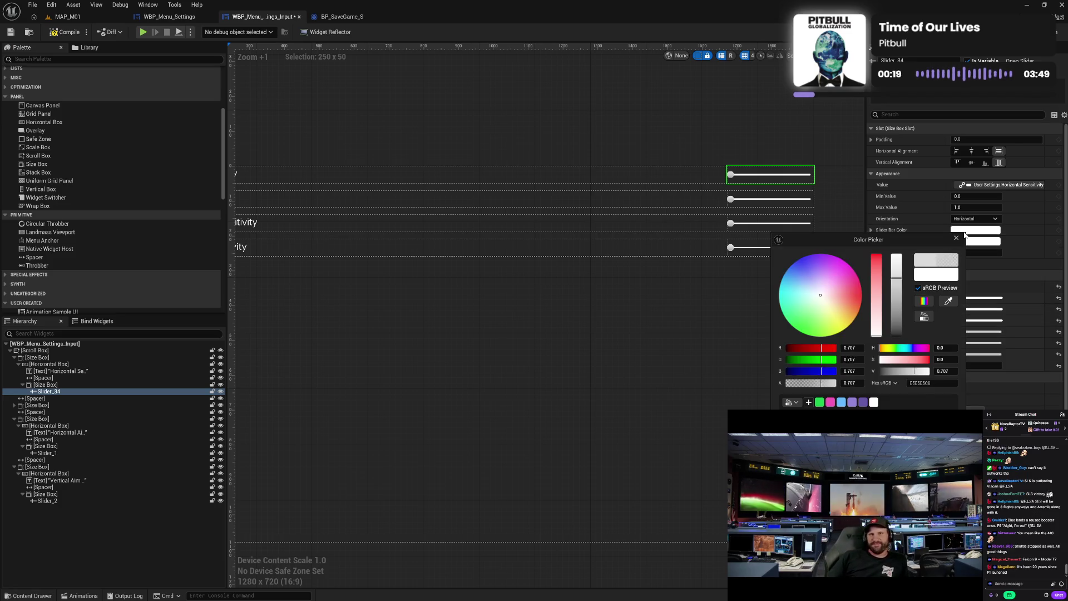
{"action": "left_click", "coordinate": [978, 244]}
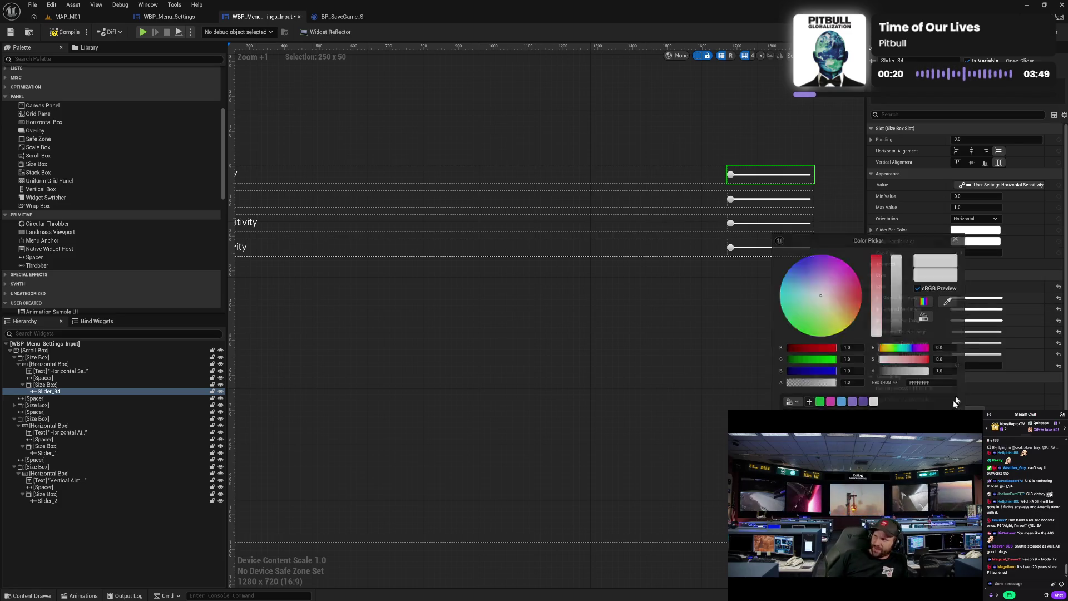
{"action": "left_click", "coordinate": [979, 243]}
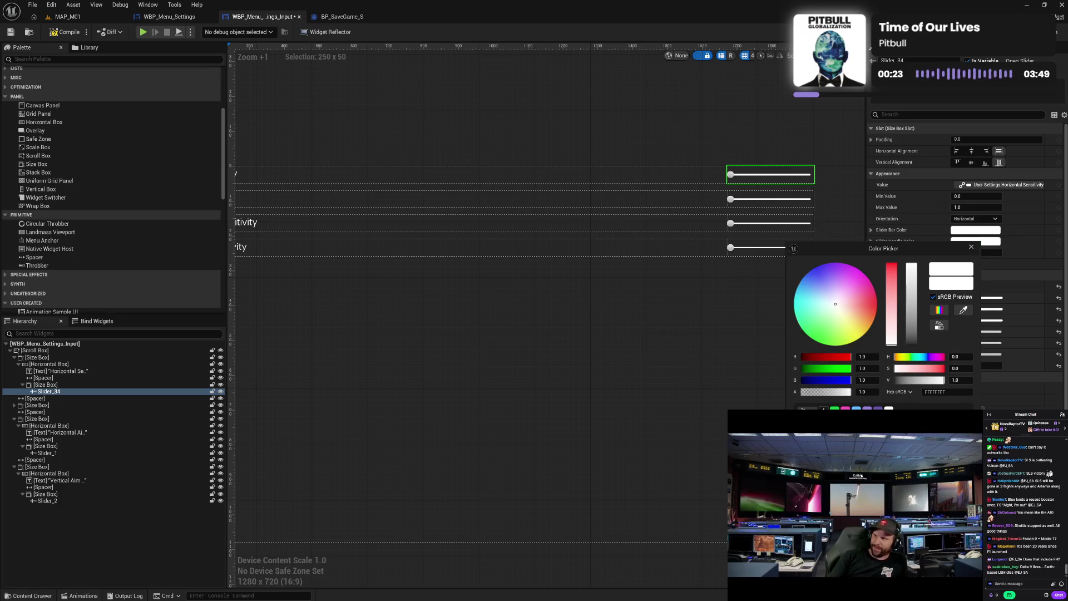
{"action": "left_click", "coordinate": [915, 482]}
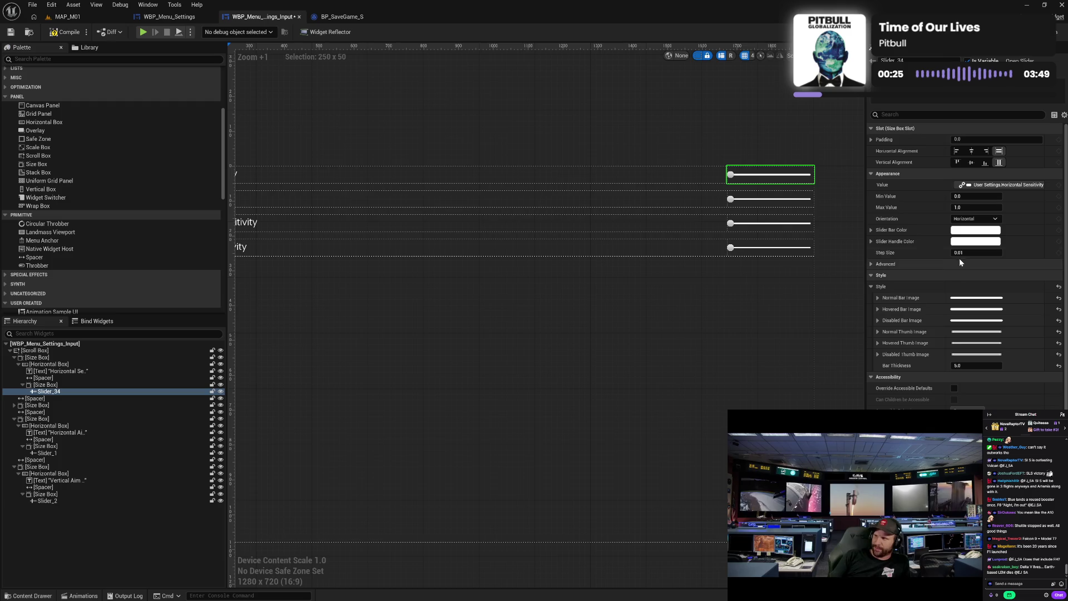
{"action": "left_click", "coordinate": [970, 235]}
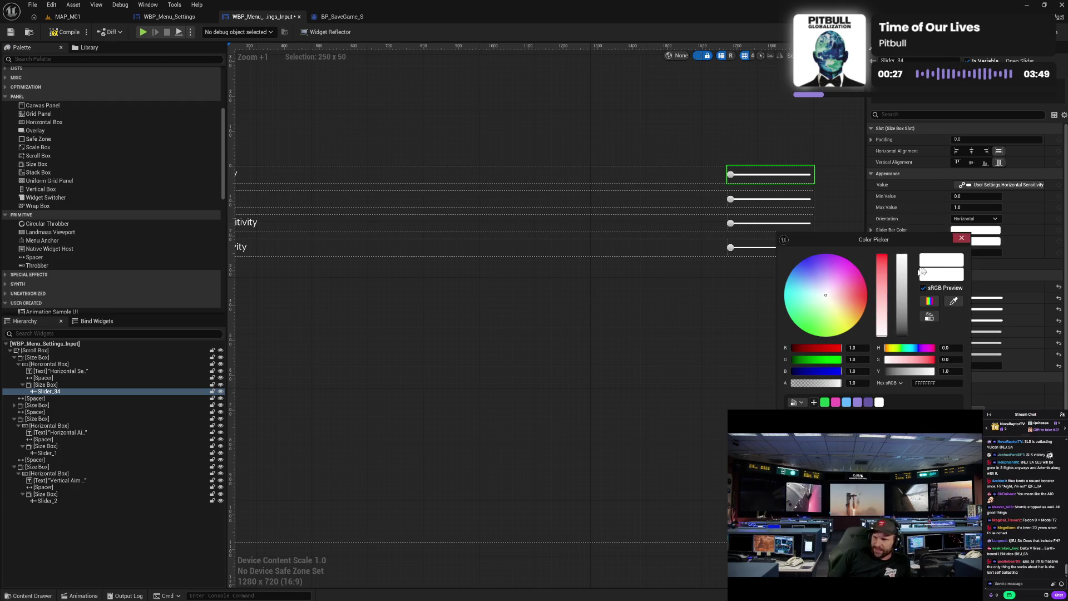
{"action": "left_click", "coordinate": [855, 403]}
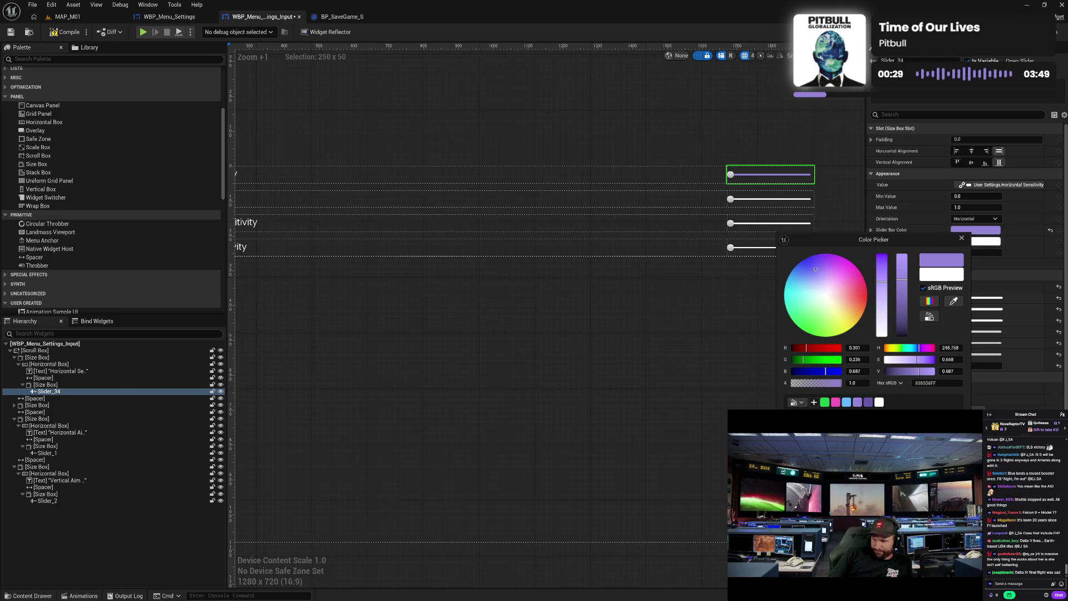
{"action": "key", "text": "Escape"}
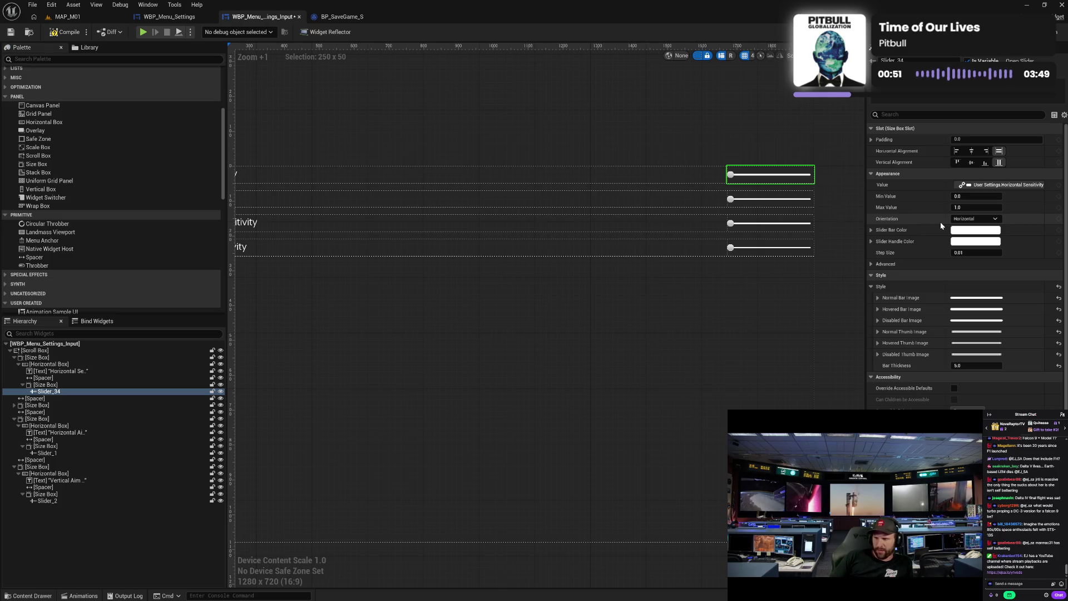
{"action": "left_click", "coordinate": [932, 263]}
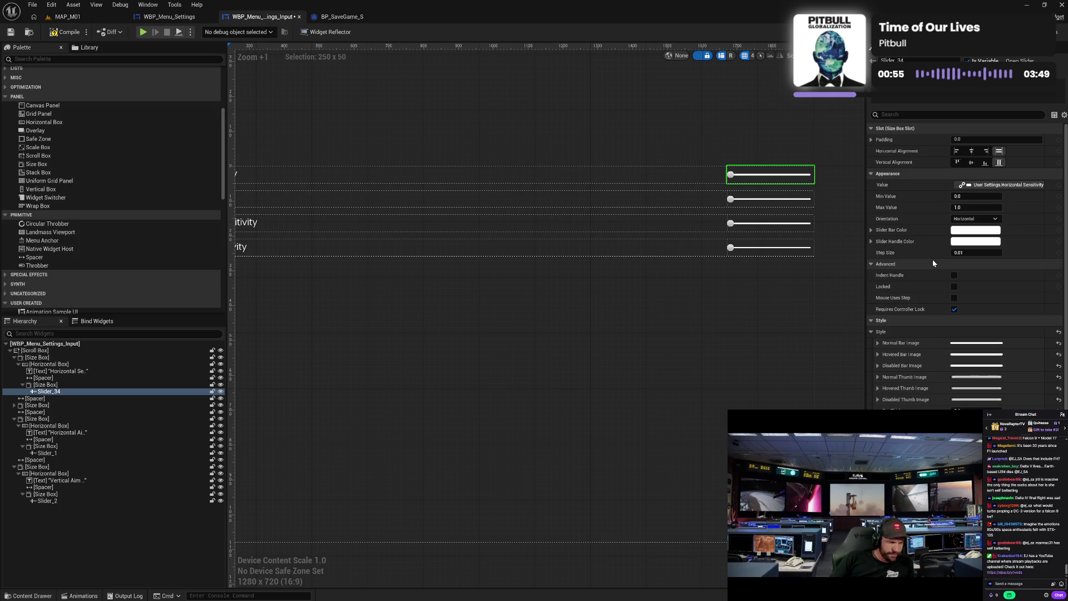
{"action": "left_click", "coordinate": [932, 260]}
{"action": "left_click", "coordinate": [933, 260]}
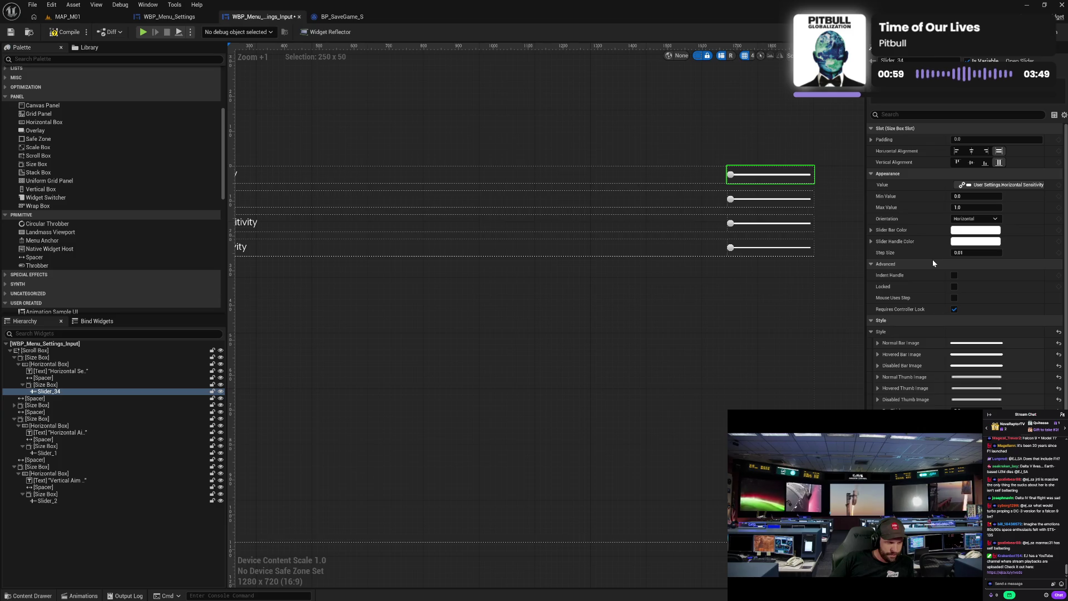
{"action": "left_click", "coordinate": [933, 259]}
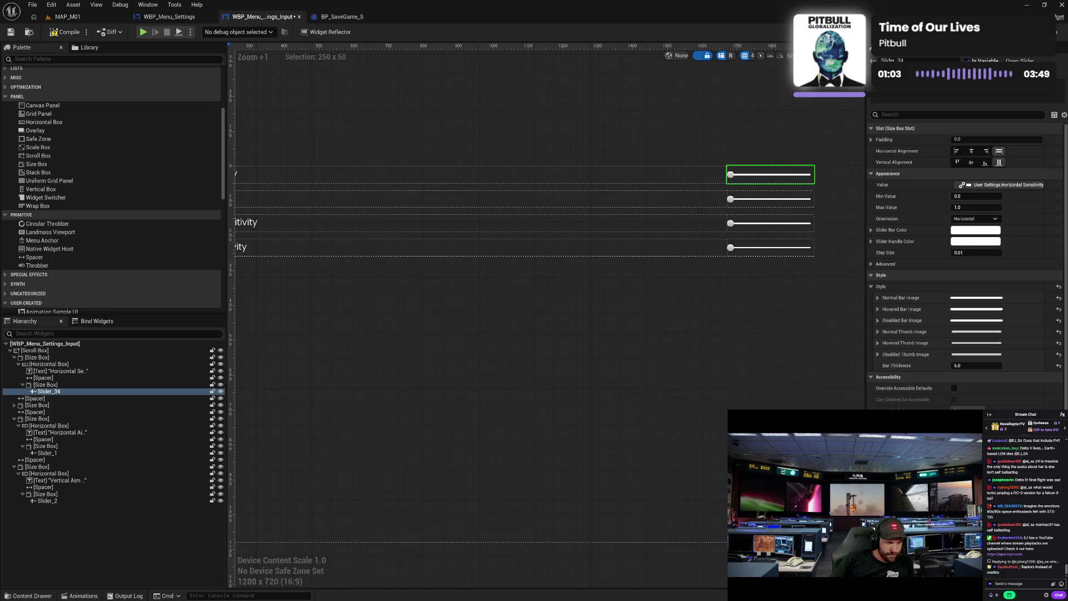
{"action": "scroll", "coordinate": [927, 356], "scroll_direction": "down", "scroll_amount": 2}
{"action": "scroll", "coordinate": [965, 262], "scroll_direction": "down", "scroll_amount": 4}
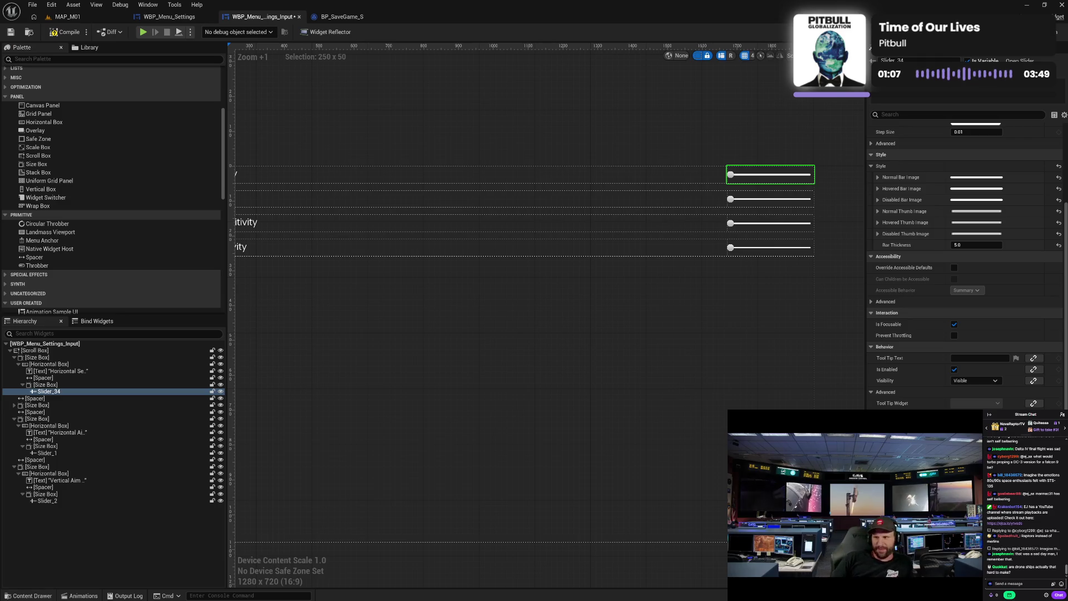
{"action": "scroll", "coordinate": [965, 261], "scroll_direction": "up", "scroll_amount": 4}
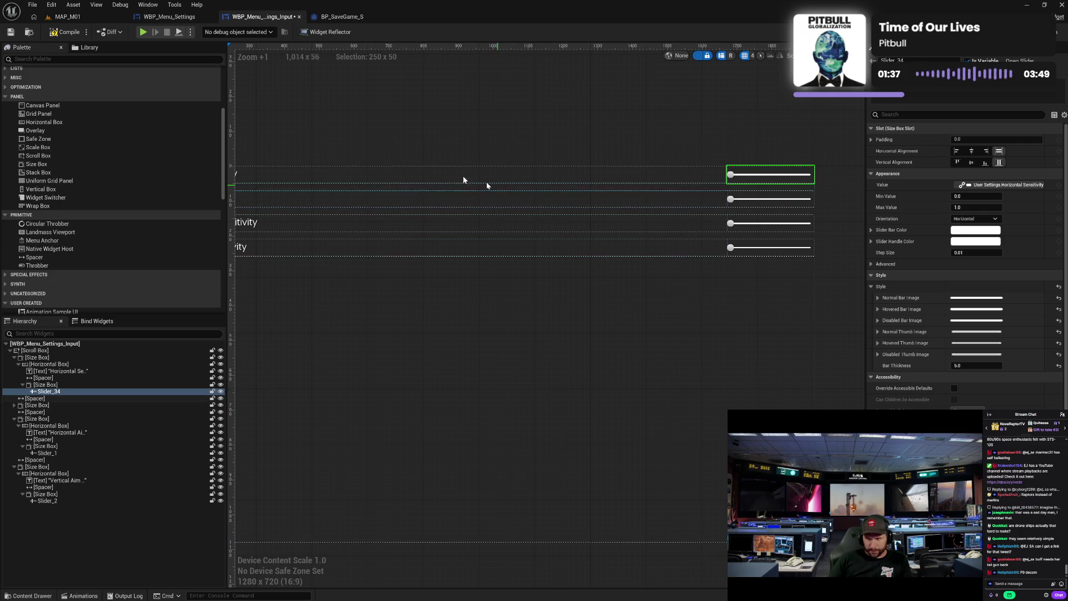
Compile WBP_Menu_Settings_Input and view the four white-bar sliders in WBP_Menu_Settings
{"action": "left_click", "coordinate": [68, 33]}
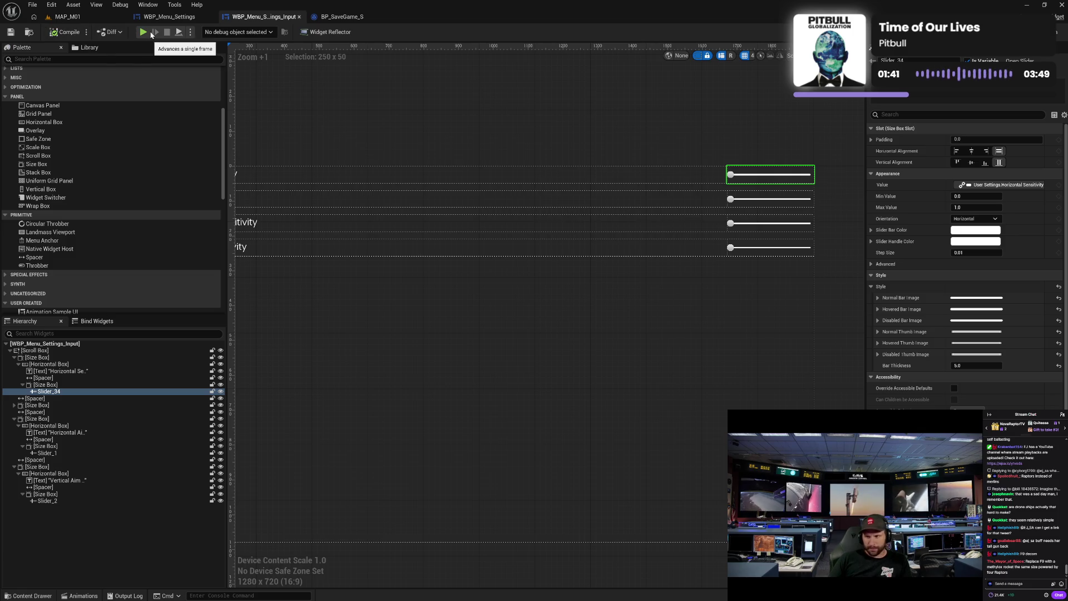
{"action": "left_click", "coordinate": [179, 20]}
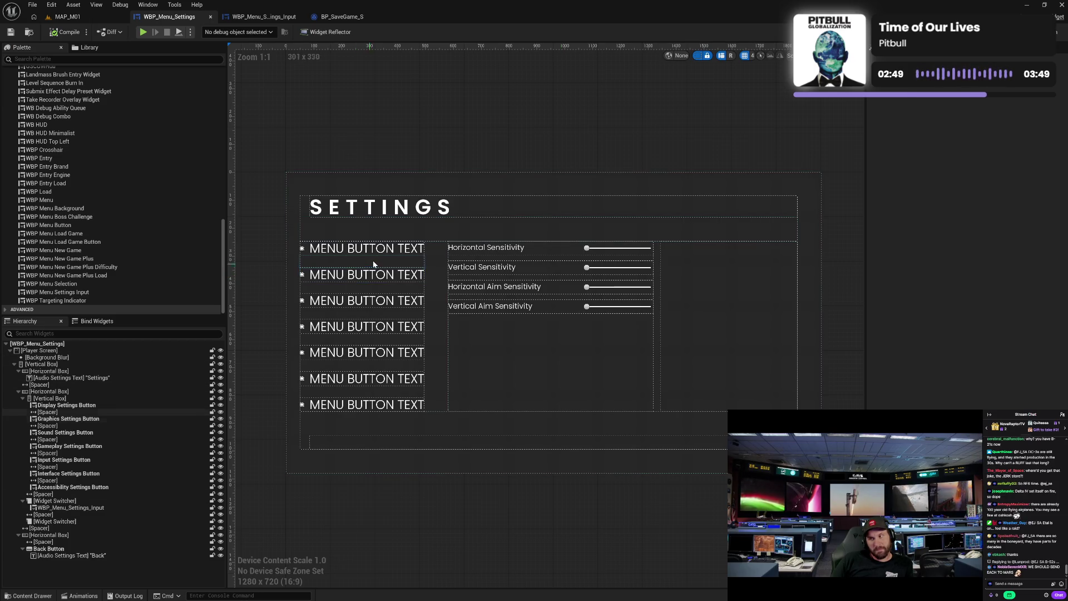
{"action": "left_click", "coordinate": [392, 249]}
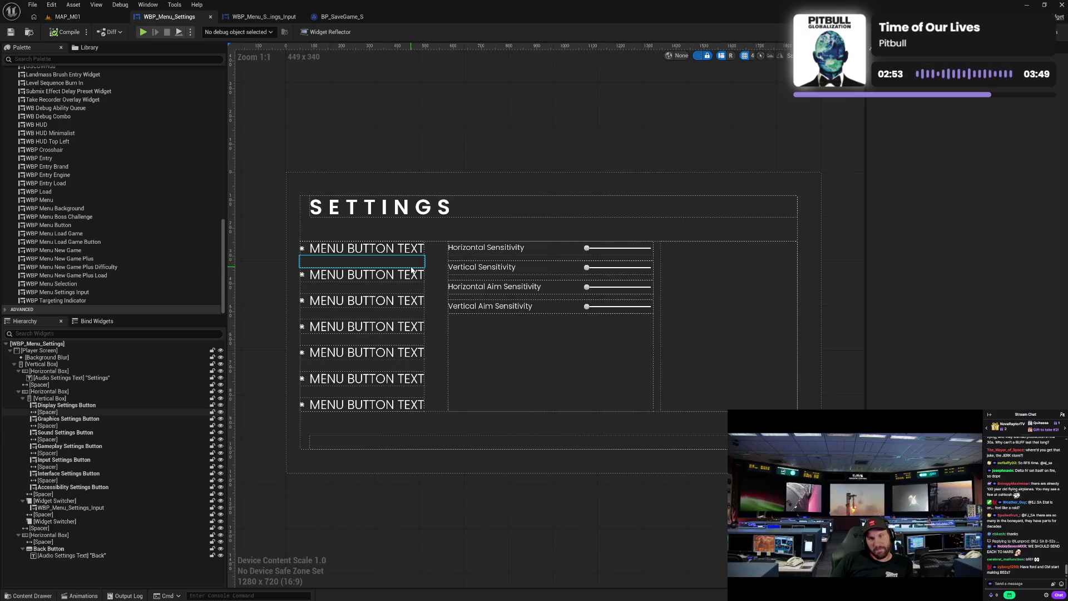
Set the spacer beside the menu buttons to Size X 50 and compile
{"action": "left_click", "coordinate": [442, 276]}
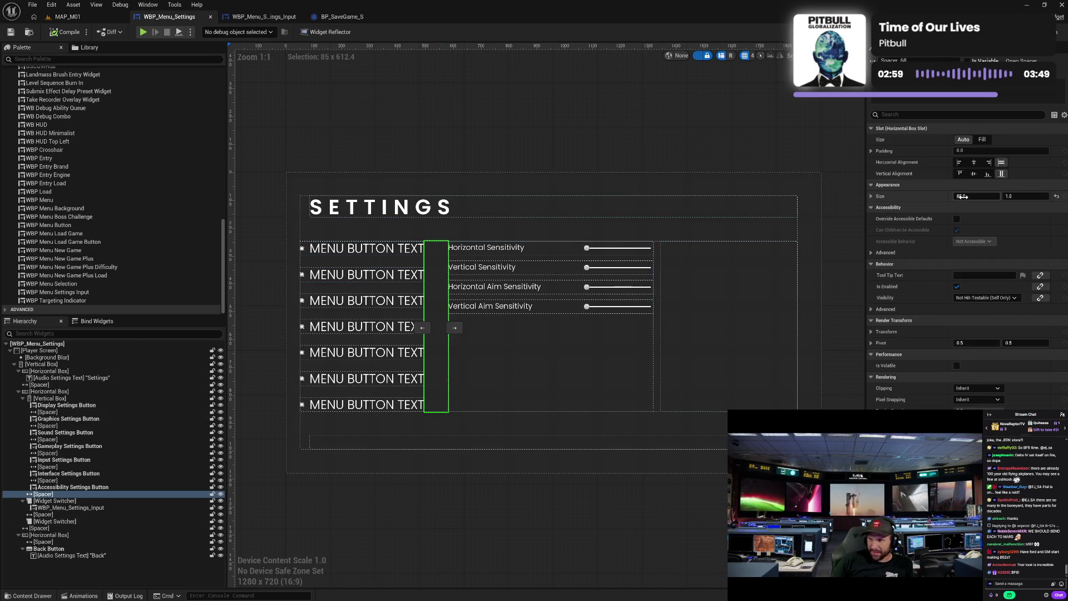
{"action": "left_click", "coordinate": [658, 308]}
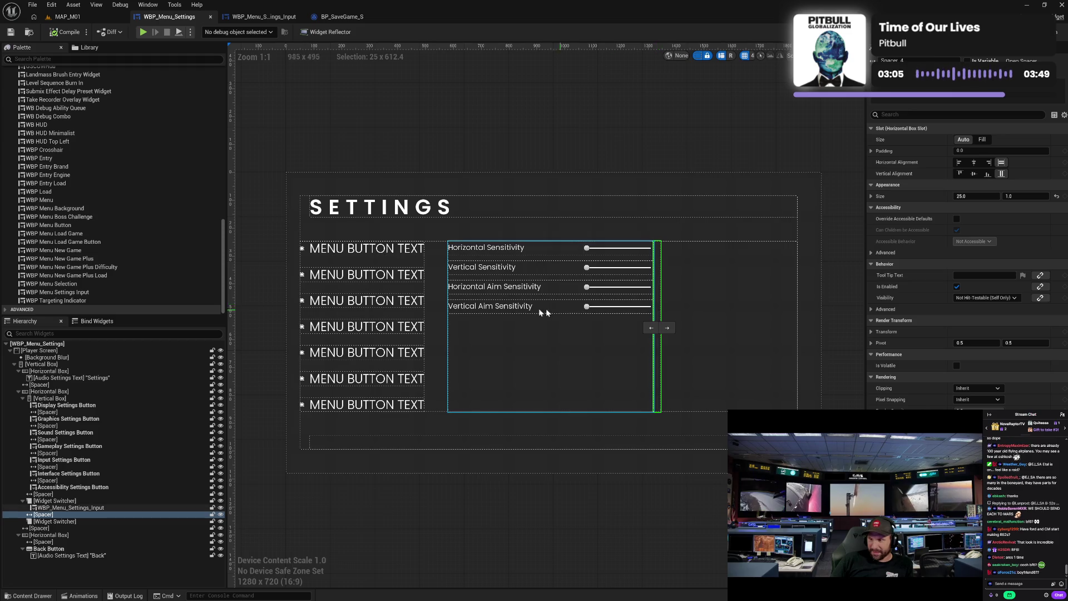
{"action": "left_click", "coordinate": [436, 312]}
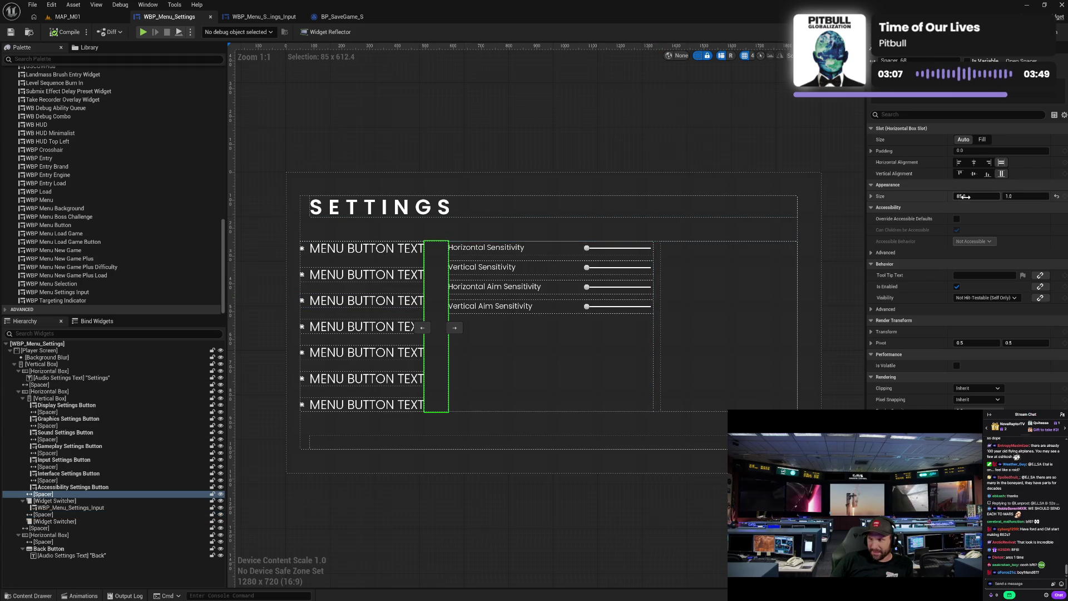
{"action": "left_click", "coordinate": [966, 197]}
{"action": "type", "text": "0"}
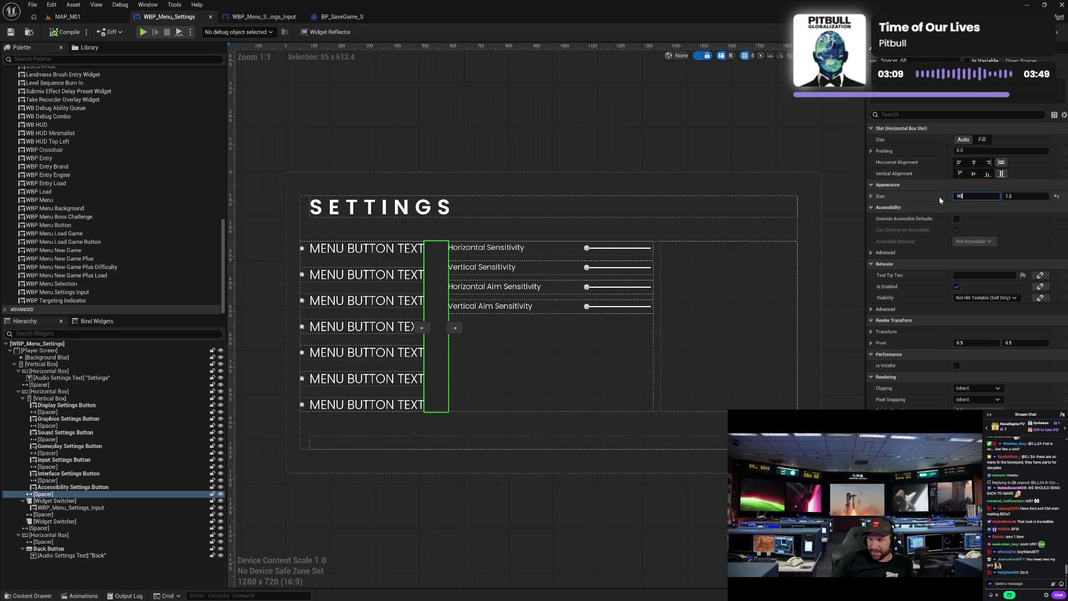
{"action": "key", "text": "Return"}
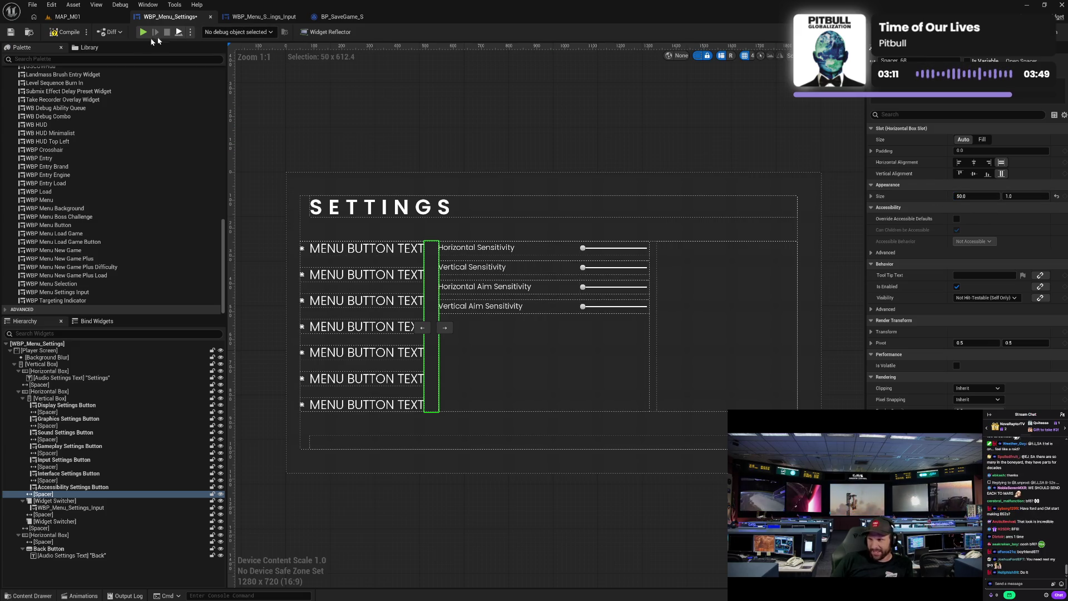
{"action": "left_click", "coordinate": [68, 34]}
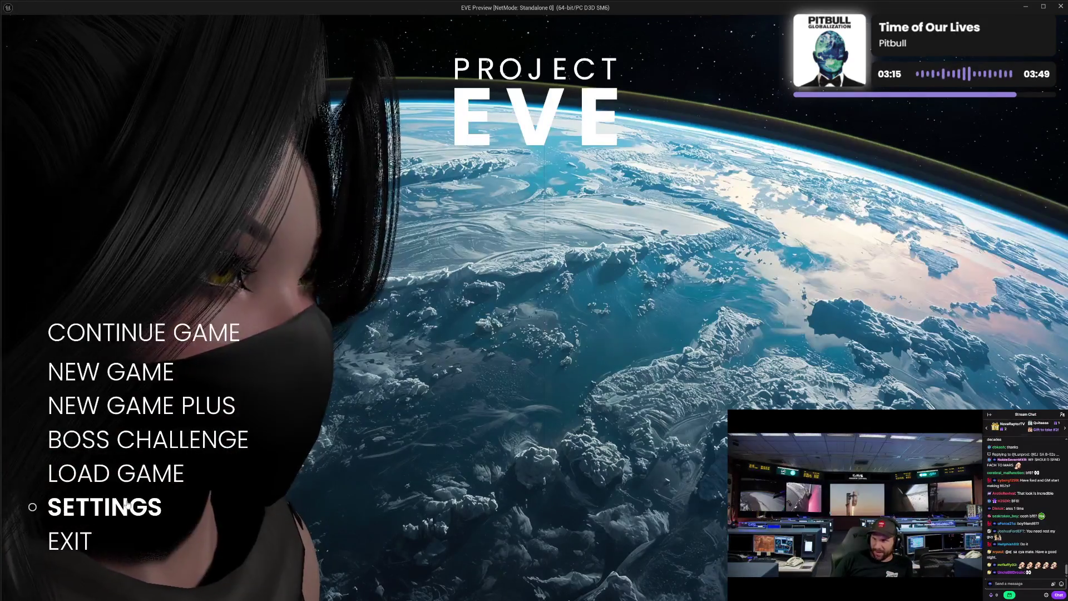
{"action": "left_click", "coordinate": [126, 505]}
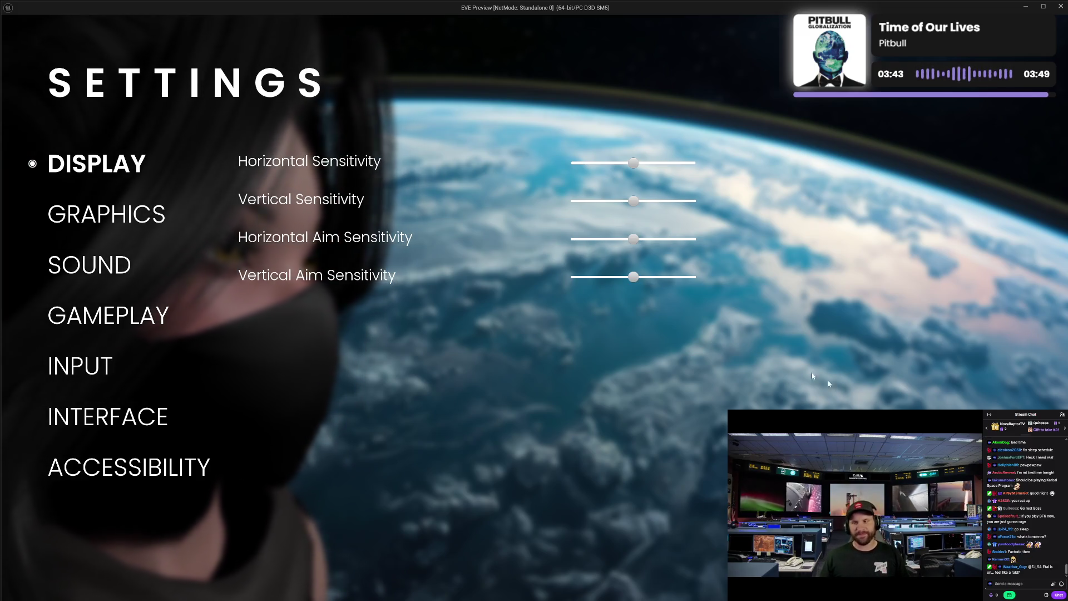
{"action": "key", "text": "Escape"}
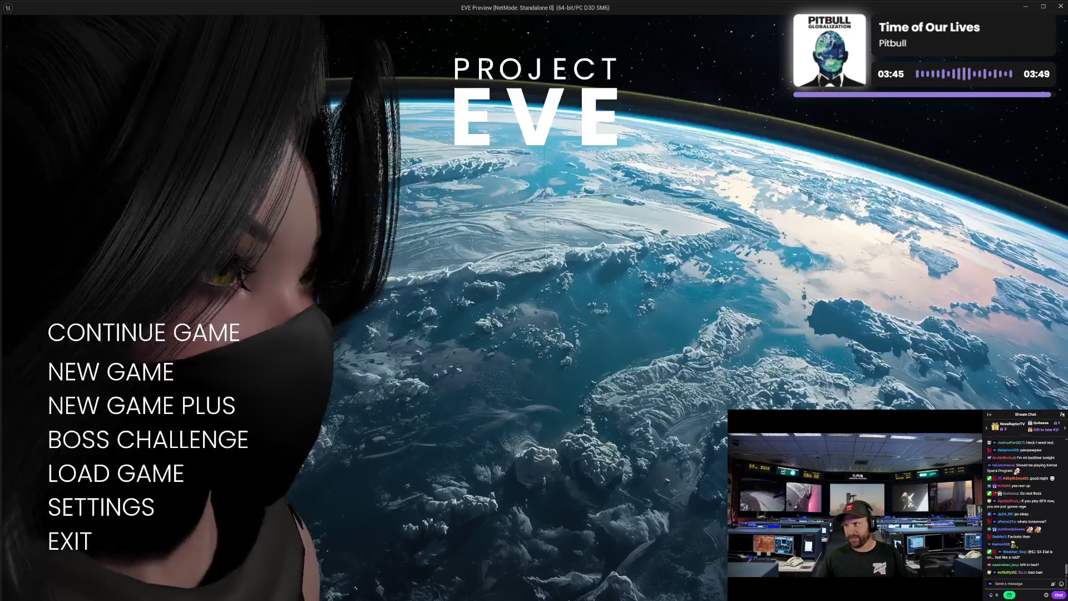
{"action": "left_click", "coordinate": [83, 538]}
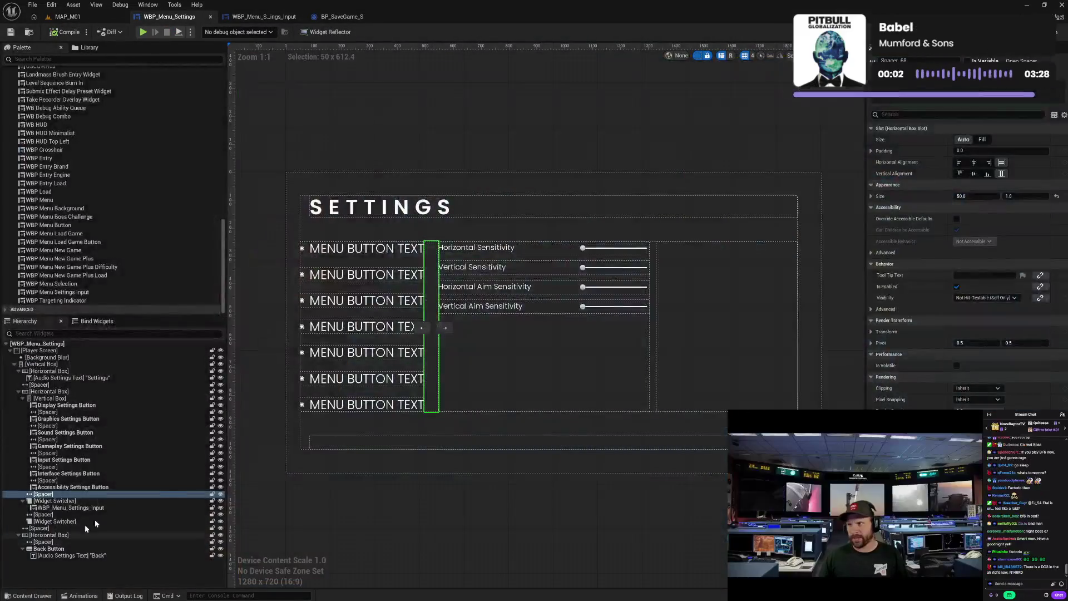
Open WBP_Menu_Background from the Gameplay/Menu/UI/Widget folder
{"action": "left_click", "coordinate": [497, 520]}
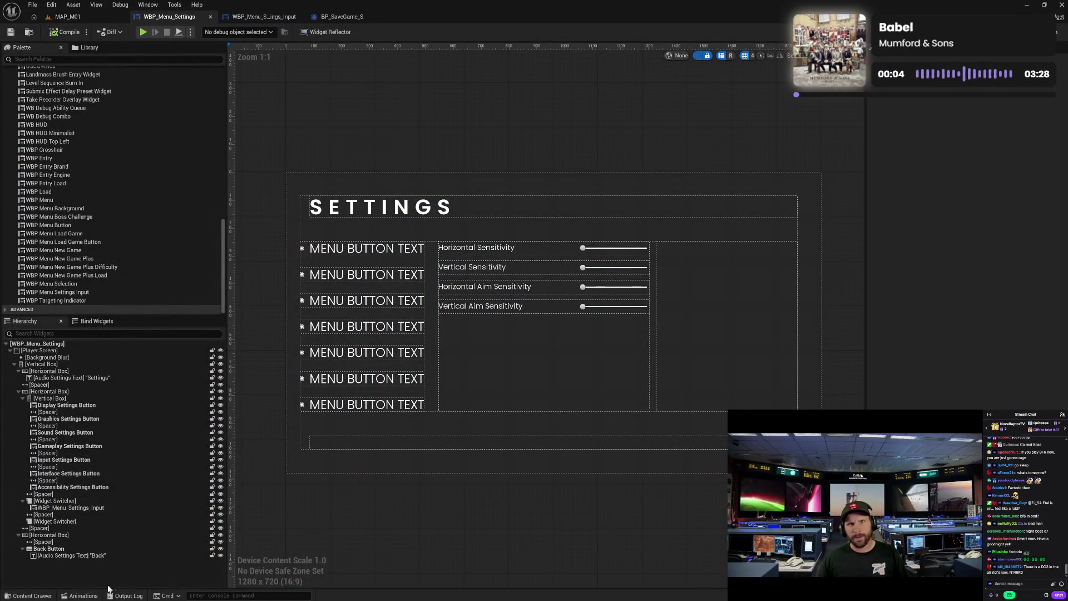
{"action": "left_click", "coordinate": [31, 595]}
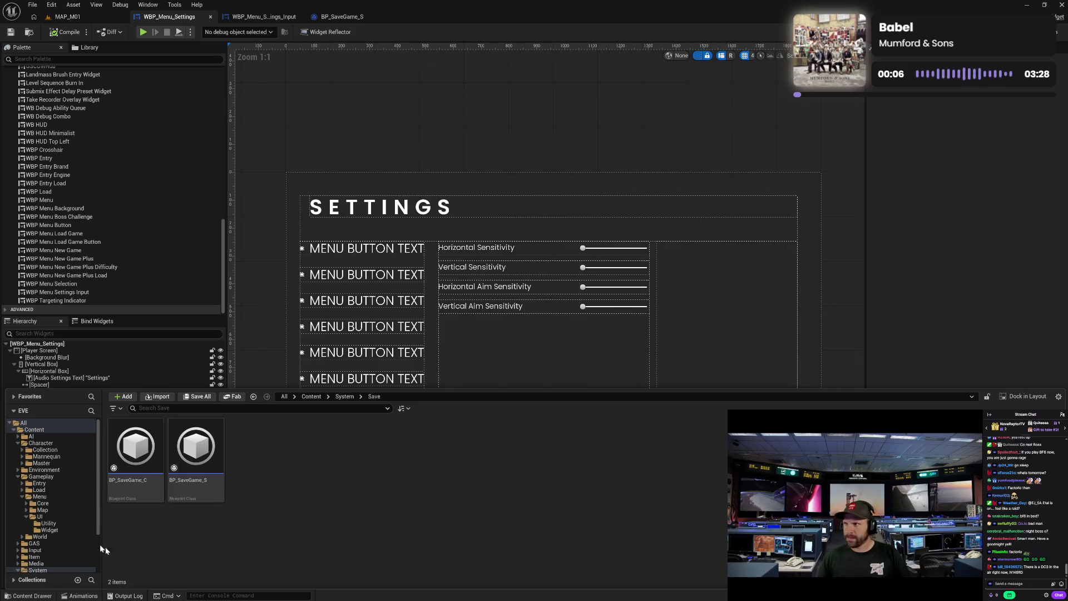
{"action": "left_click", "coordinate": [46, 530]}
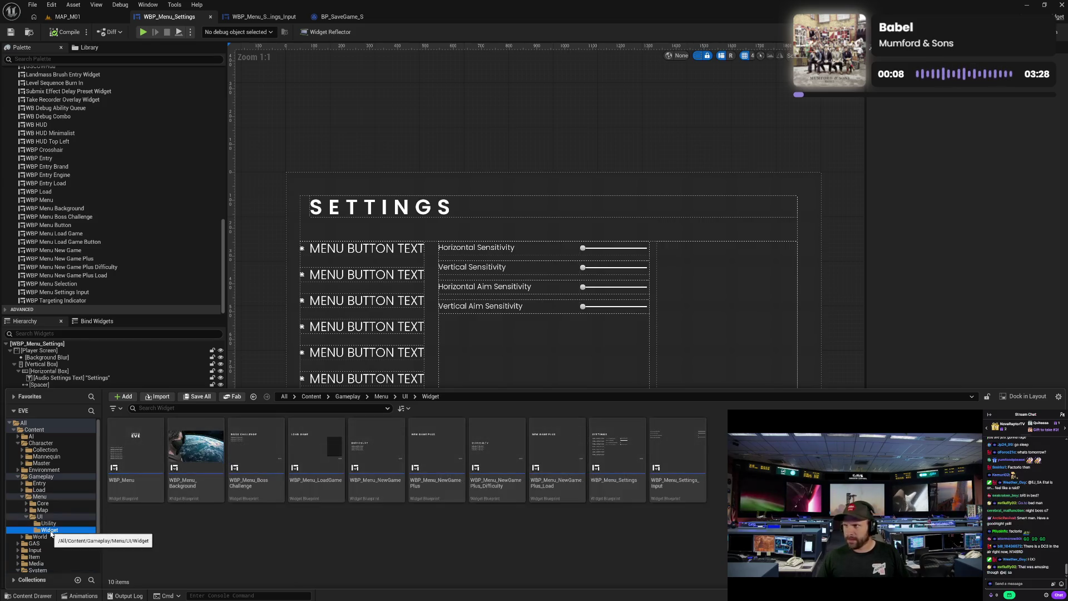
{"action": "double_click", "coordinate": [196, 448]}
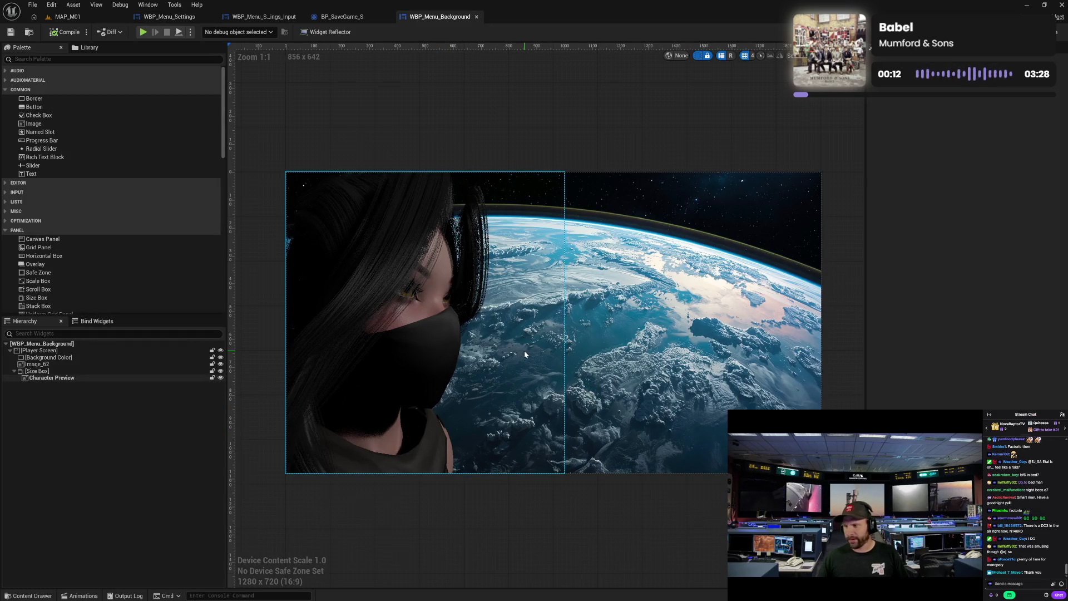
Set the Character Preview image's Brush Tiling to Horizontal, compile, and start Play
{"action": "left_click", "coordinate": [523, 350]}
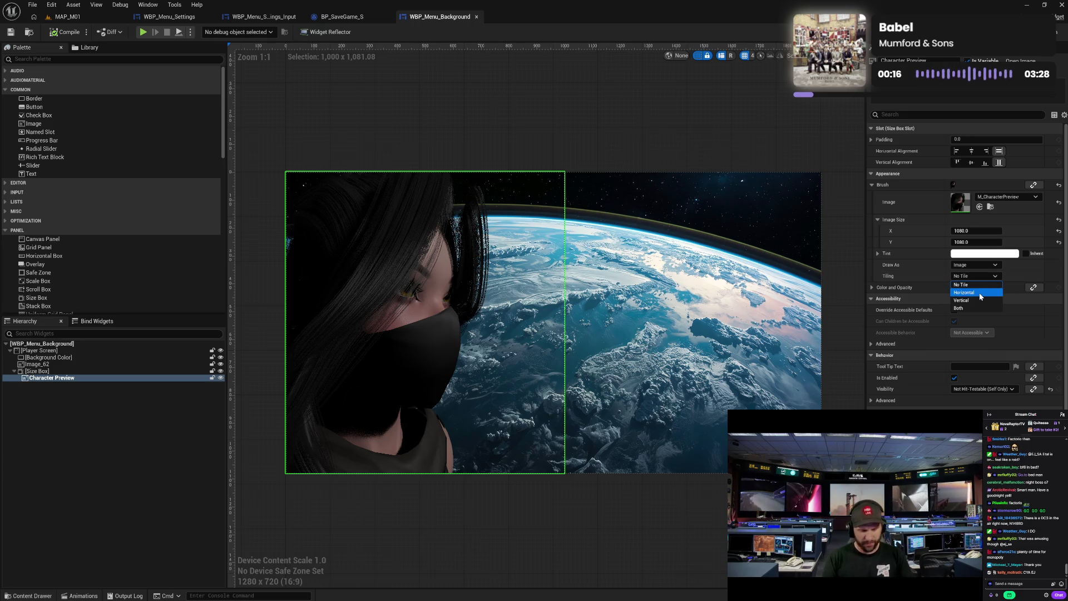
{"action": "left_click", "coordinate": [979, 293]}
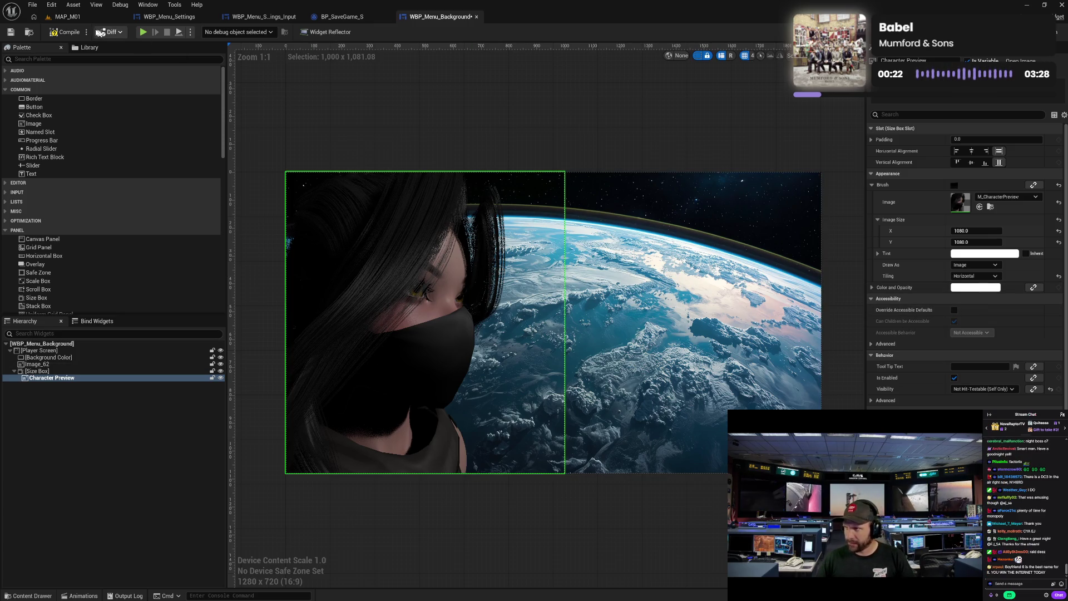
{"action": "left_click", "coordinate": [67, 33]}
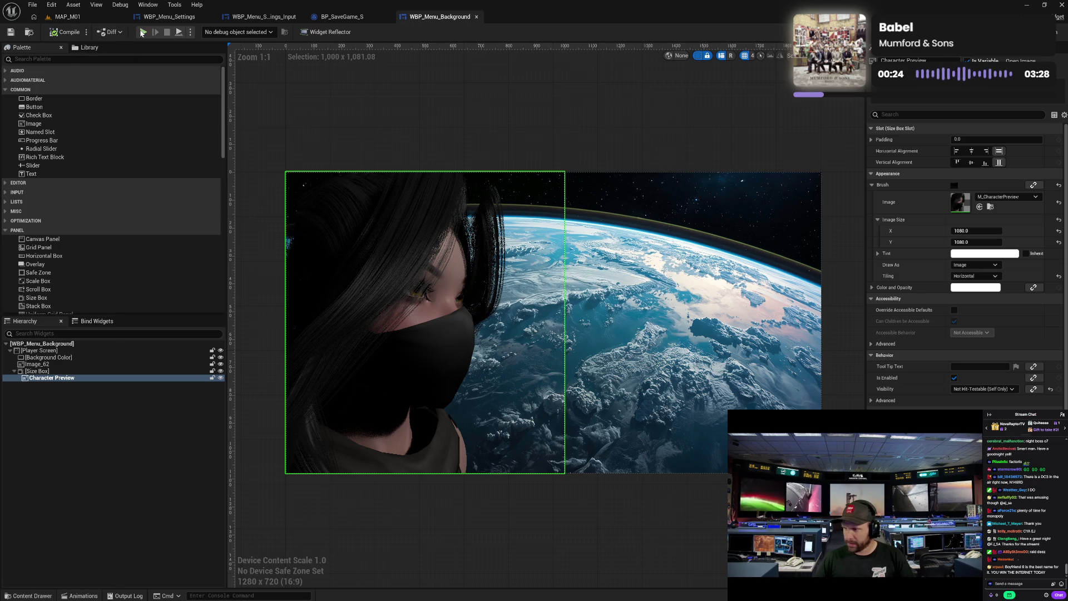
{"action": "left_click", "coordinate": [147, 33]}
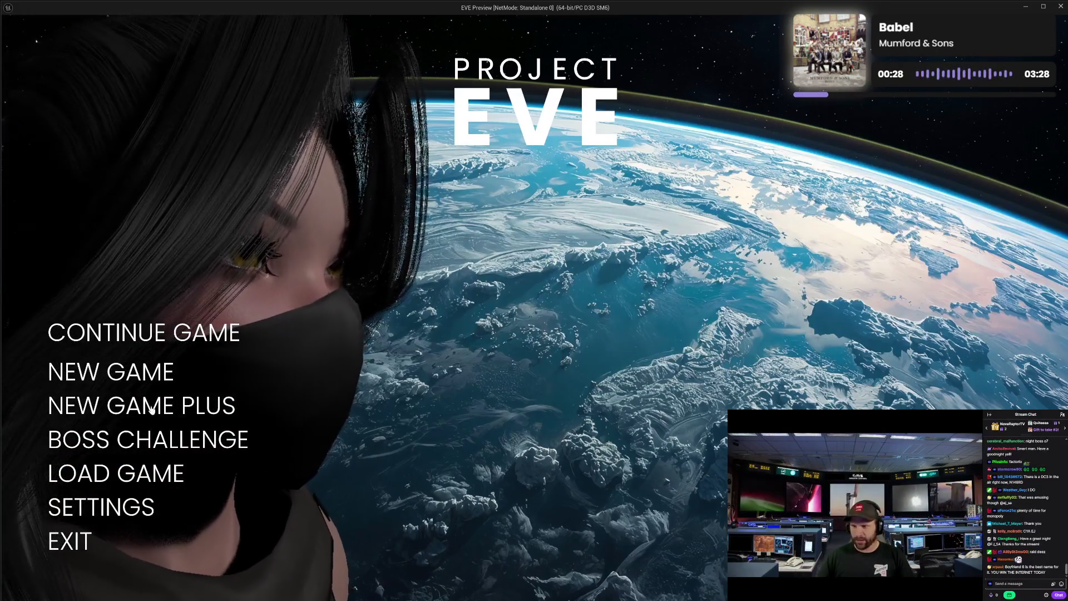
Exit the game preview and close the WBP_Menu_Background tab
{"action": "left_click", "coordinate": [77, 544]}
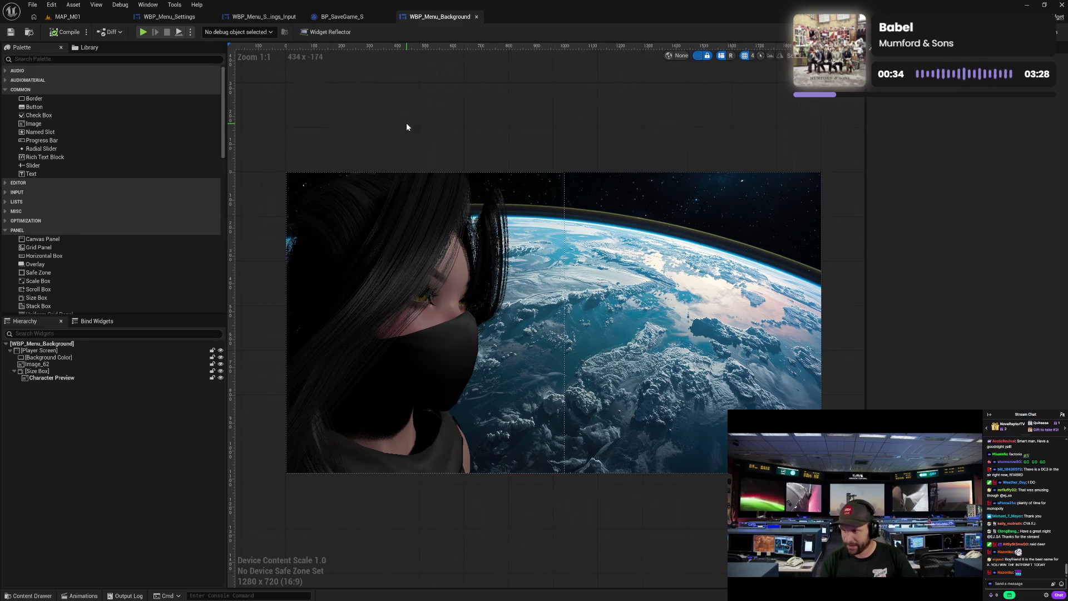
{"action": "left_click", "coordinate": [476, 16]}
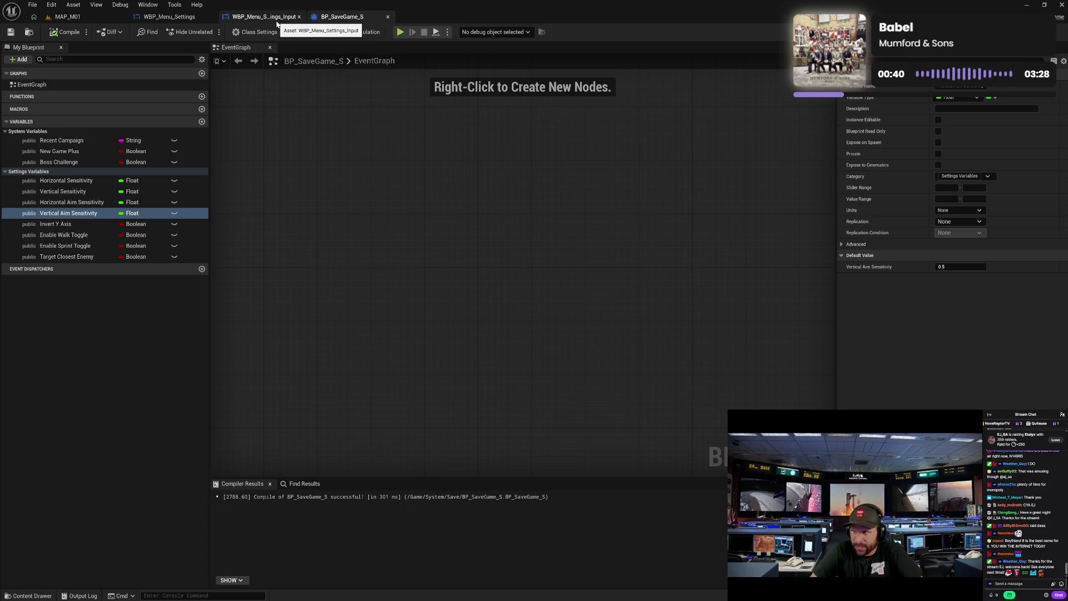
Switch to WBP_Menu_Settings_Input, glance at WBP_Menu_Settings, and return to the slider designer
{"action": "left_click", "coordinate": [272, 20]}
{"action": "left_click", "coordinate": [195, 18]}
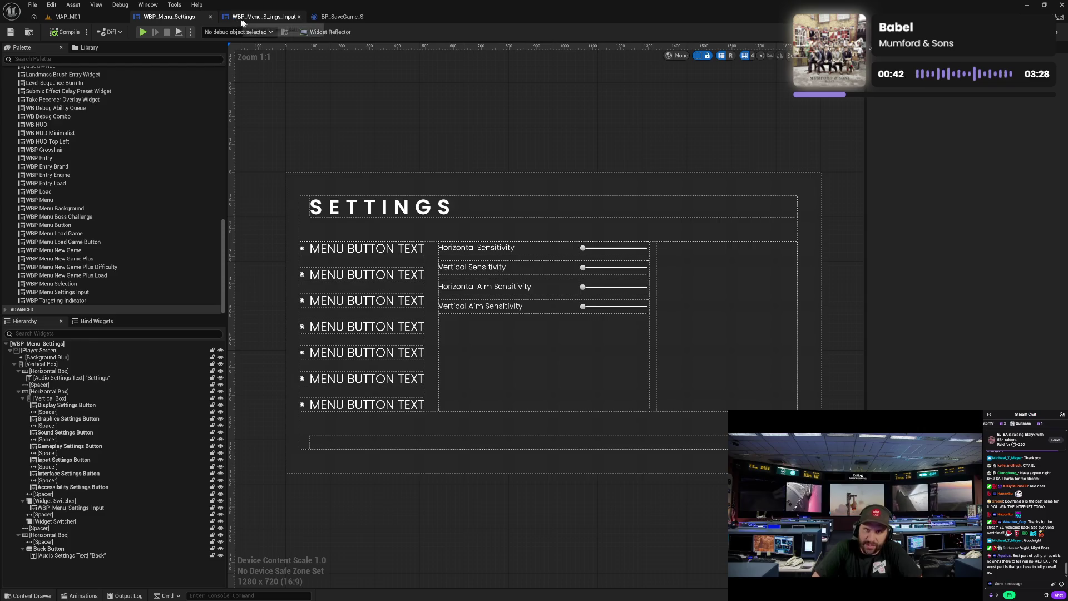
{"action": "left_click", "coordinate": [251, 17]}
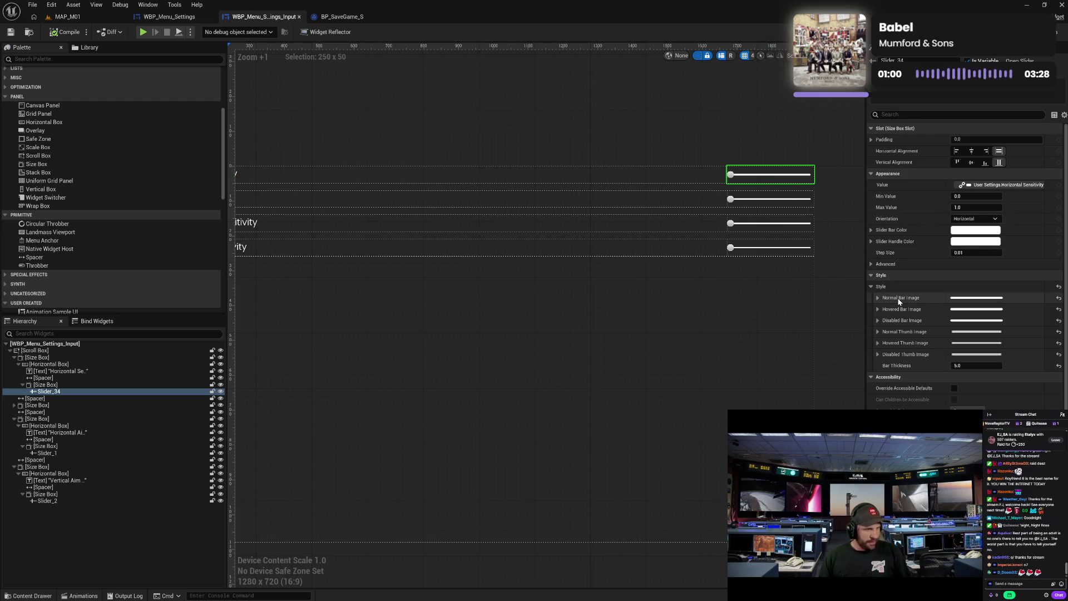
{"action": "scroll", "coordinate": [898, 301], "scroll_direction": "down", "scroll_amount": 5}
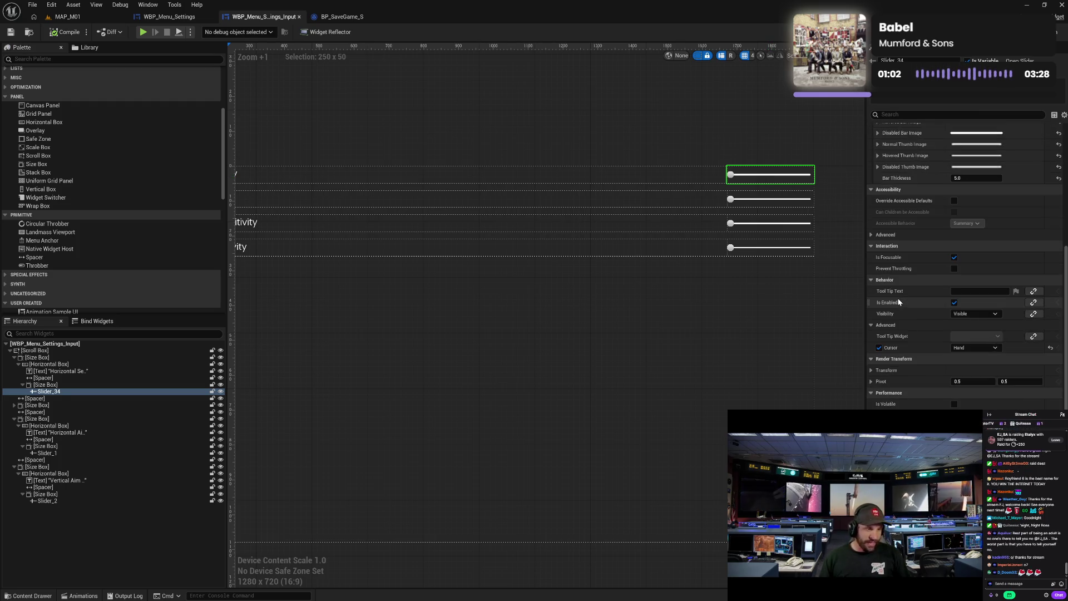
{"action": "scroll", "coordinate": [898, 301], "scroll_direction": "down", "scroll_amount": 2}
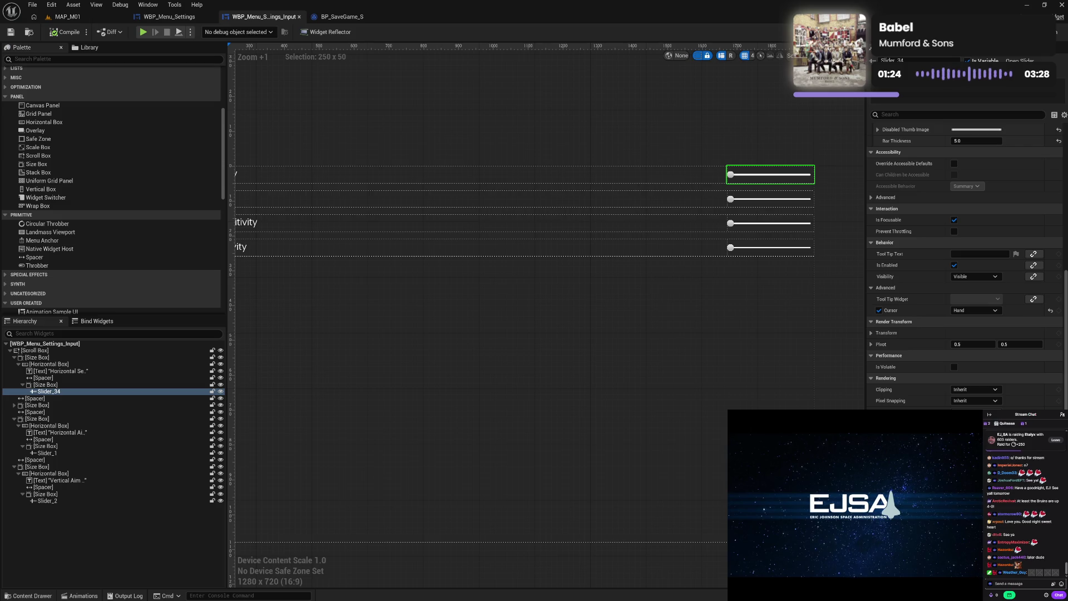
{"action": "scroll", "coordinate": [965, 273], "scroll_direction": "up", "scroll_amount": 6}
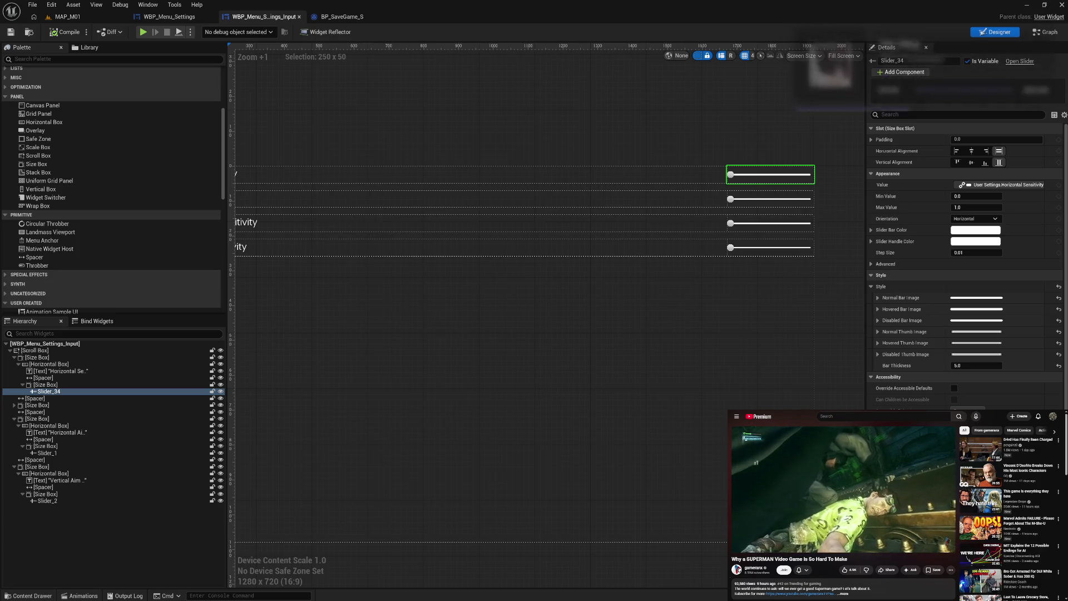
Choose User Settings > Horizontal Sensitivity as Slider_34's Value binding
{"action": "left_click", "coordinate": [934, 546]}
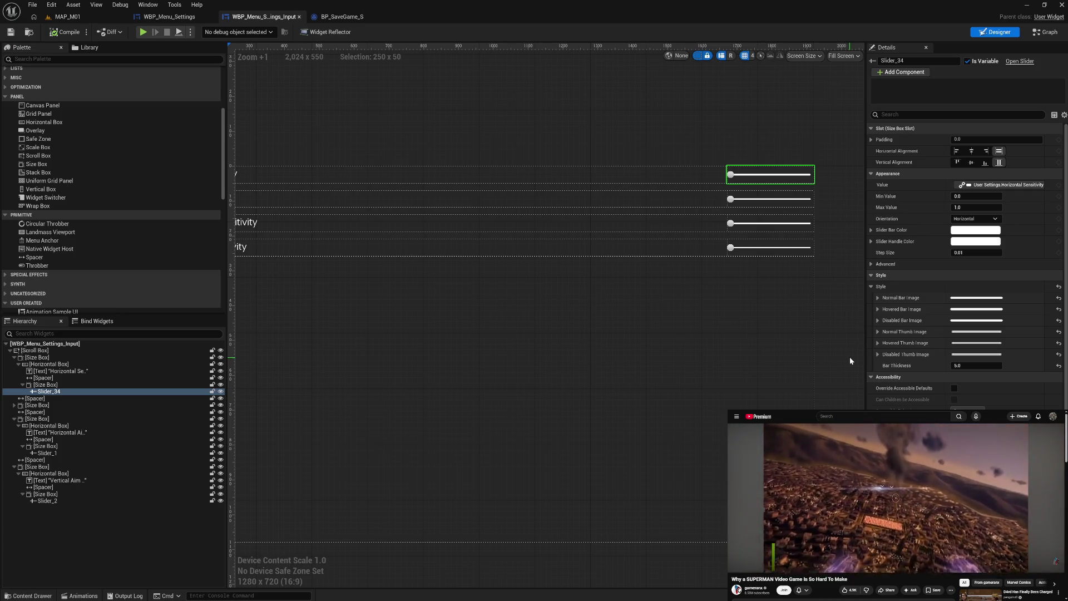
Remove the User Settings value binding from the top two sensitivity sliders
{"action": "left_click", "coordinate": [980, 186]}
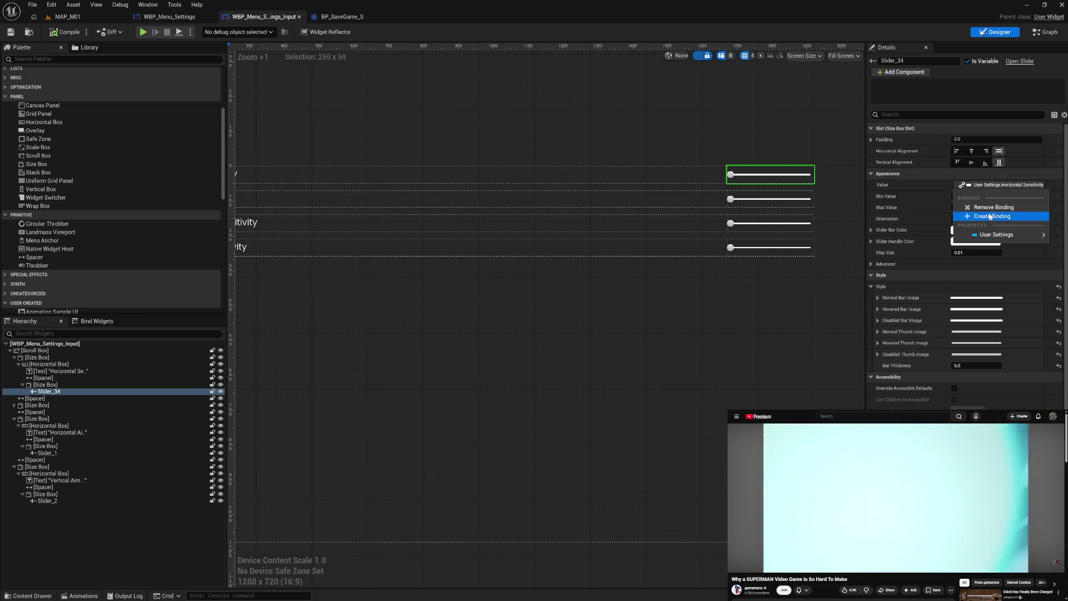
{"action": "left_click", "coordinate": [982, 207]}
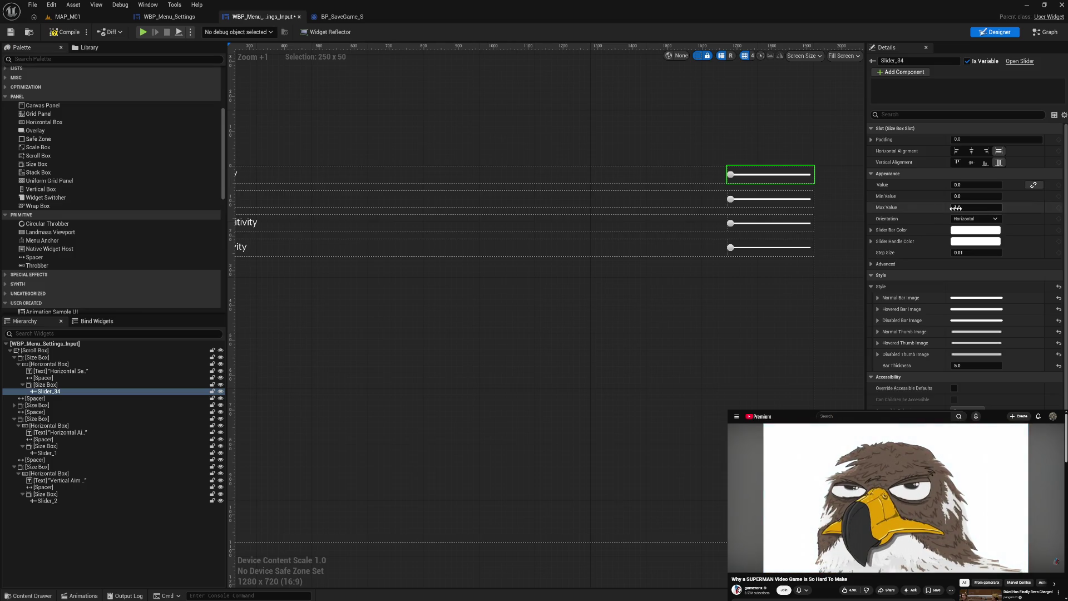
{"action": "left_click", "coordinate": [769, 199]}
{"action": "left_click", "coordinate": [979, 187]}
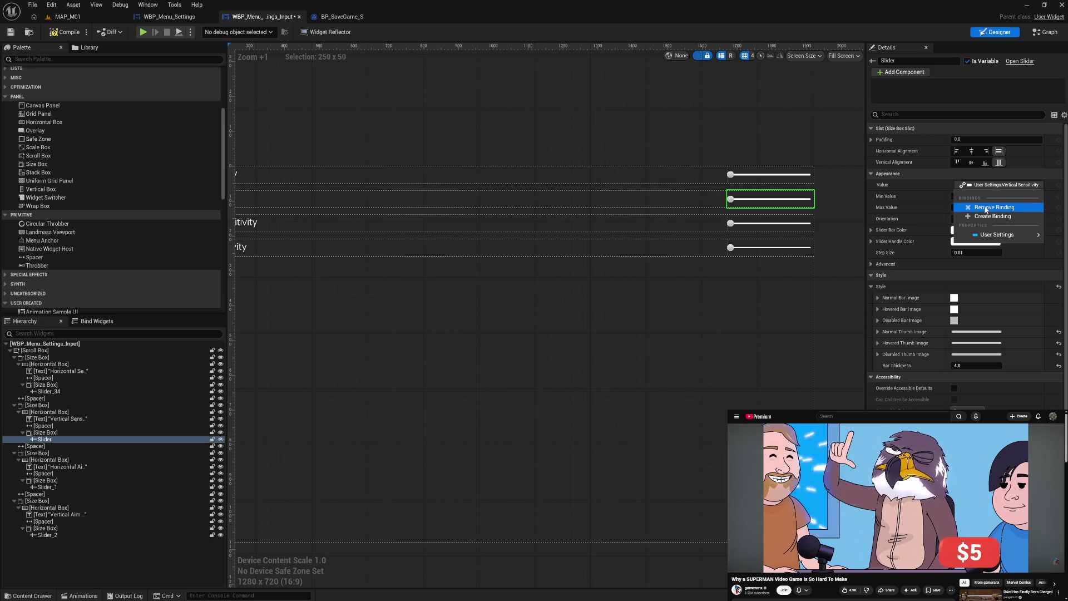
{"action": "left_click", "coordinate": [992, 207]}
Unbind the third and fourth sensitivity sliders, then reselect the top slider
{"action": "left_click", "coordinate": [787, 228]}
{"action": "left_click", "coordinate": [979, 185]}
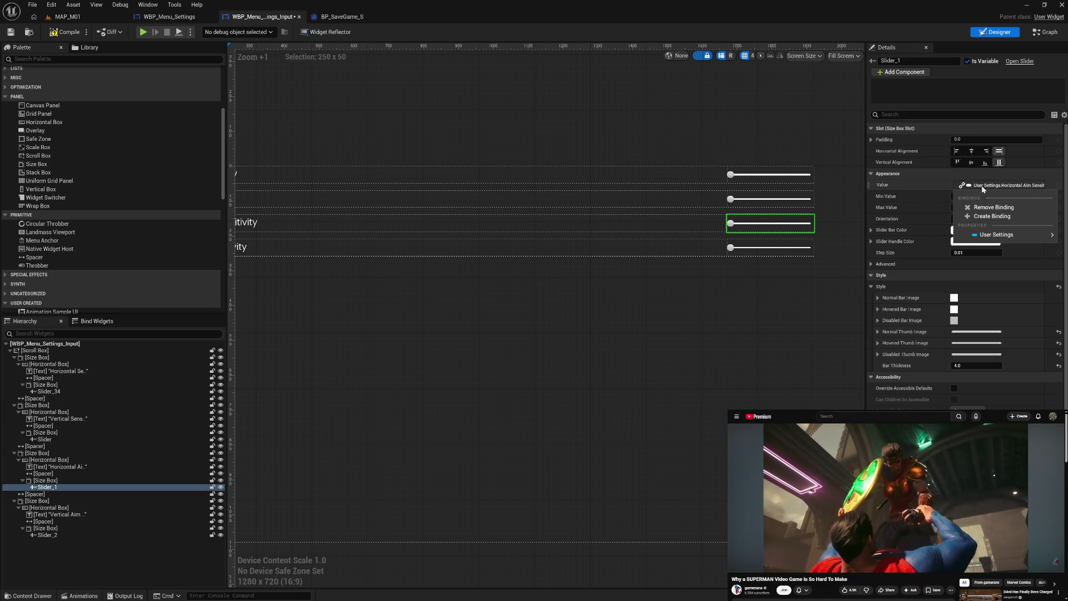
{"action": "left_click", "coordinate": [989, 208]}
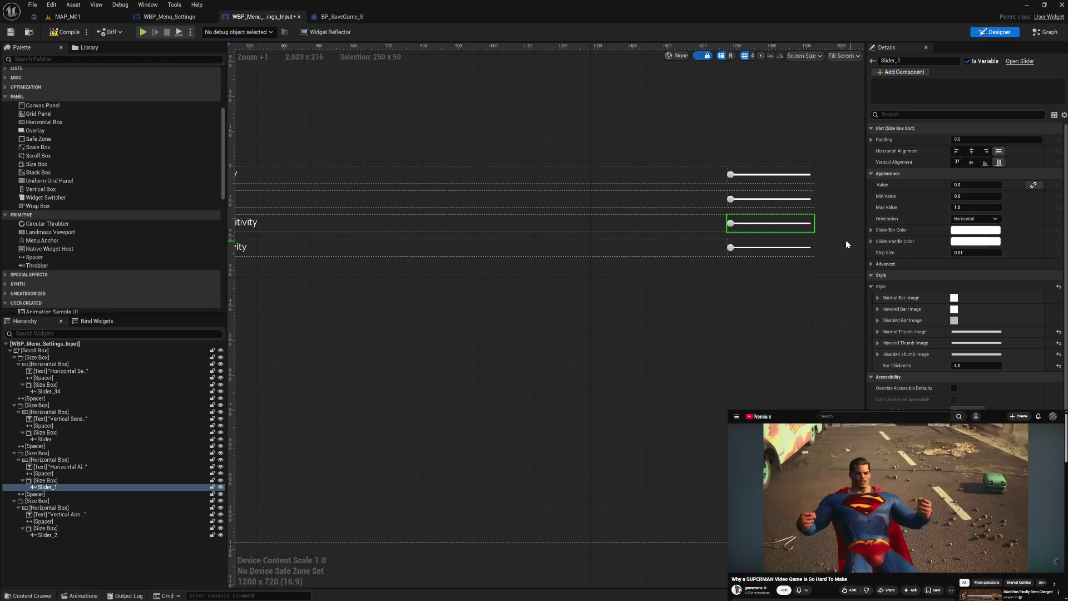
{"action": "left_click", "coordinate": [790, 249]}
{"action": "left_click", "coordinate": [978, 184]}
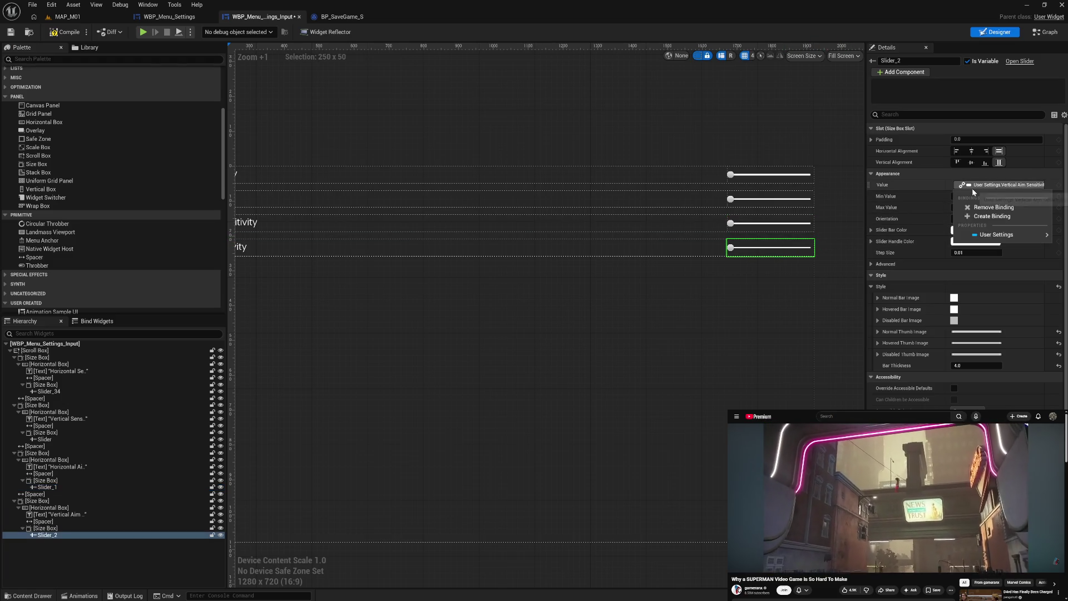
{"action": "left_click", "coordinate": [975, 210]}
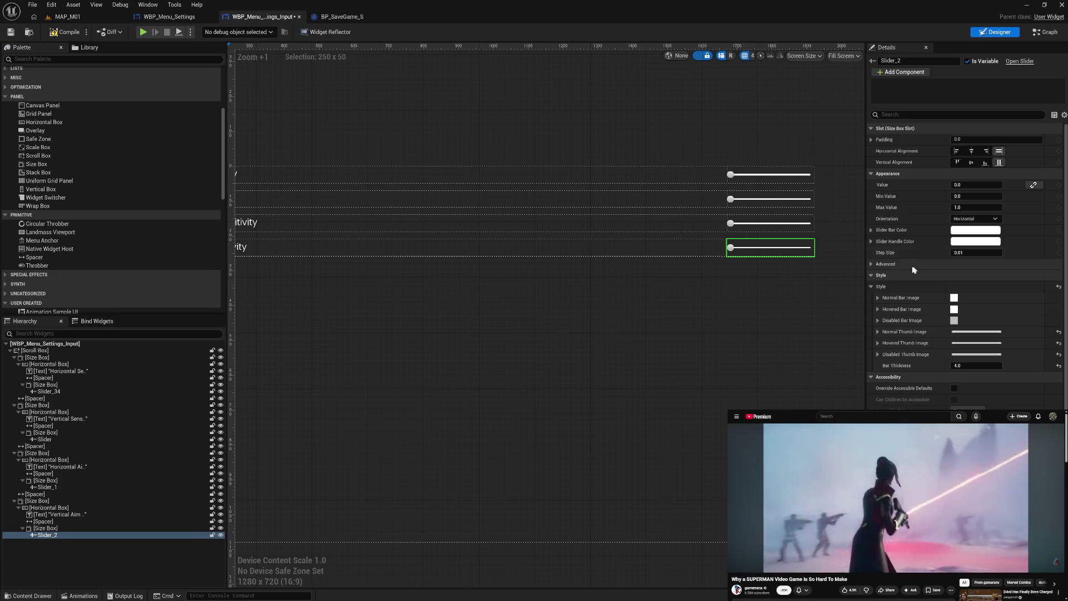
{"action": "left_click", "coordinate": [838, 282]}
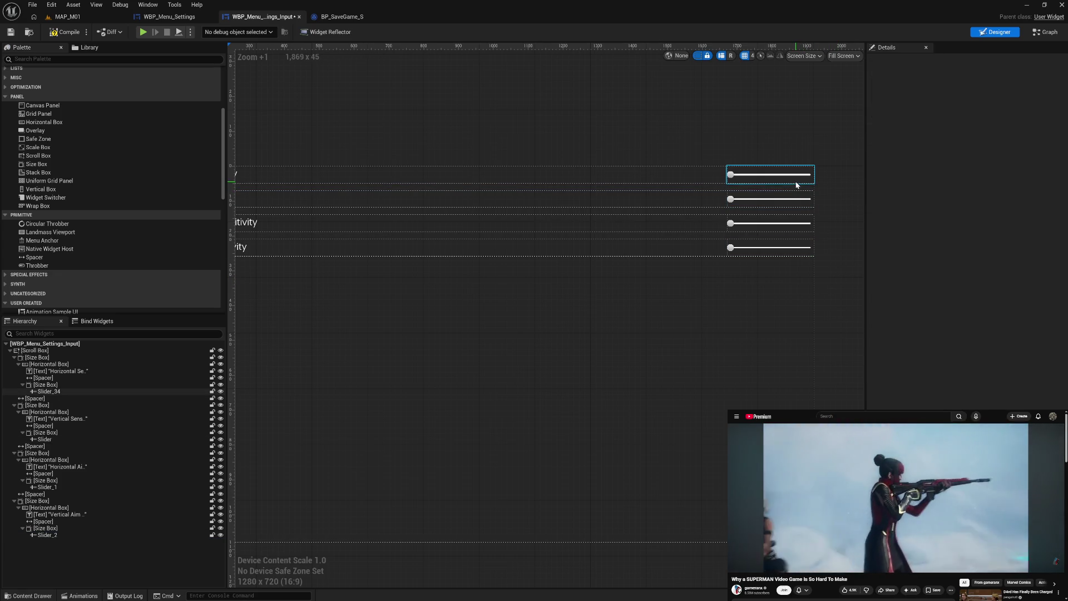
{"action": "left_click", "coordinate": [796, 185]}
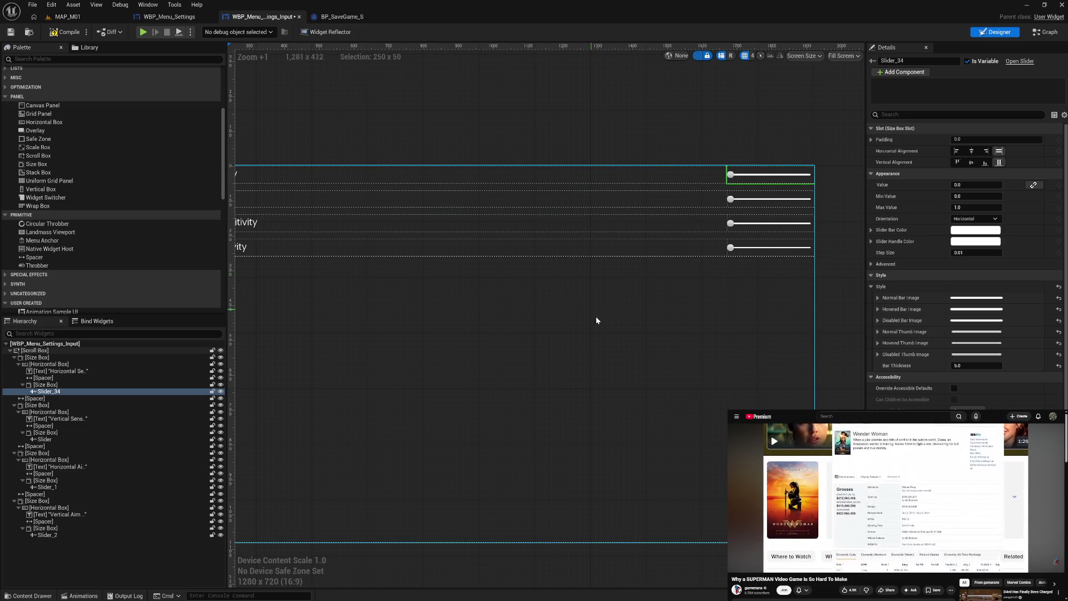
Pan the canvas to show the full labels and review BP_SaveGame_S's settings variables
{"action": "left_click_drag", "start_coordinate": [543, 307], "coordinate": [639, 288]}
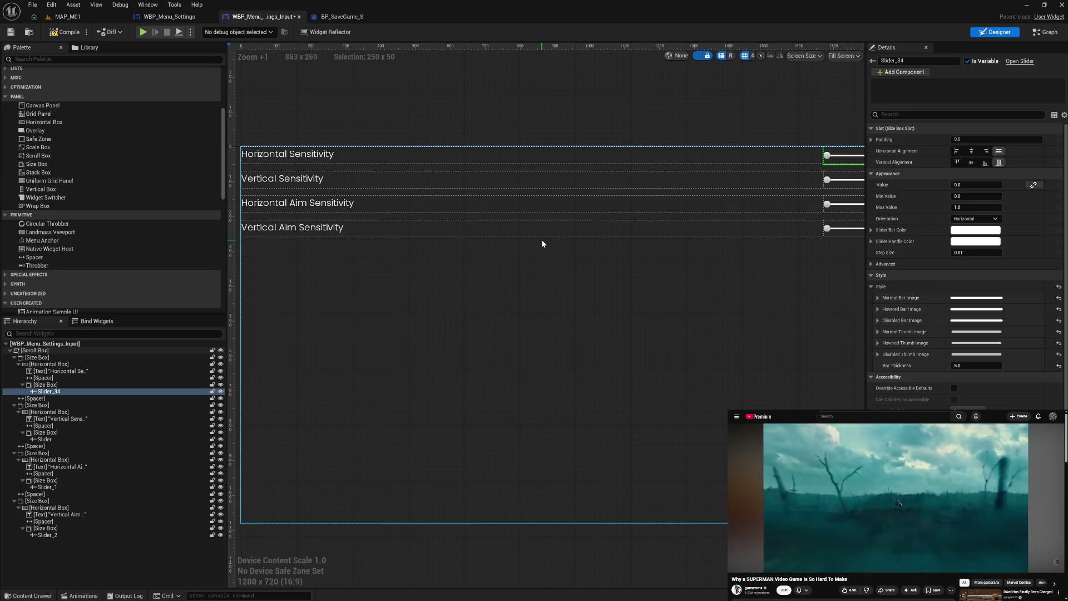
{"action": "left_click", "coordinate": [361, 18]}
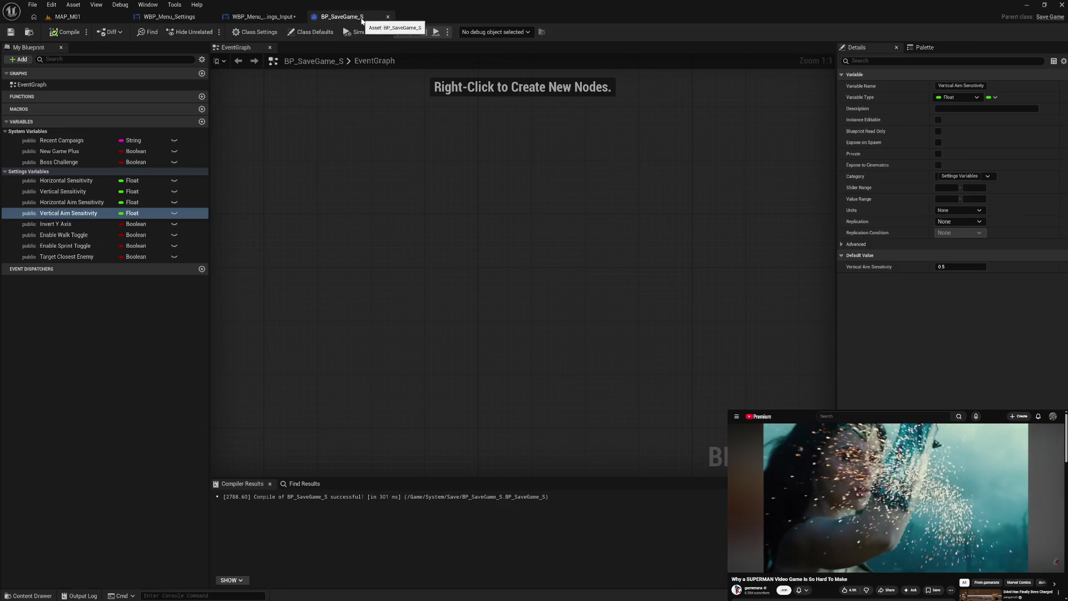
{"action": "left_click", "coordinate": [262, 18]}
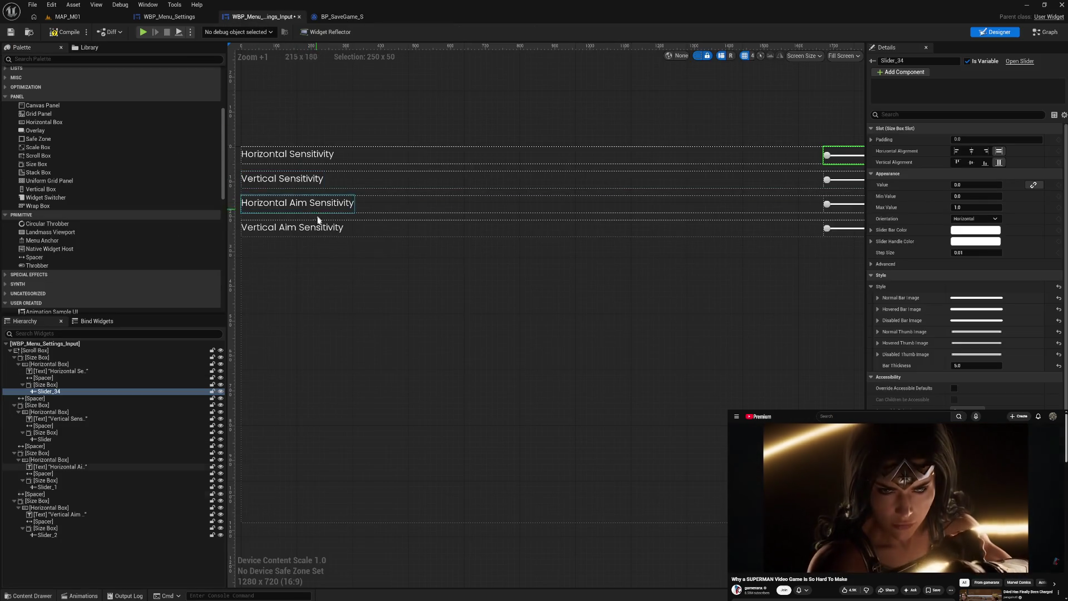
In the Hierarchy, select the first row and the Scroll Box, collapsing the first row
{"action": "left_click", "coordinate": [50, 364]}
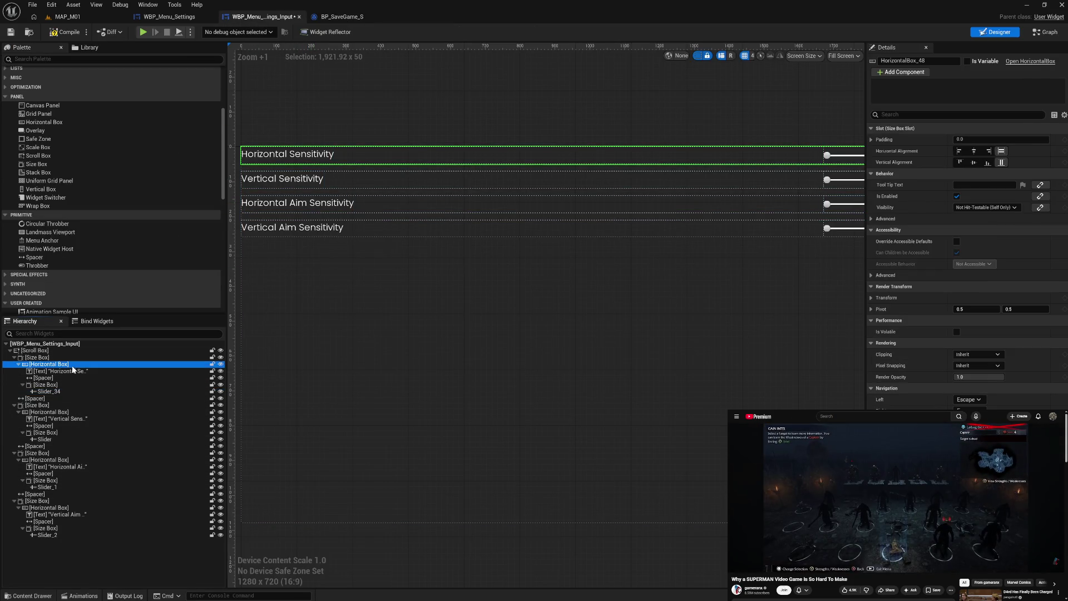
{"action": "left_click_drag", "start_coordinate": [75, 366], "coordinate": [78, 351]}
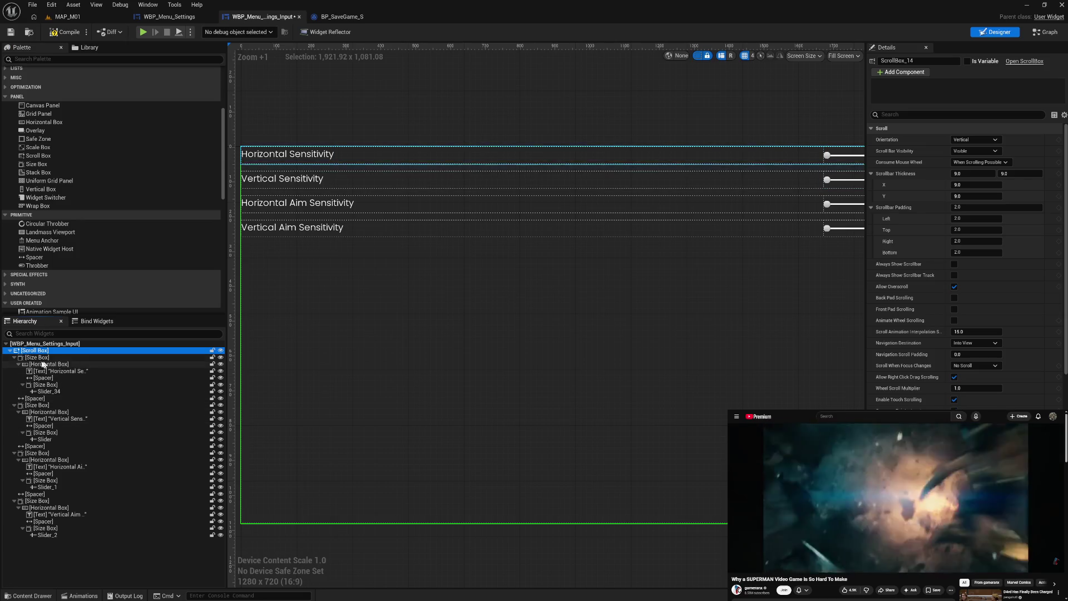
{"action": "left_click", "coordinate": [14, 358]}
Collapse the second, third and Vertical Aim rows in the Hierarchy
{"action": "left_click", "coordinate": [13, 371]}
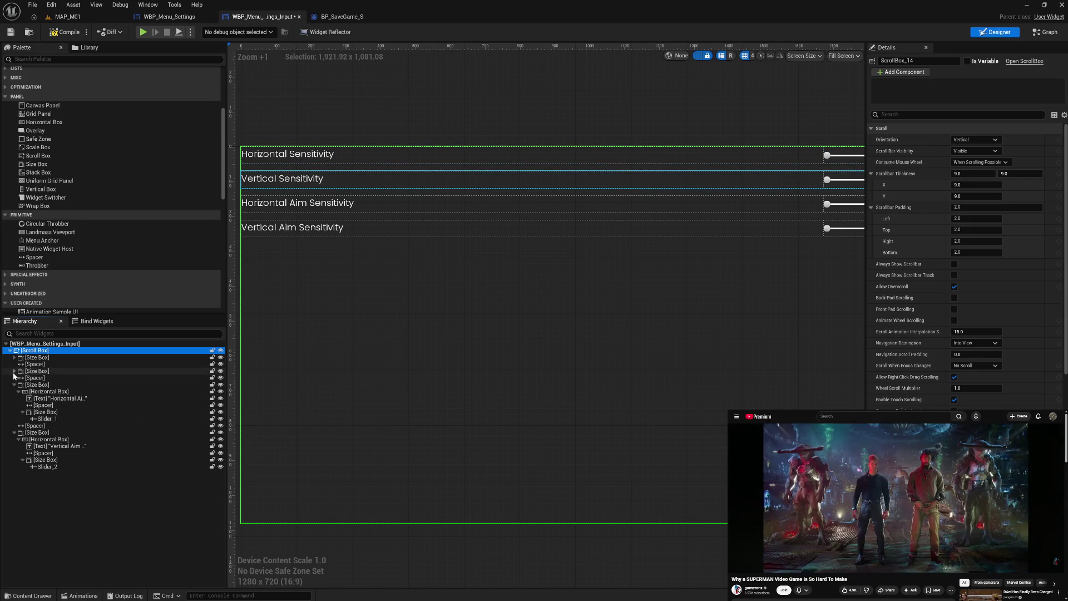
{"action": "left_click", "coordinate": [14, 384]}
{"action": "left_click", "coordinate": [49, 405]}
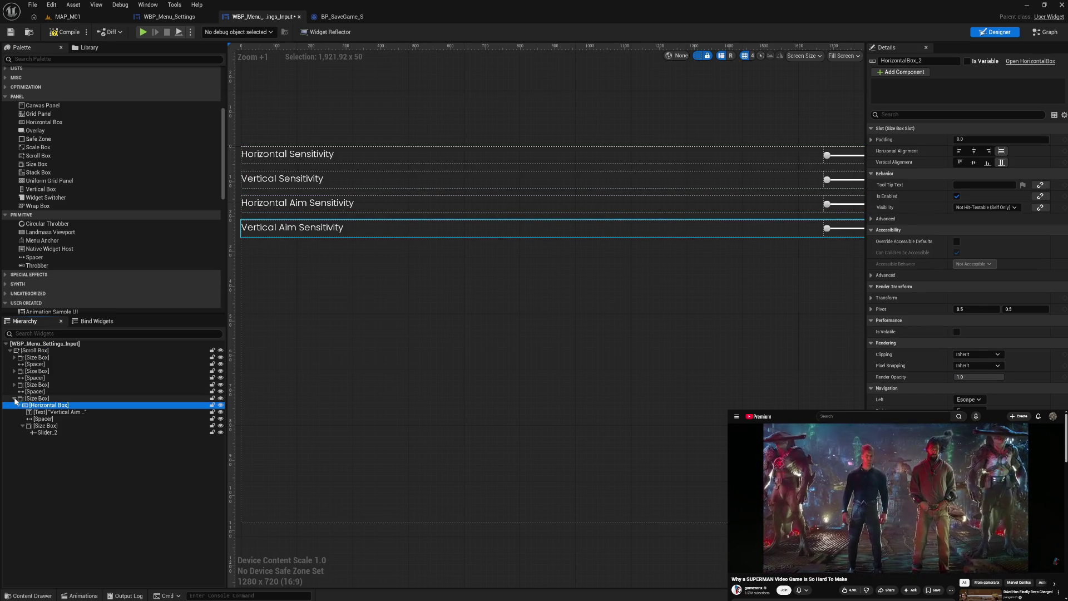
{"action": "left_click", "coordinate": [14, 399]}
Paste a copy of the first spacer and Vertical Sensitivity row into the Scroll Box
{"action": "left_click", "coordinate": [35, 364]}
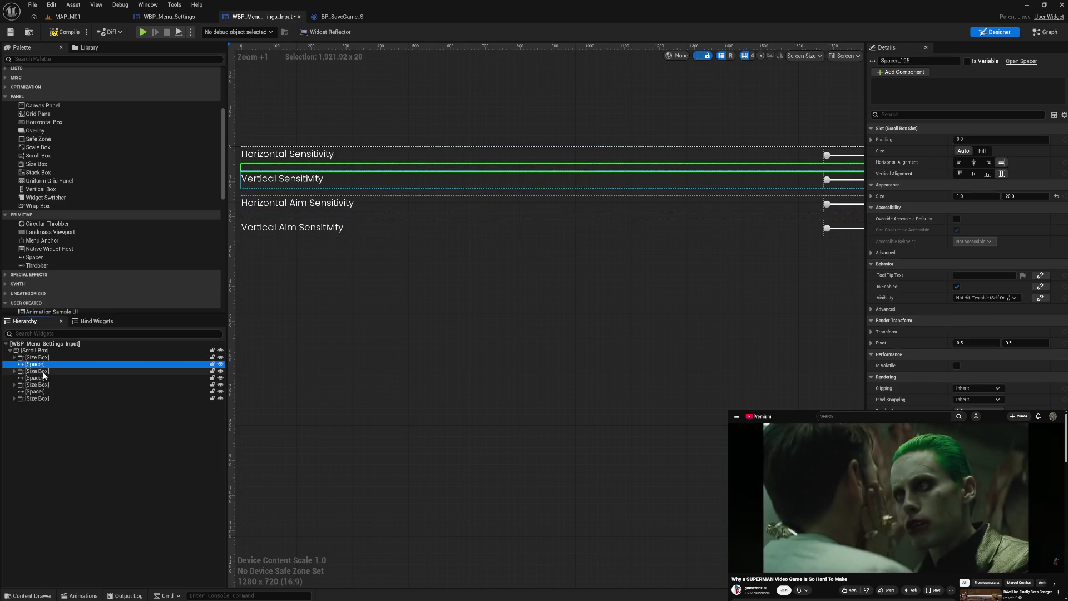
{"action": "left_click", "coordinate": [39, 371], "text": "ctrl"}
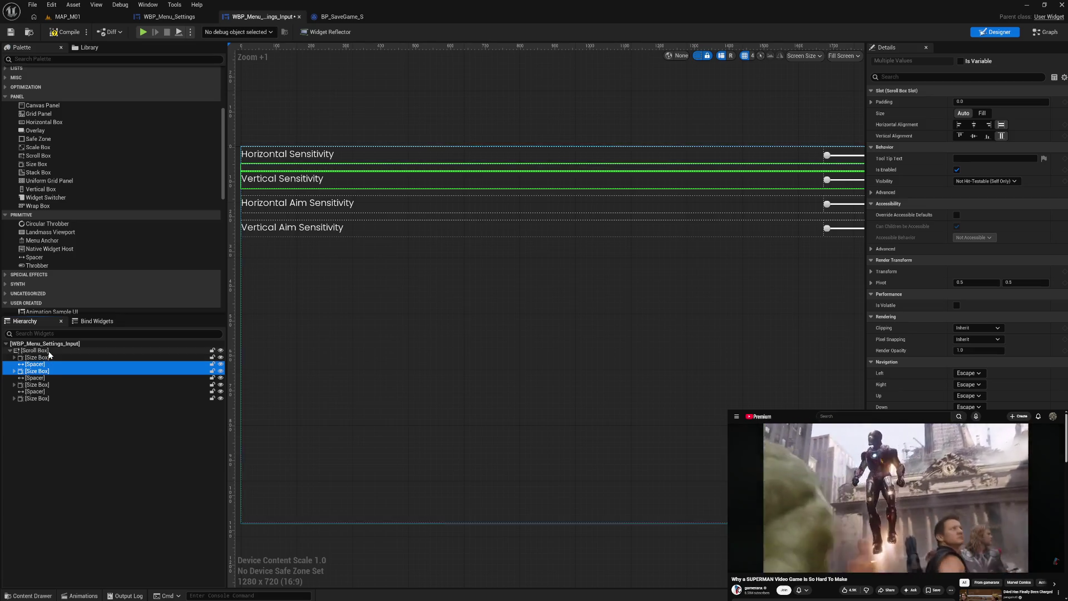
{"action": "left_click", "coordinate": [49, 352]}
{"action": "key", "text": "ctrl+v"}
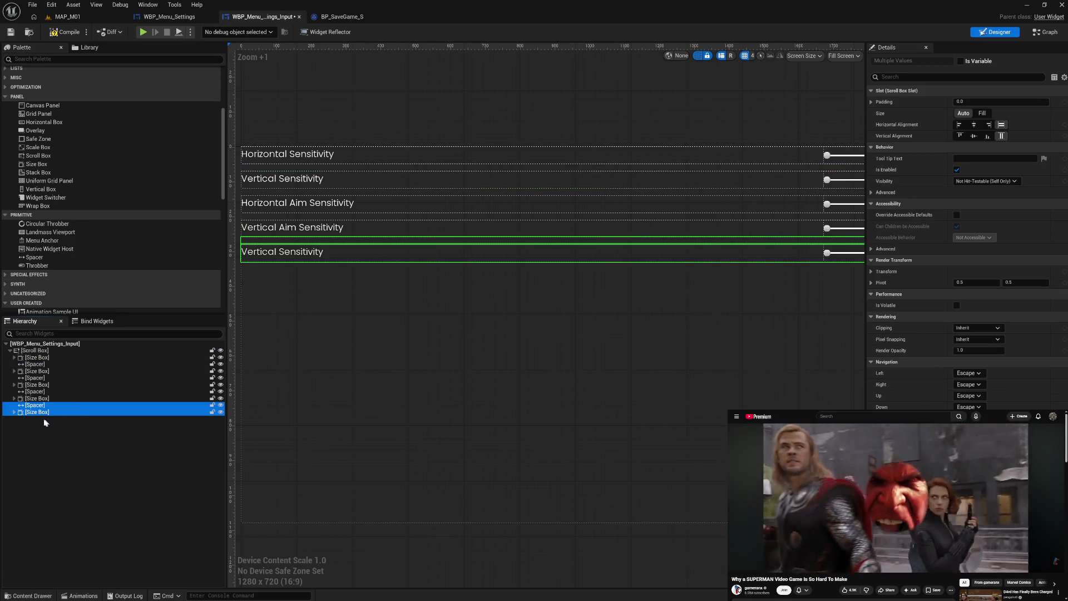
{"action": "left_click", "coordinate": [15, 412]}
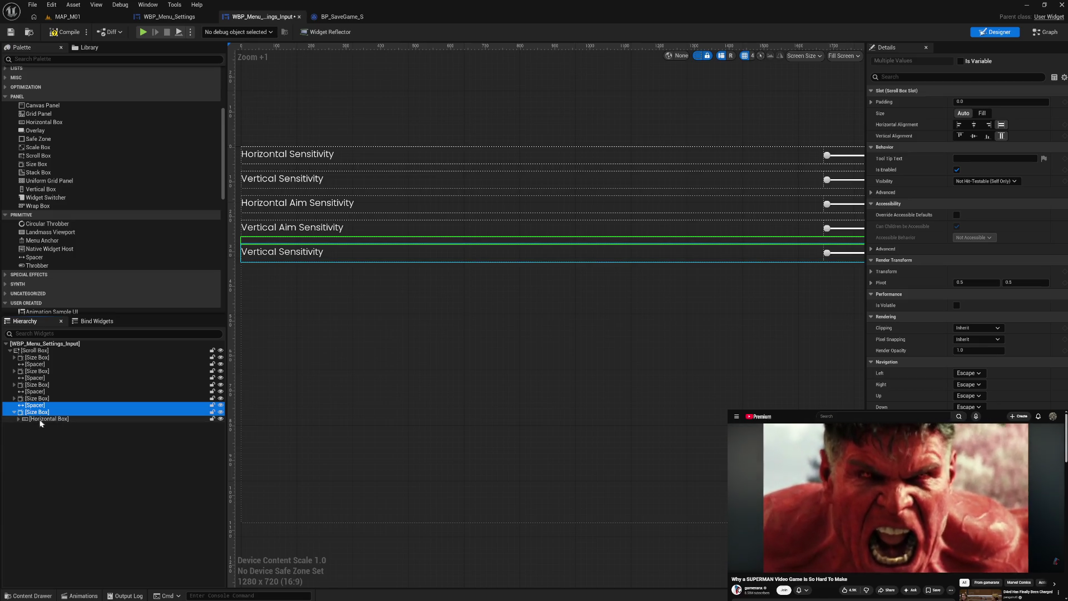
{"action": "left_click", "coordinate": [277, 257]}
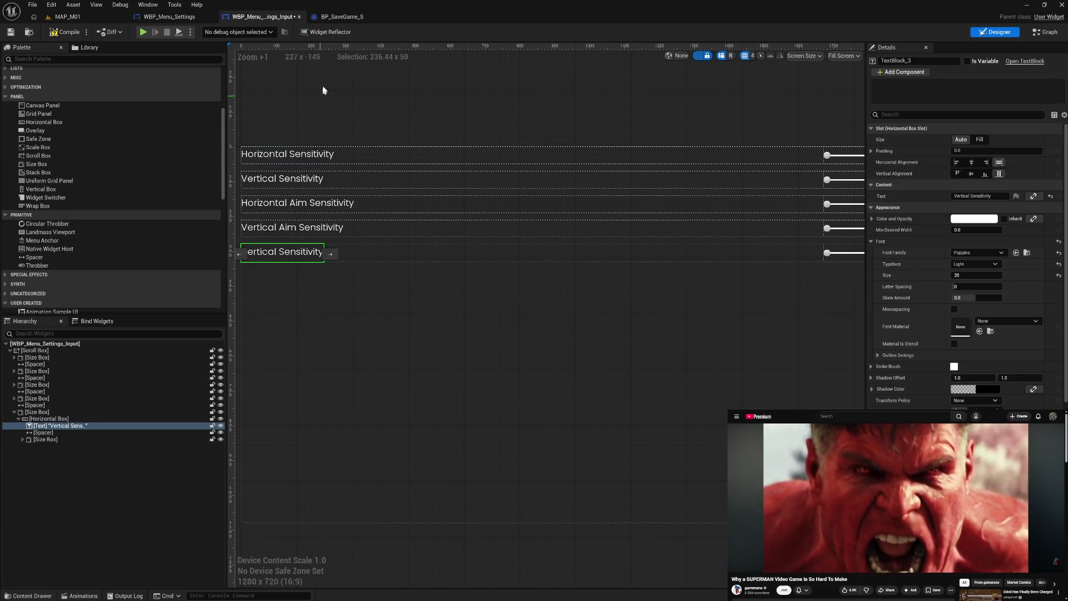
Change the fifth row's label text to 'Invert Y Axis' and select the Scroll Box
{"action": "left_click", "coordinate": [337, 17]}
{"action": "left_click", "coordinate": [289, 19]}
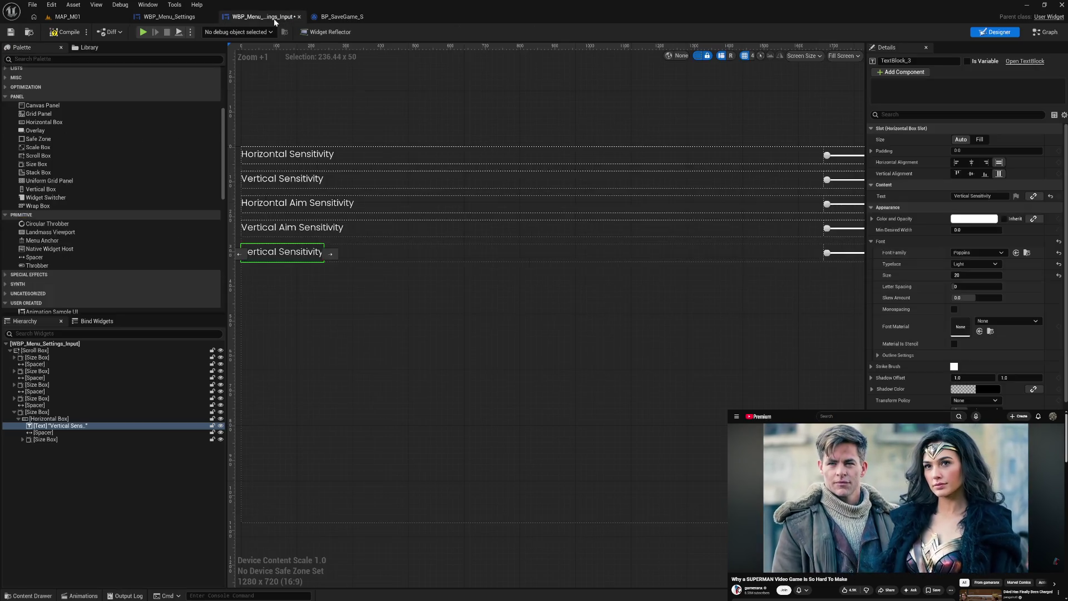
{"action": "left_click", "coordinate": [973, 196]}
{"action": "type", "text": "Invert Y Axis"}
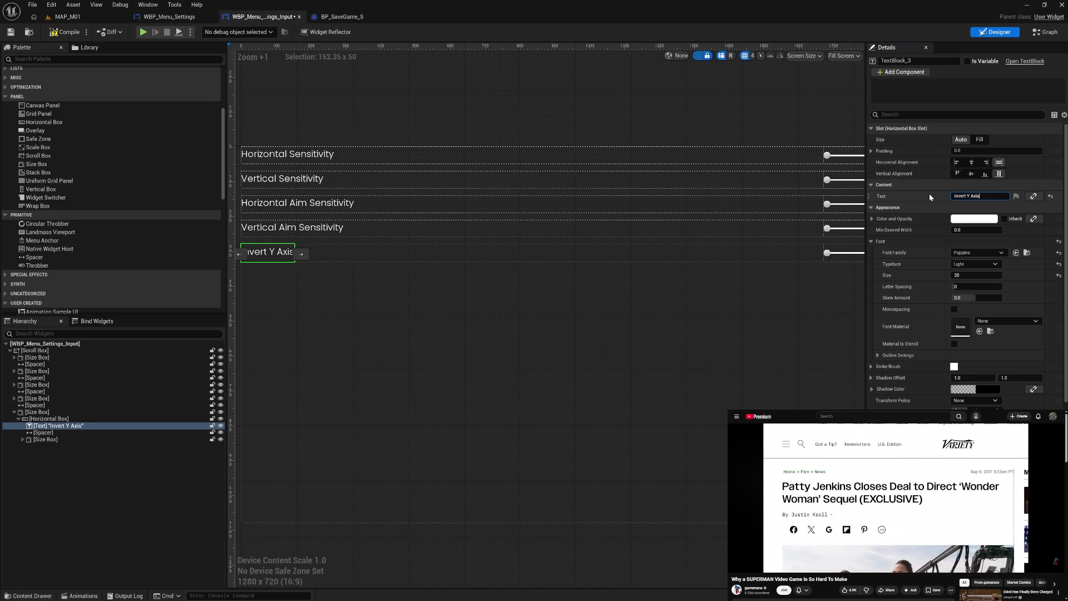
{"action": "left_click", "coordinate": [591, 331]}
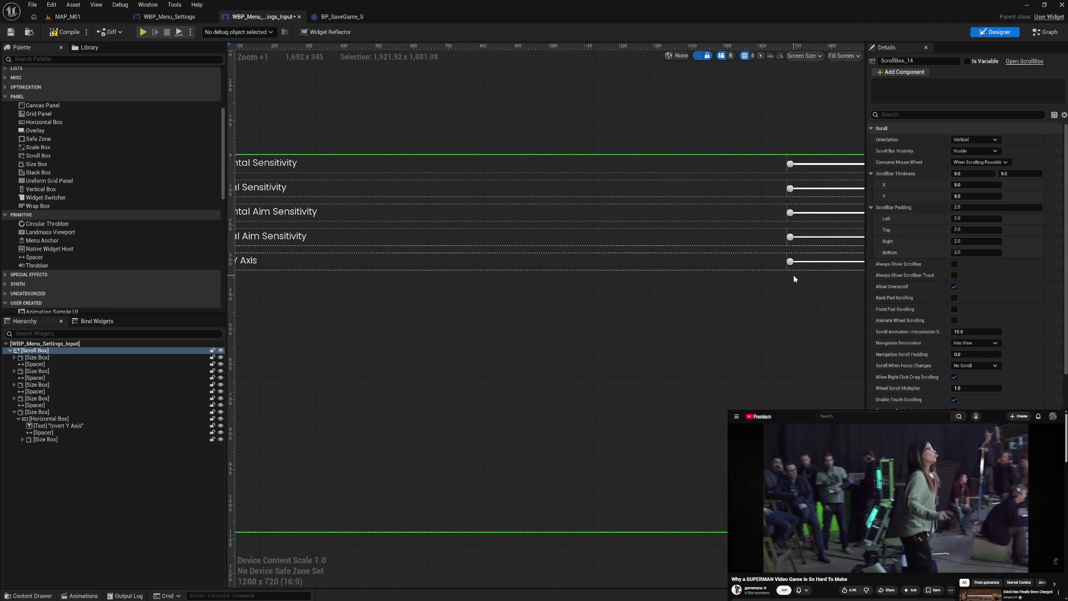
{"action": "left_click_drag", "start_coordinate": [789, 343], "coordinate": [700, 343]}
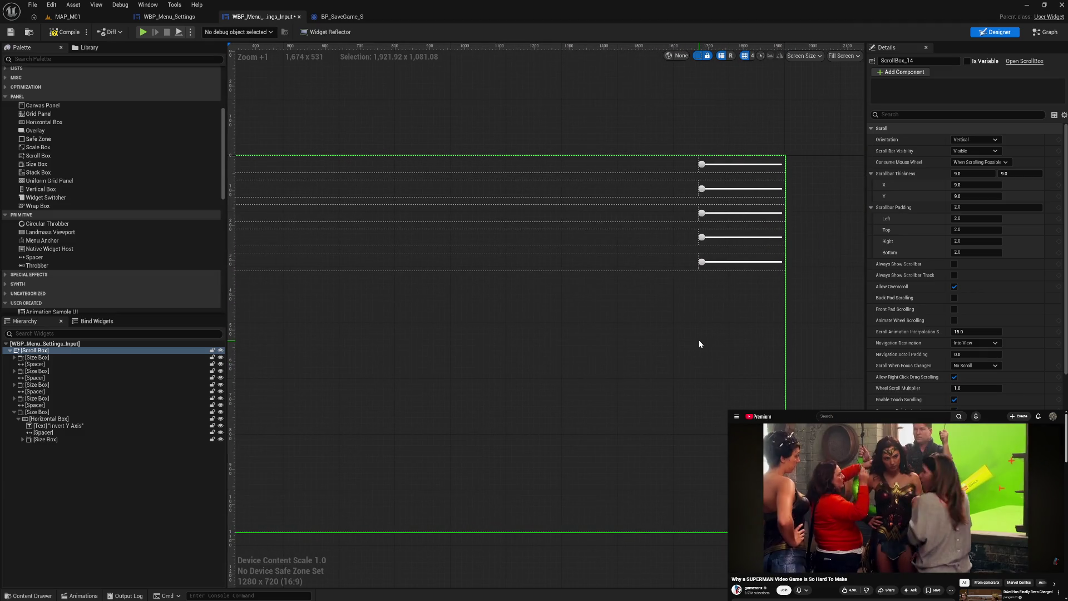
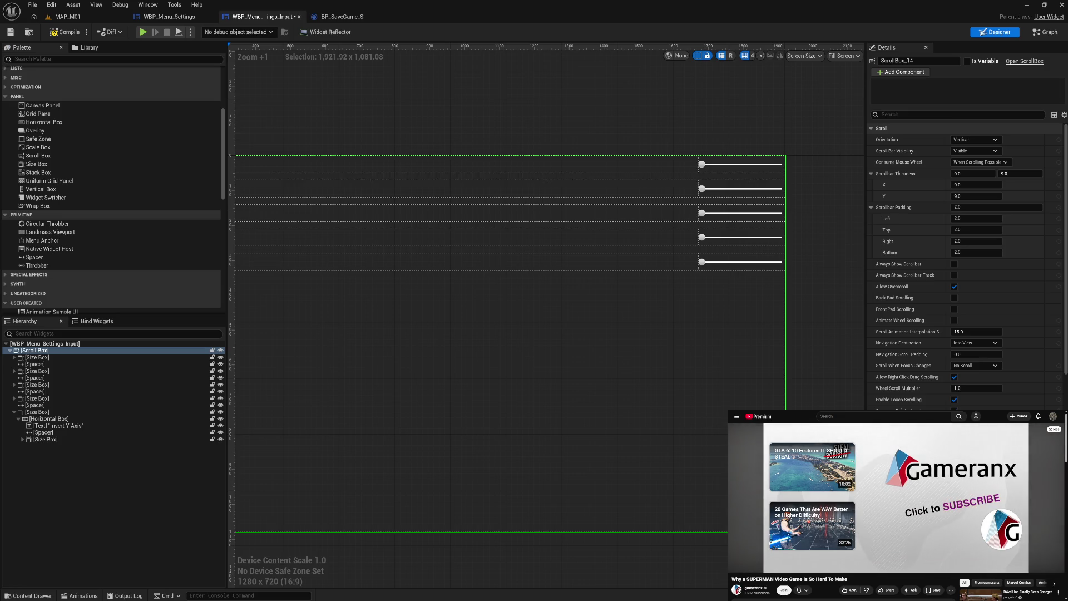
Go to the YouTube home page and scroll through the Subscriptions feed
{"action": "left_click", "coordinate": [754, 417]}
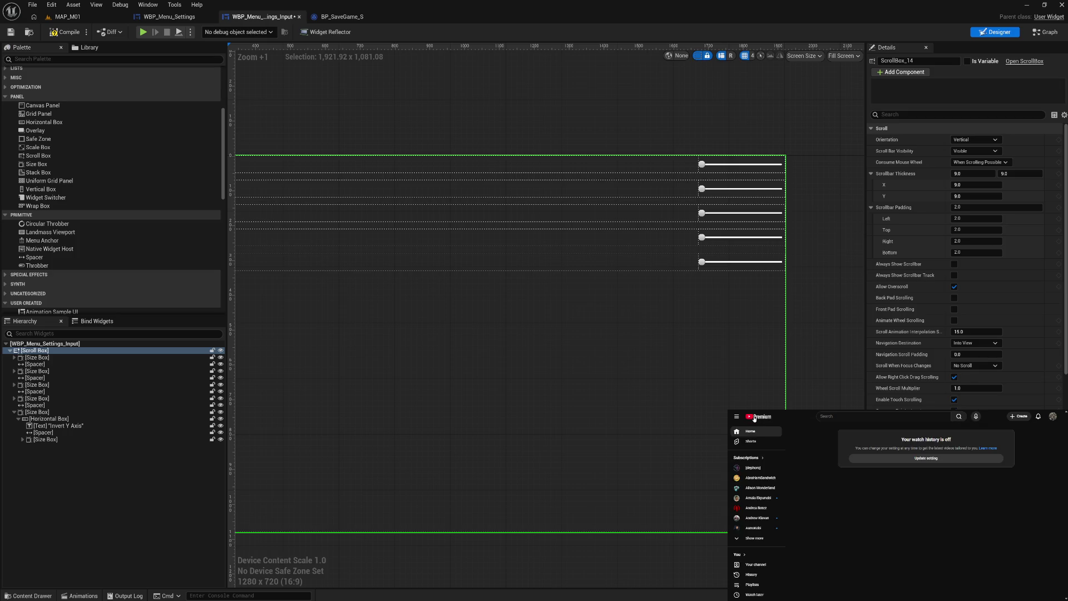
{"action": "left_click", "coordinate": [761, 458]}
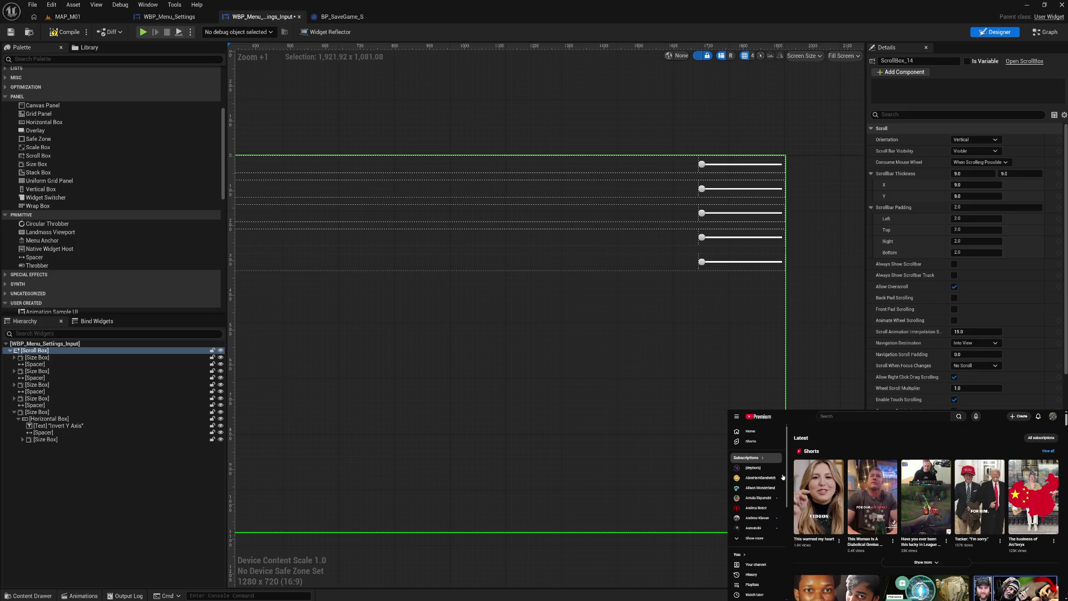
{"action": "scroll", "coordinate": [791, 491], "scroll_direction": "down", "scroll_amount": 5}
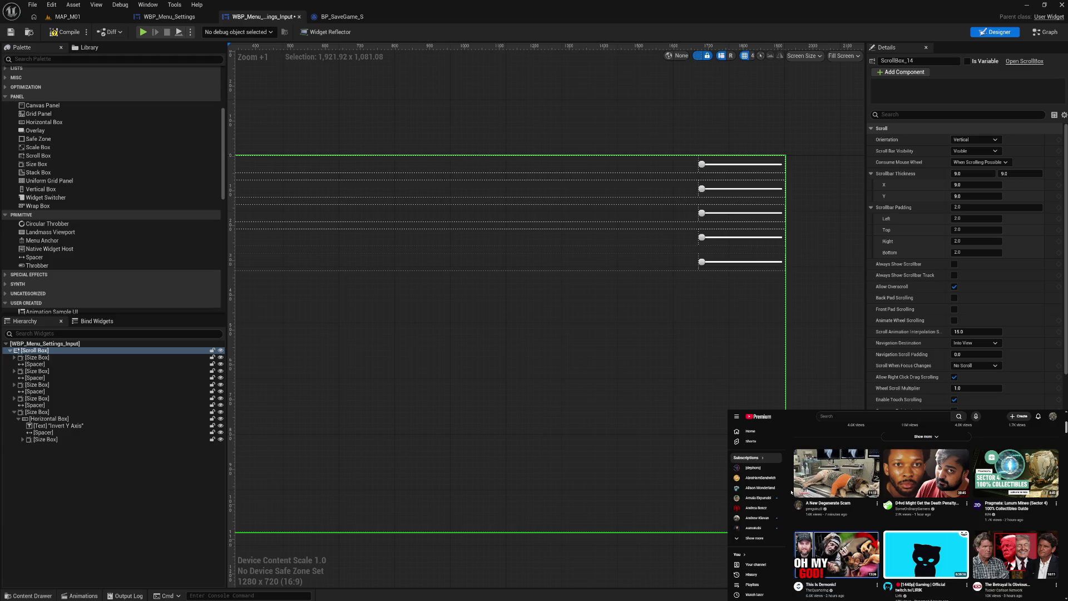
{"action": "scroll", "coordinate": [791, 491], "scroll_direction": "down", "scroll_amount": 3}
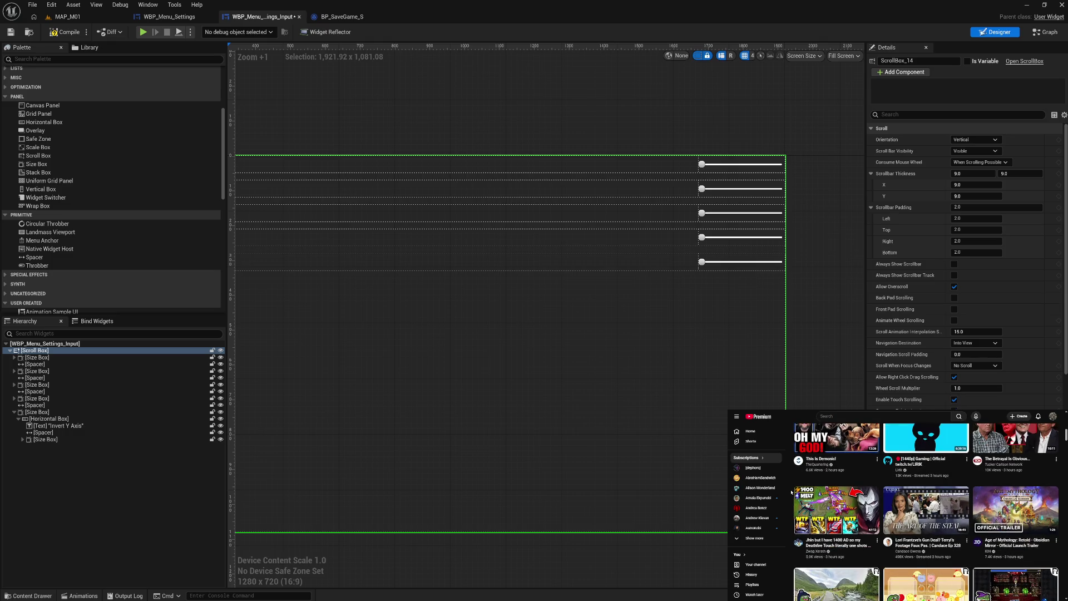
{"action": "scroll", "coordinate": [791, 491], "scroll_direction": "down", "scroll_amount": 3}
{"action": "scroll", "coordinate": [791, 491], "scroll_direction": "down", "scroll_amount": 5}
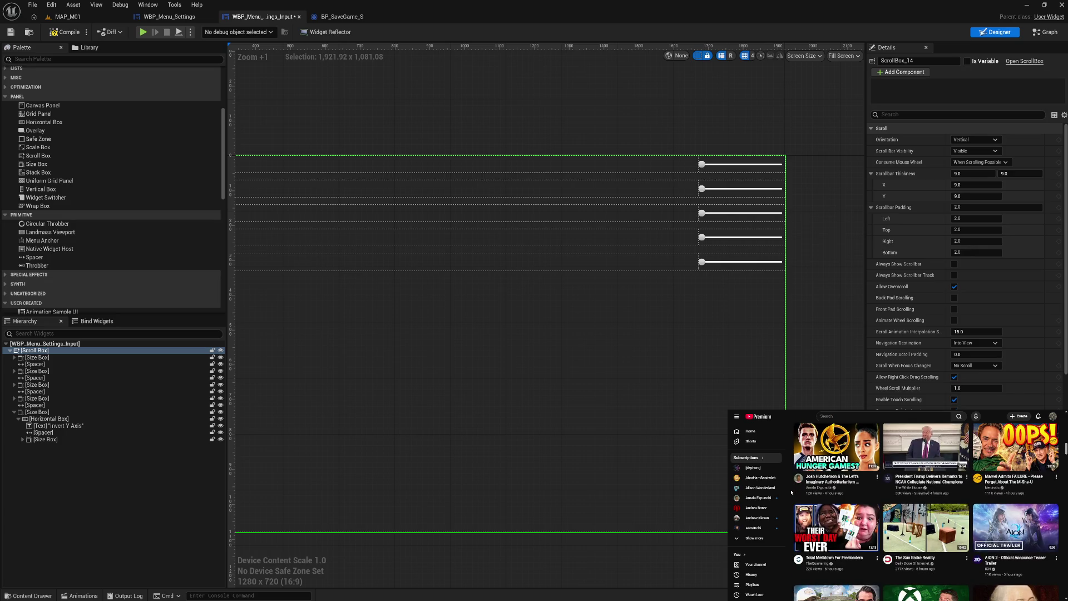
{"action": "scroll", "coordinate": [791, 492], "scroll_direction": "down", "scroll_amount": 2}
{"action": "scroll", "coordinate": [790, 491], "scroll_direction": "down", "scroll_amount": 1}
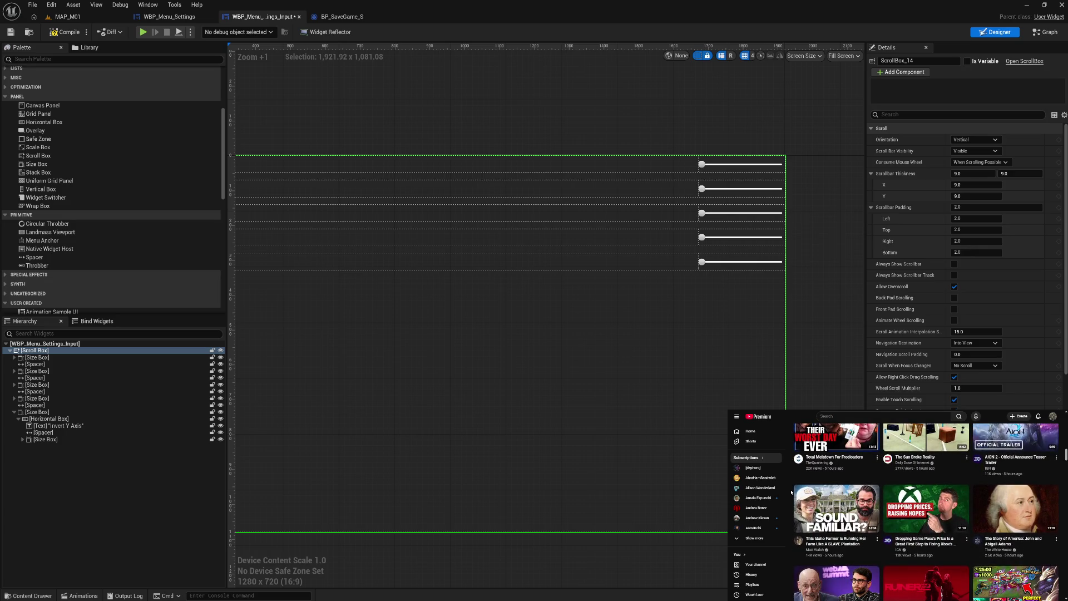
{"action": "scroll", "coordinate": [791, 491], "scroll_direction": "down", "scroll_amount": 3}
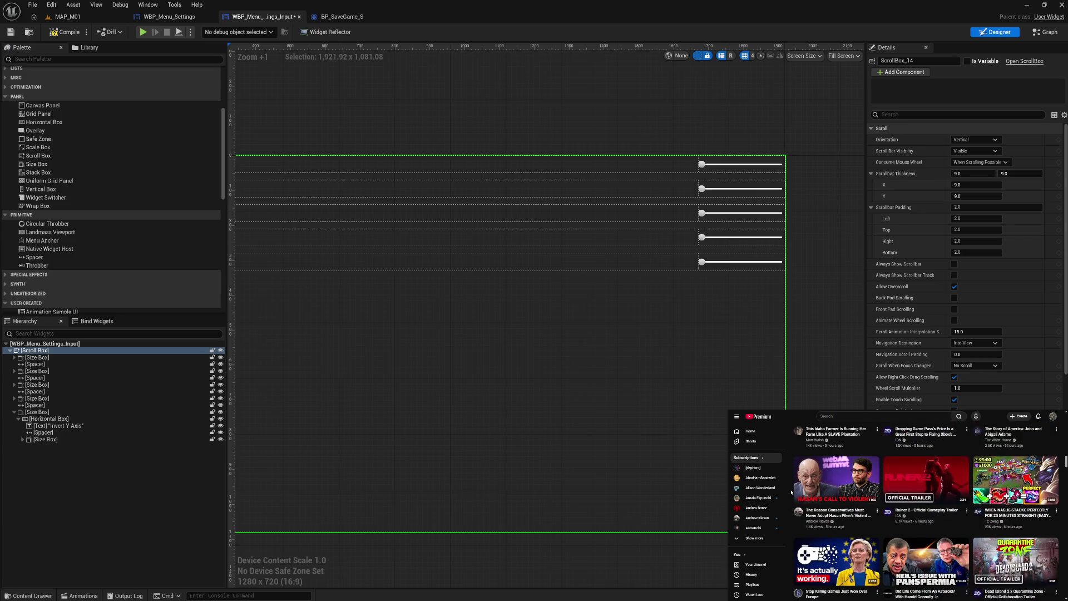
{"action": "scroll", "coordinate": [790, 491], "scroll_direction": "down", "scroll_amount": 1}
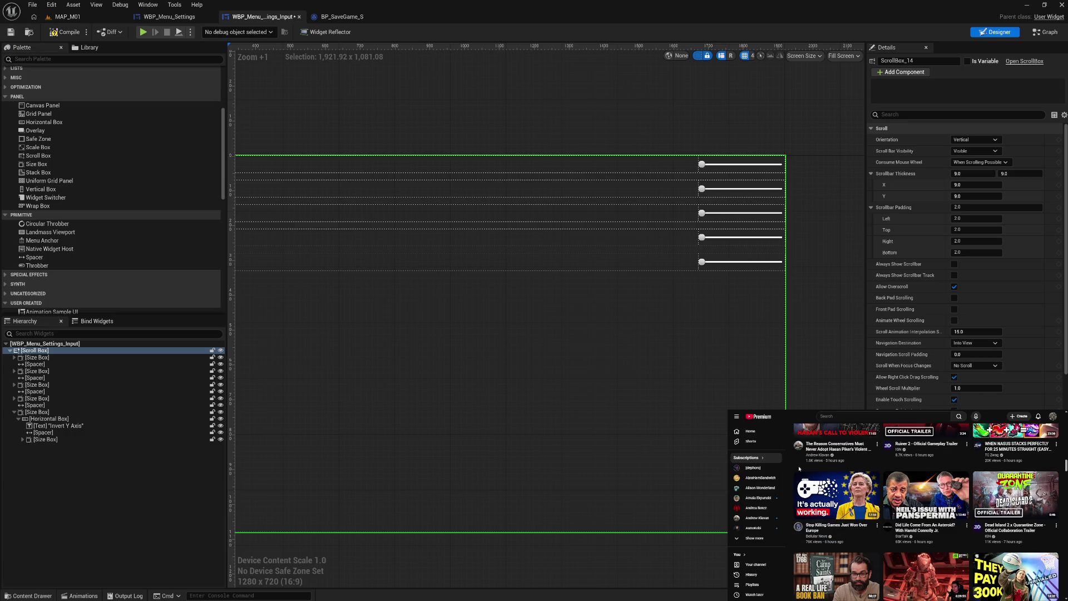
Search for the creator's channel and open its Cyberpunk 2077 theories video
{"action": "left_click", "coordinate": [846, 417]}
{"action": "type", "text": "sa"}
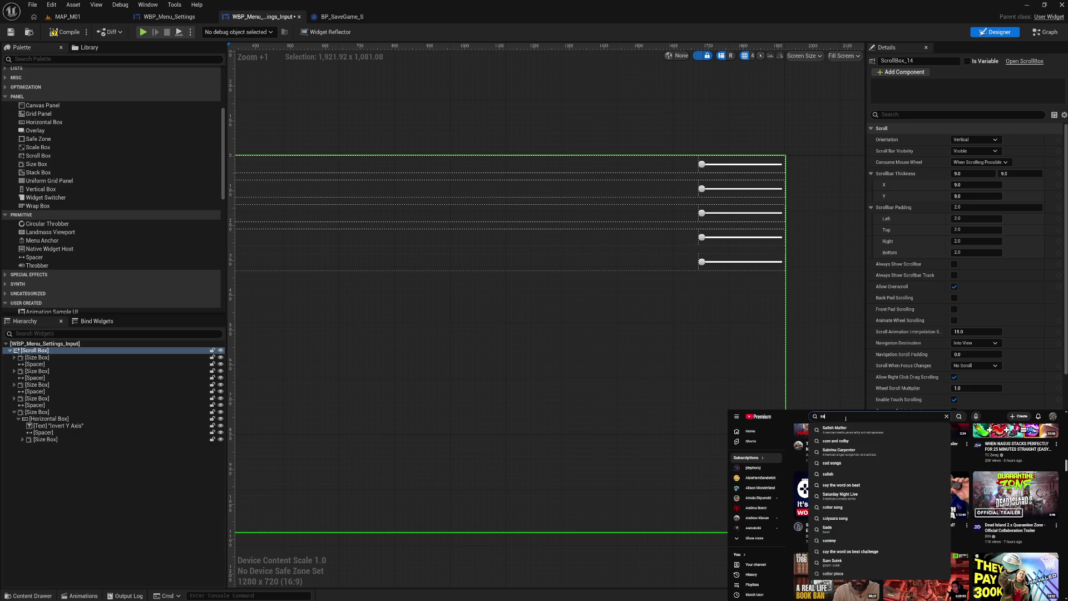
{"action": "type", "text": "m bram"}
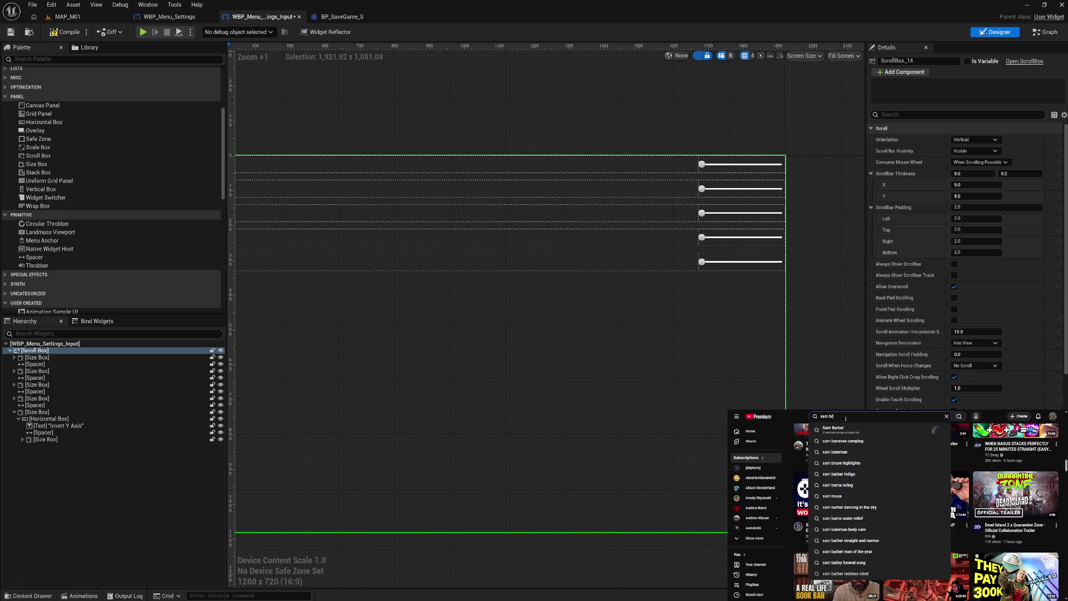
{"action": "key", "text": "Return"}
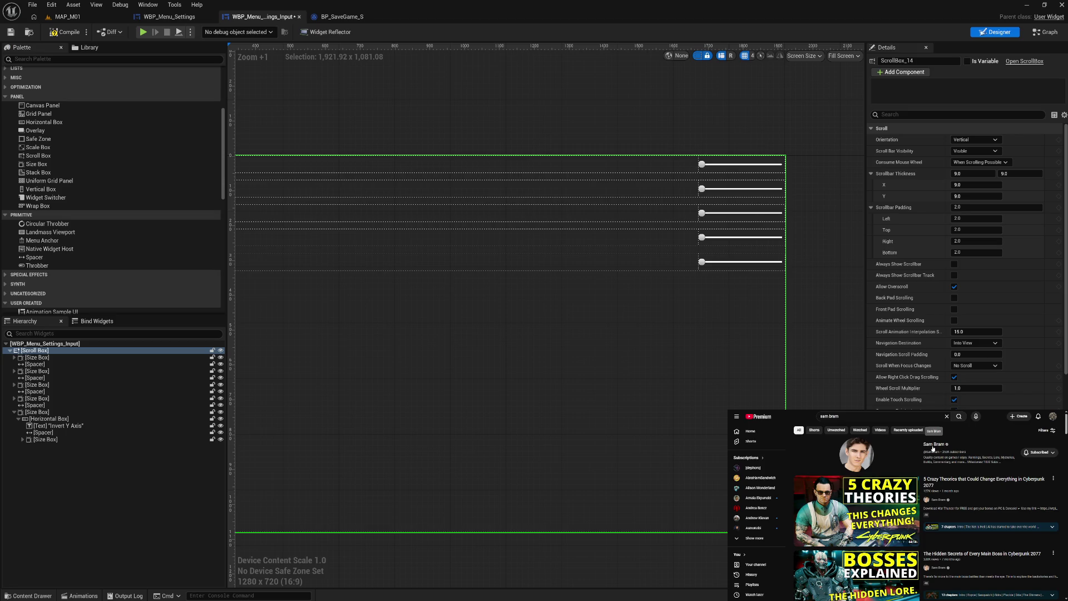
{"action": "left_click", "coordinate": [914, 483]}
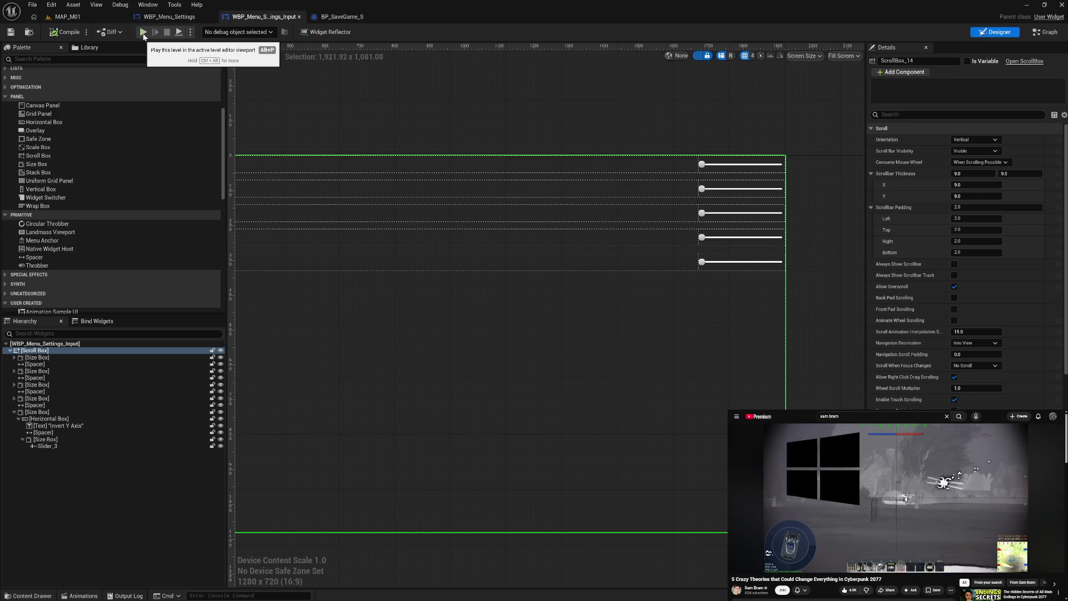
{"action": "scroll", "coordinate": [345, 261], "scroll_direction": "up", "scroll_amount": 1}
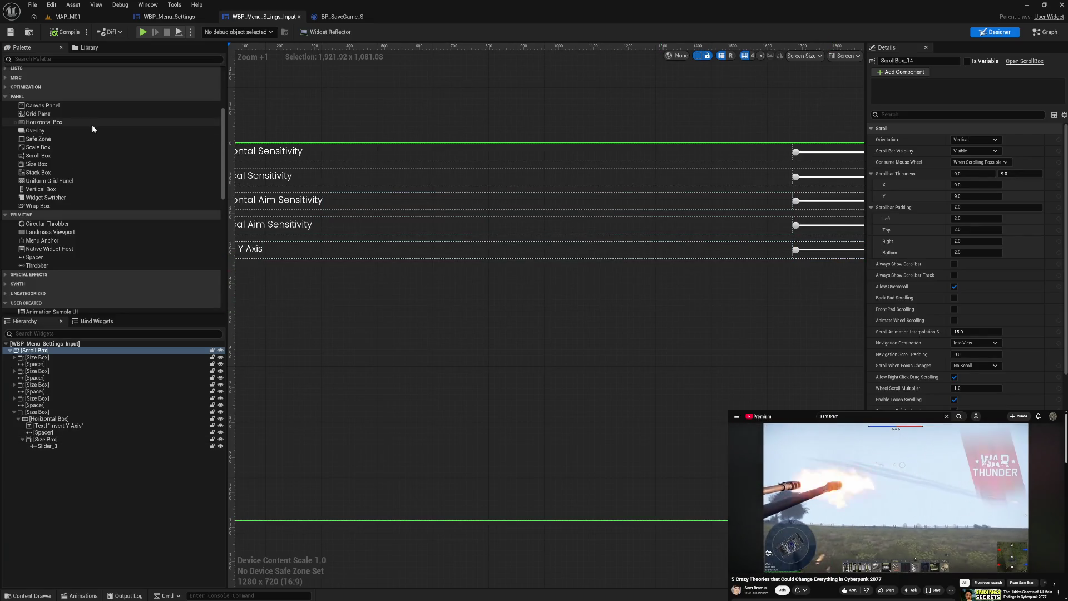
Delete Slider_3 from the Invert Y Axis row and drop a Check Box into its size box
{"action": "scroll", "coordinate": [92, 128], "scroll_direction": "up", "scroll_amount": 5}
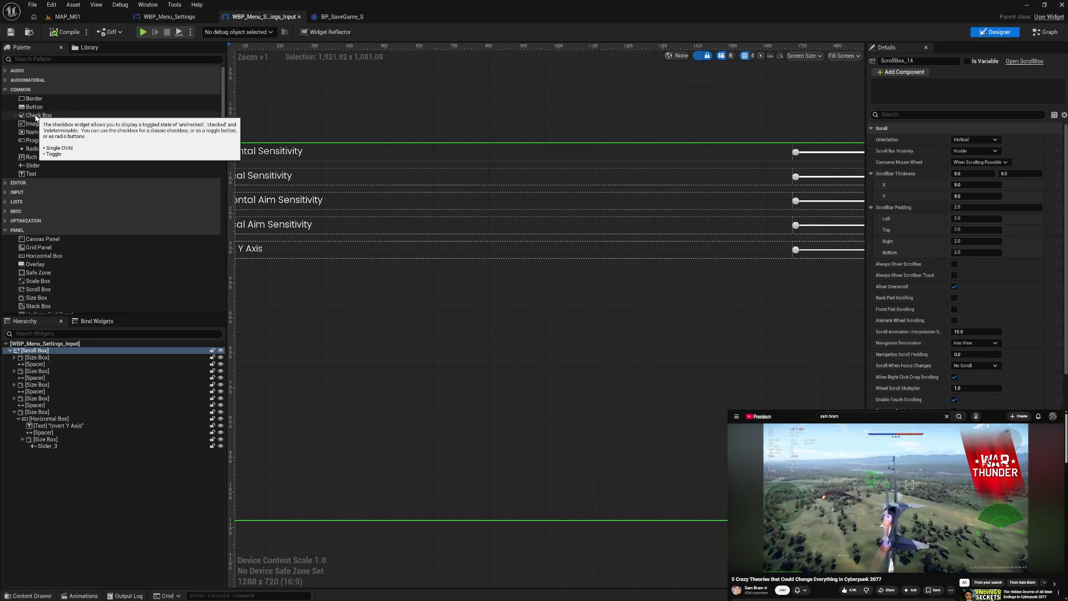
{"action": "mouse_move", "coordinate": [36, 117]}
{"action": "left_mouse_down"}
{"action": "mouse_move", "coordinate": [47, 166]}
{"action": "mouse_move", "coordinate": [50, 129]}
{"action": "mouse_move", "coordinate": [64, 445]}
{"action": "left_mouse_up"}
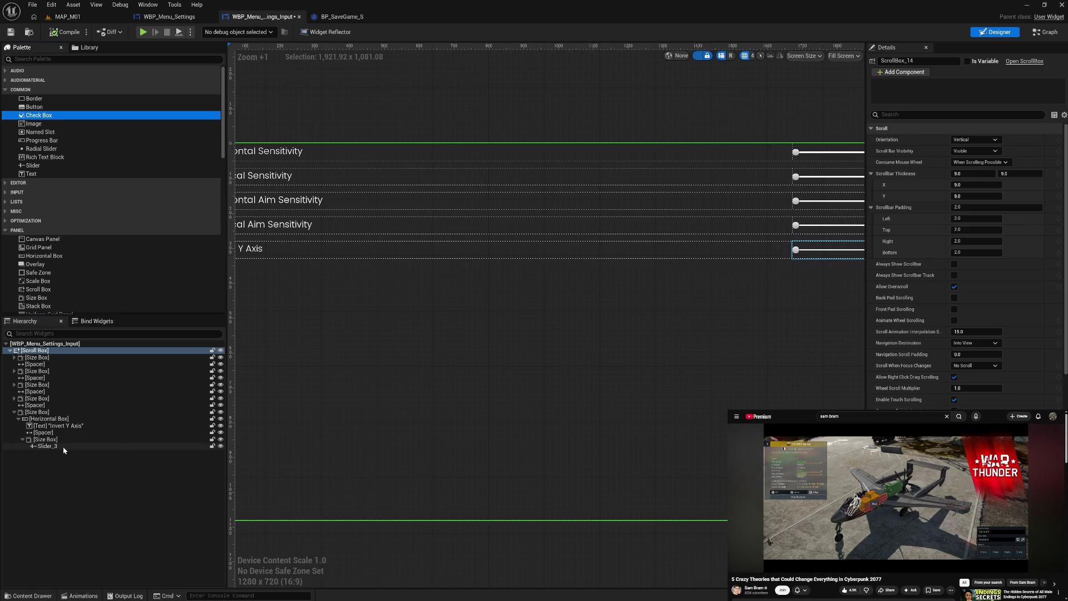
{"action": "left_click", "coordinate": [47, 446]}
{"action": "key", "text": "Delete"}
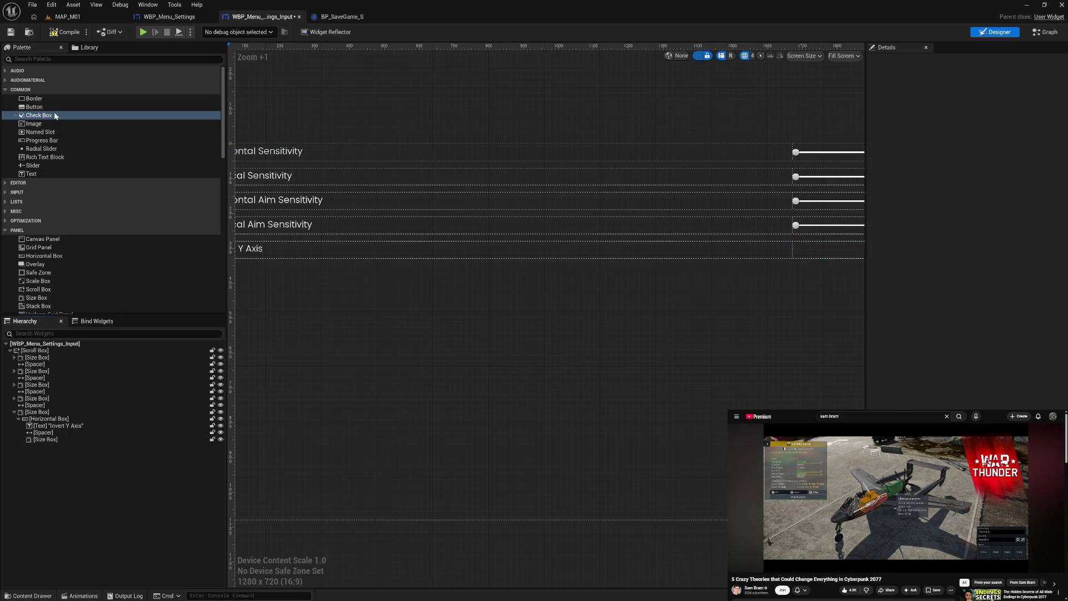
{"action": "left_click_drag", "start_coordinate": [55, 116], "coordinate": [57, 440]}
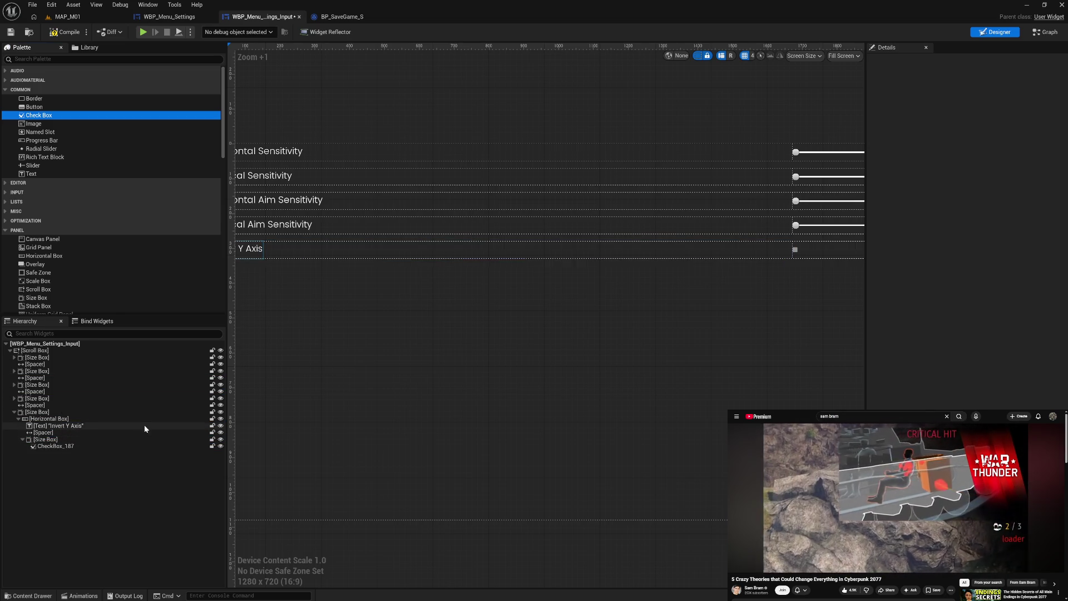
Move the checkbox directly into the horizontal box and delete the empty size box
{"action": "left_click", "coordinate": [122, 439]}
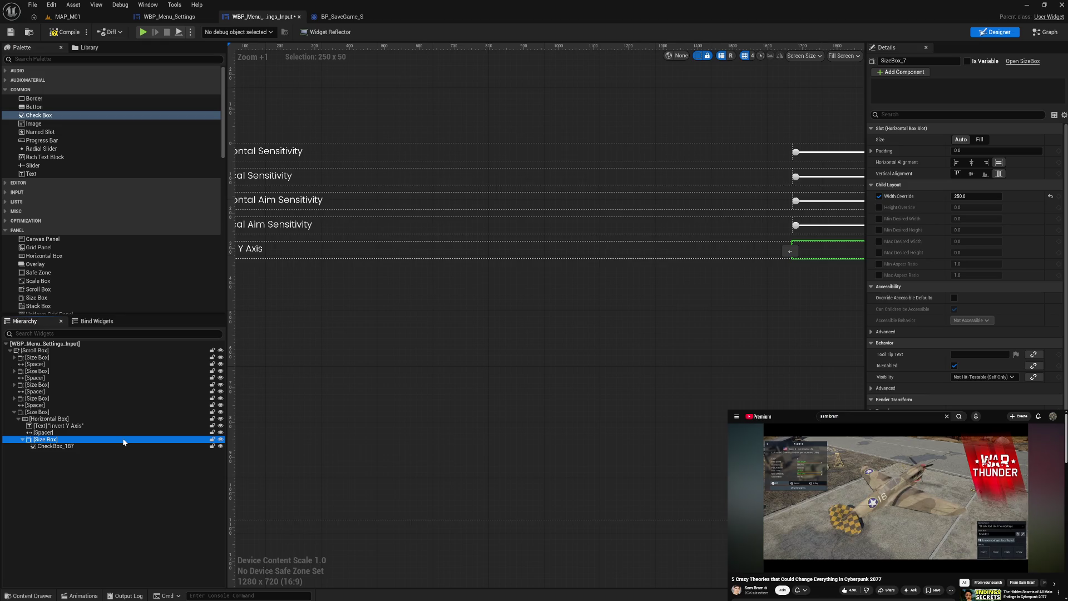
{"action": "left_click_drag", "start_coordinate": [51, 445], "coordinate": [61, 443]}
{"action": "left_click", "coordinate": [62, 447]}
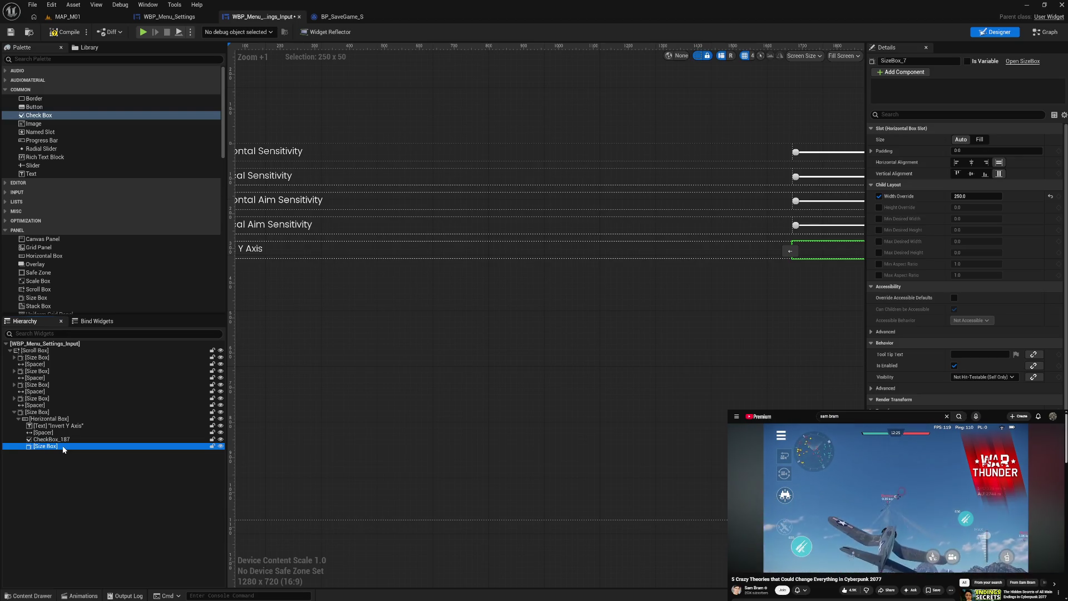
{"action": "left_click_drag", "start_coordinate": [394, 434], "coordinate": [331, 432]}
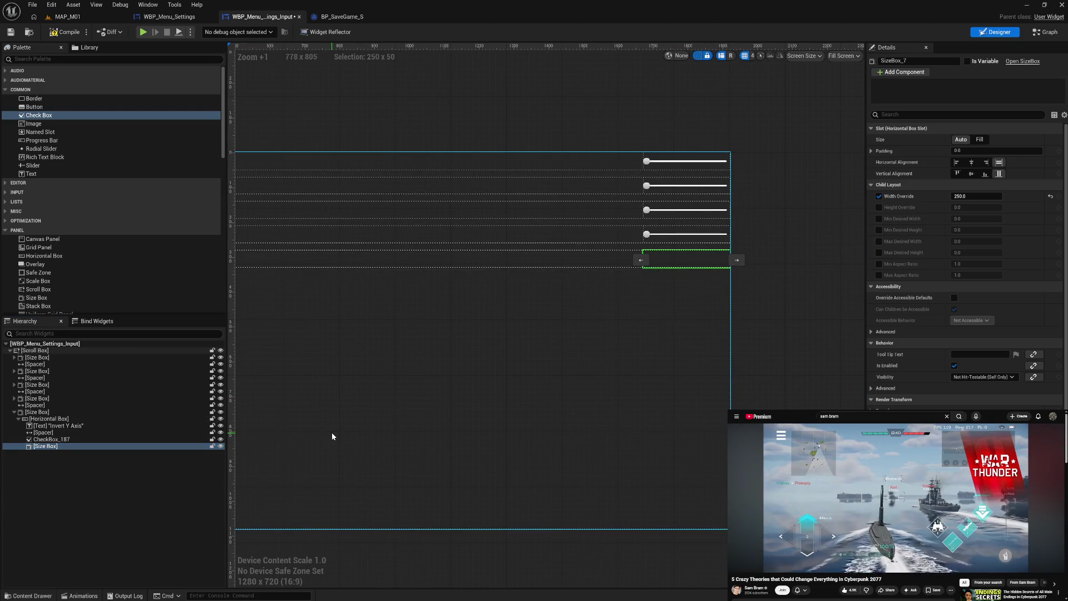
{"action": "left_click", "coordinate": [70, 440]}
{"action": "left_click", "coordinate": [72, 446]}
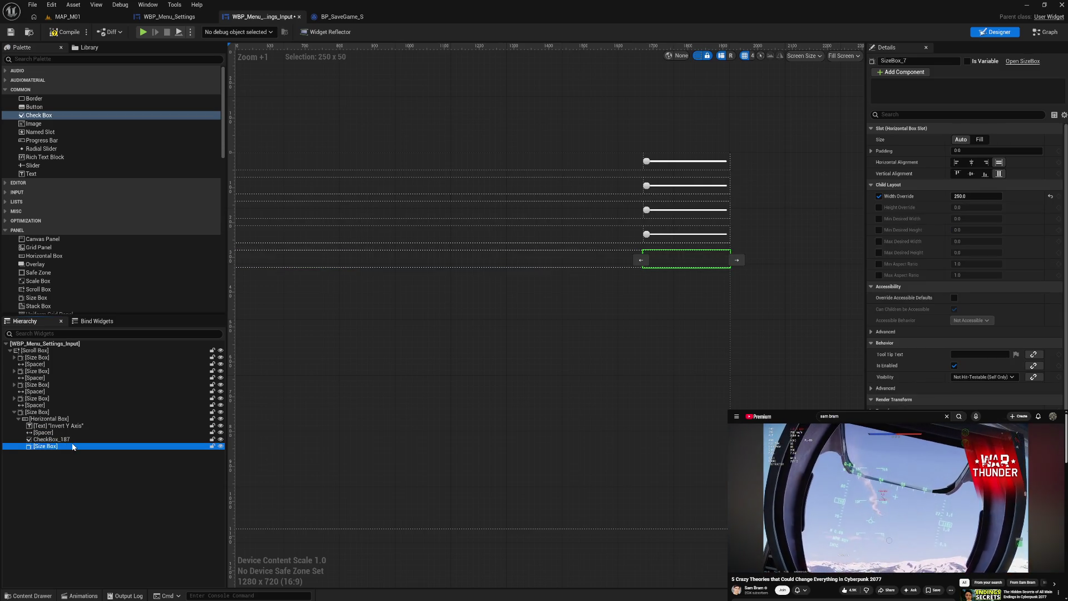
{"action": "key", "text": "Delete"}
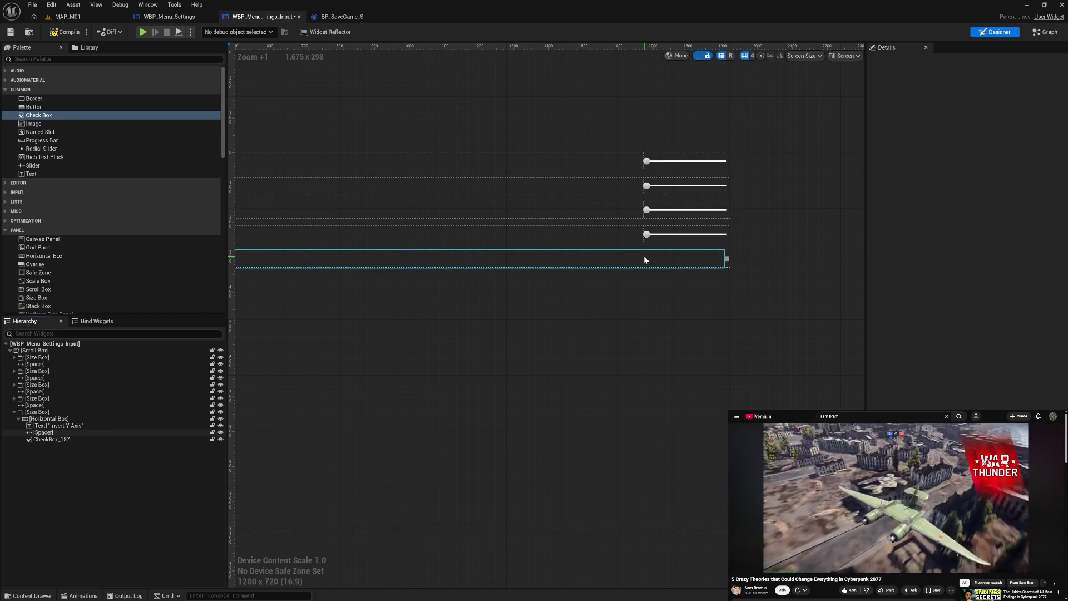
Centre CheckBox_187 horizontally and vertically in its slot, with centre appearance alignment
{"action": "left_click", "coordinate": [727, 261]}
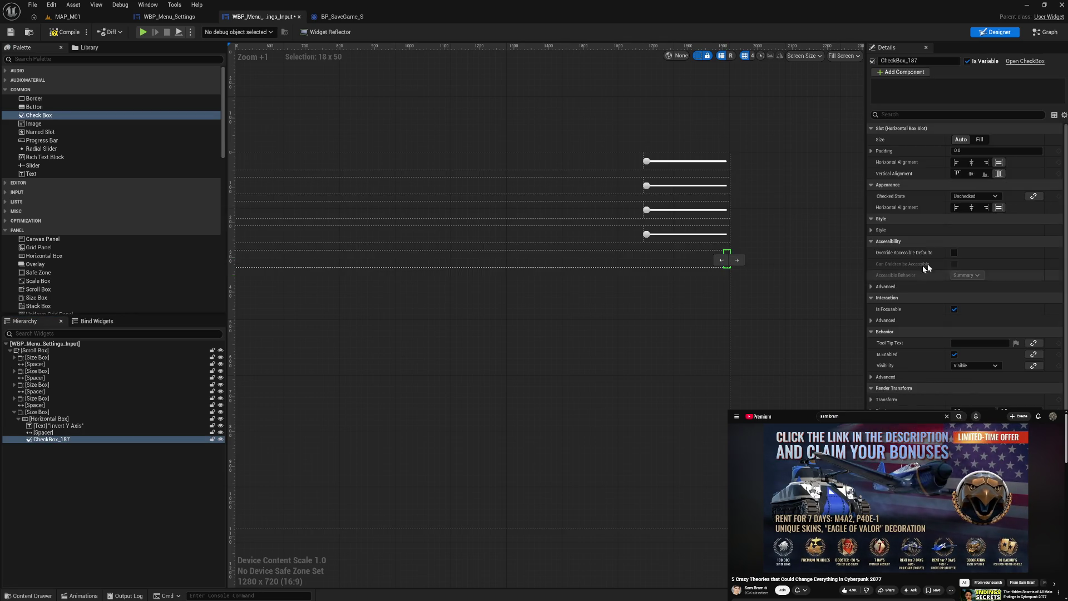
{"action": "left_click", "coordinate": [972, 164]}
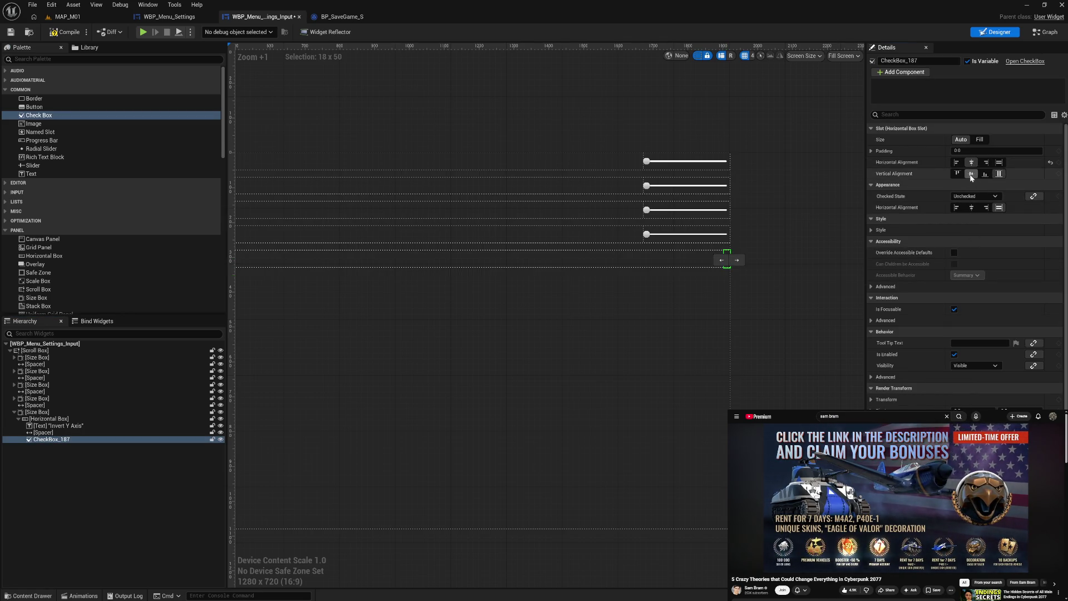
{"action": "left_click", "coordinate": [971, 175]}
{"action": "left_click", "coordinate": [784, 307]}
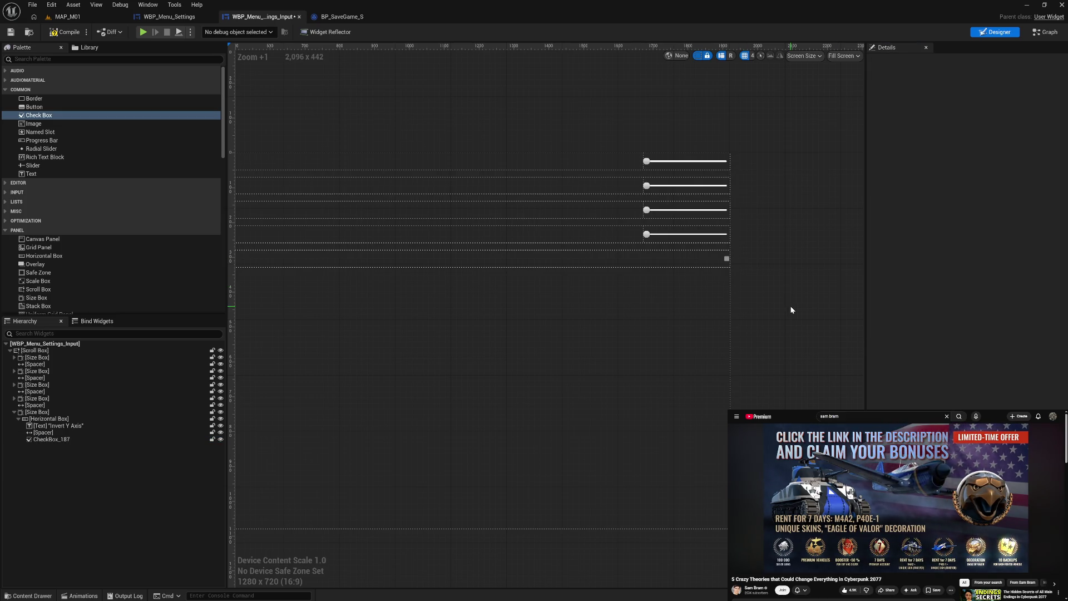
{"action": "left_click", "coordinate": [727, 260]}
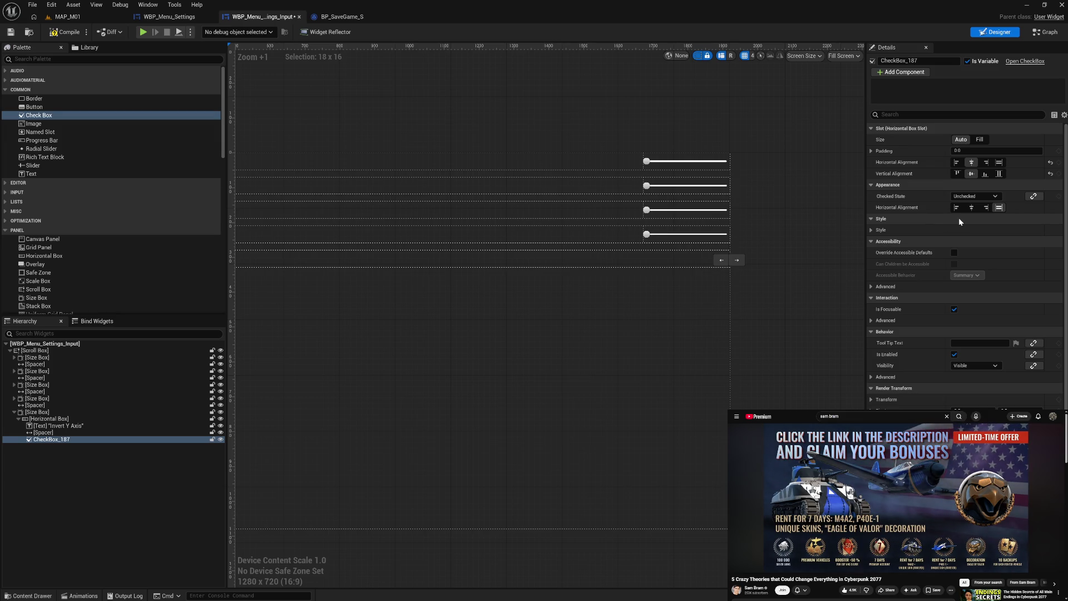
{"action": "left_click", "coordinate": [972, 213]}
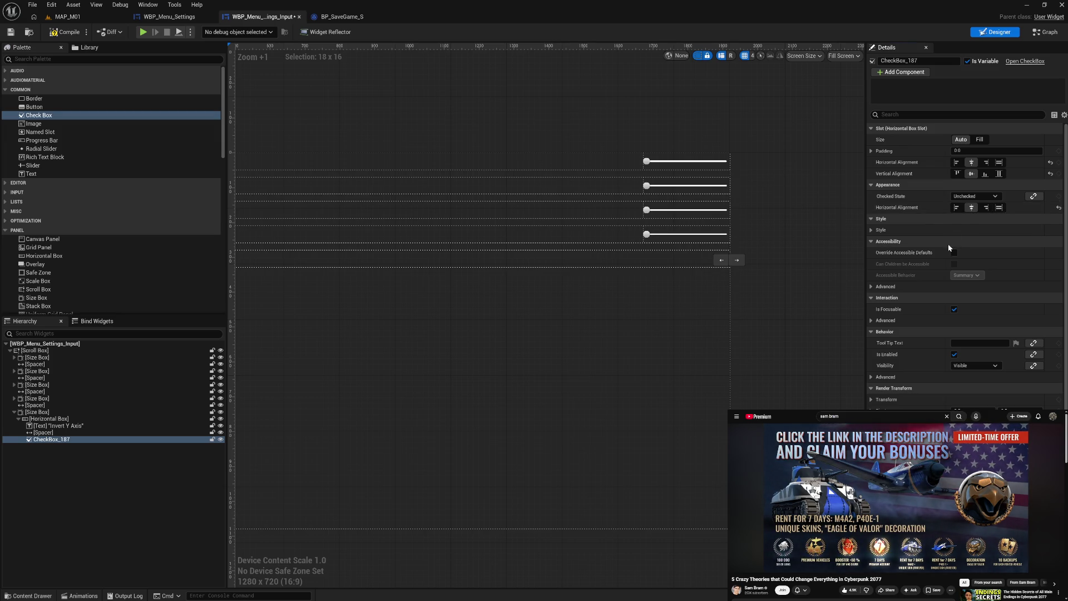
Expand the checkbox's Style settings and set Check Box Type to Toggle Button
{"action": "left_click", "coordinate": [872, 229]}
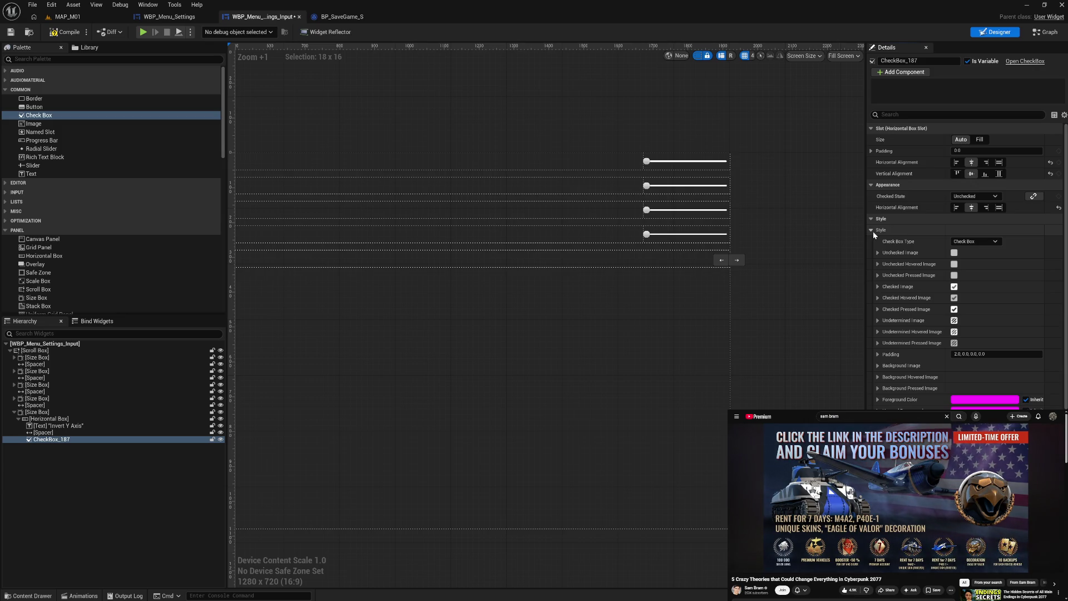
{"action": "left_click", "coordinate": [874, 233]}
{"action": "left_click", "coordinate": [871, 230]}
{"action": "left_click", "coordinate": [973, 241]}
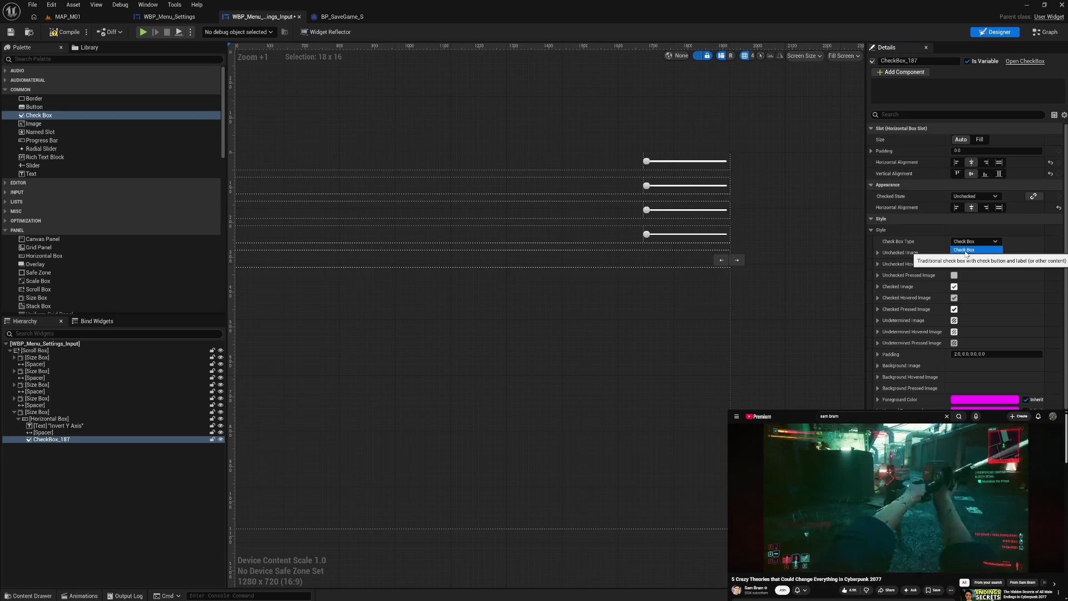
{"action": "left_click", "coordinate": [968, 257]}
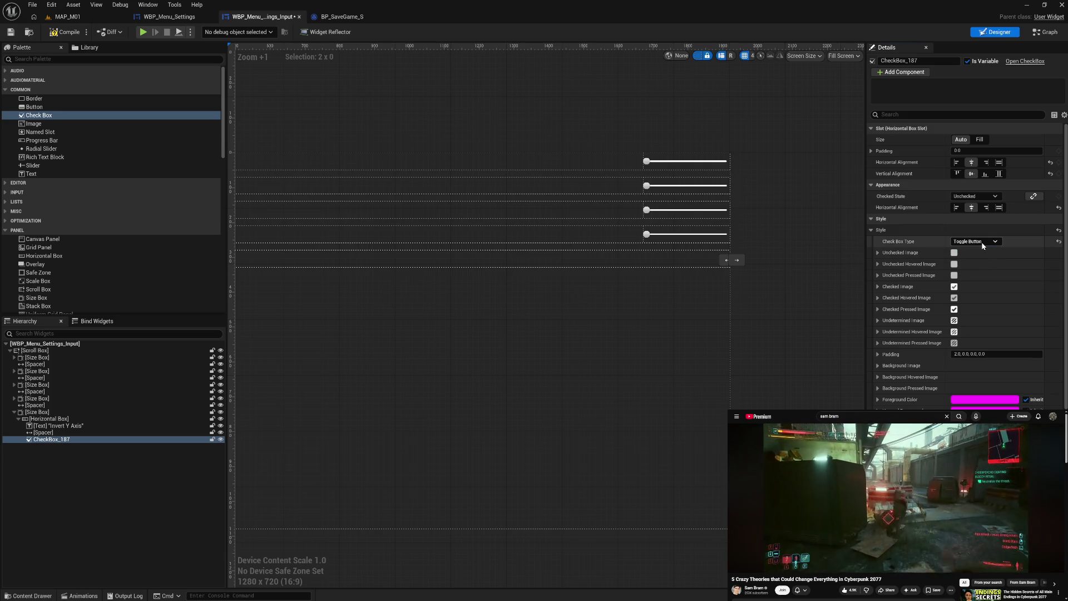
Switch CheckBox_187's Check Box Type from Toggle Button back to Check Box
{"action": "left_click", "coordinate": [812, 294]}
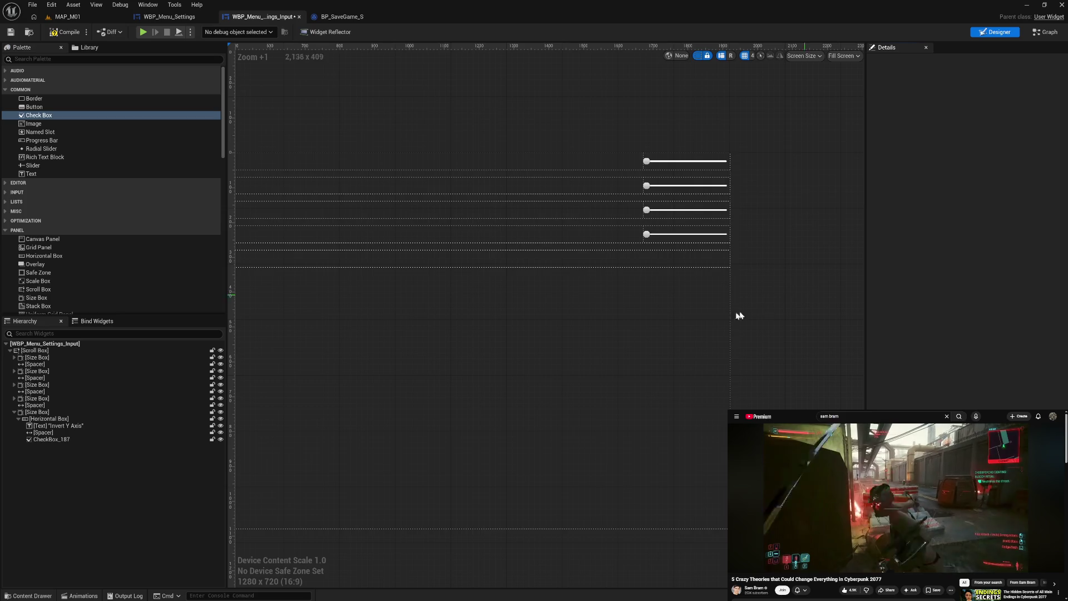
{"action": "left_click", "coordinate": [104, 442]}
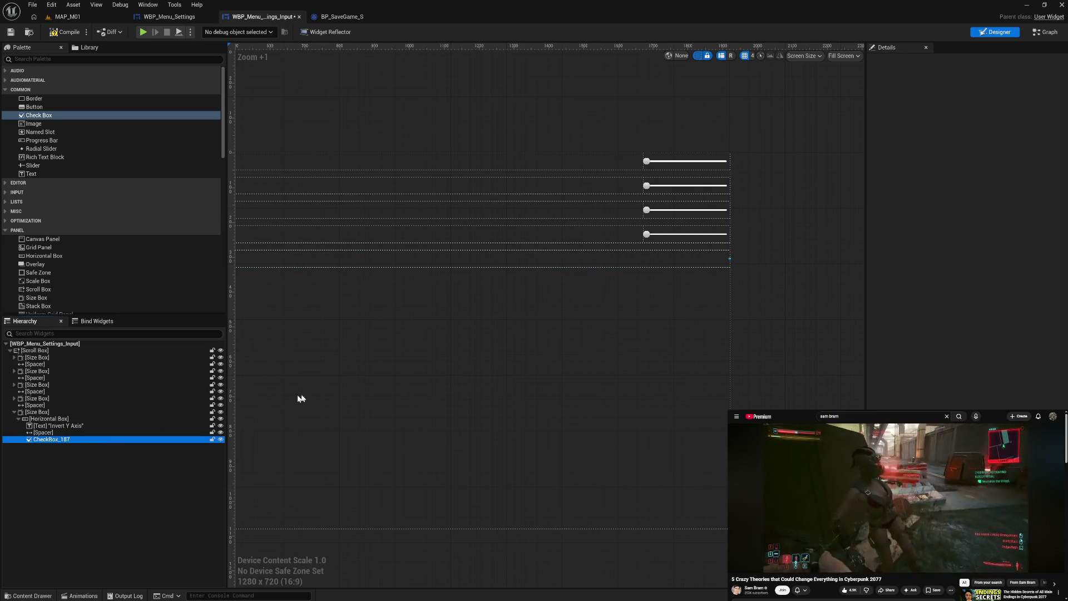
{"action": "left_click", "coordinate": [974, 242]}
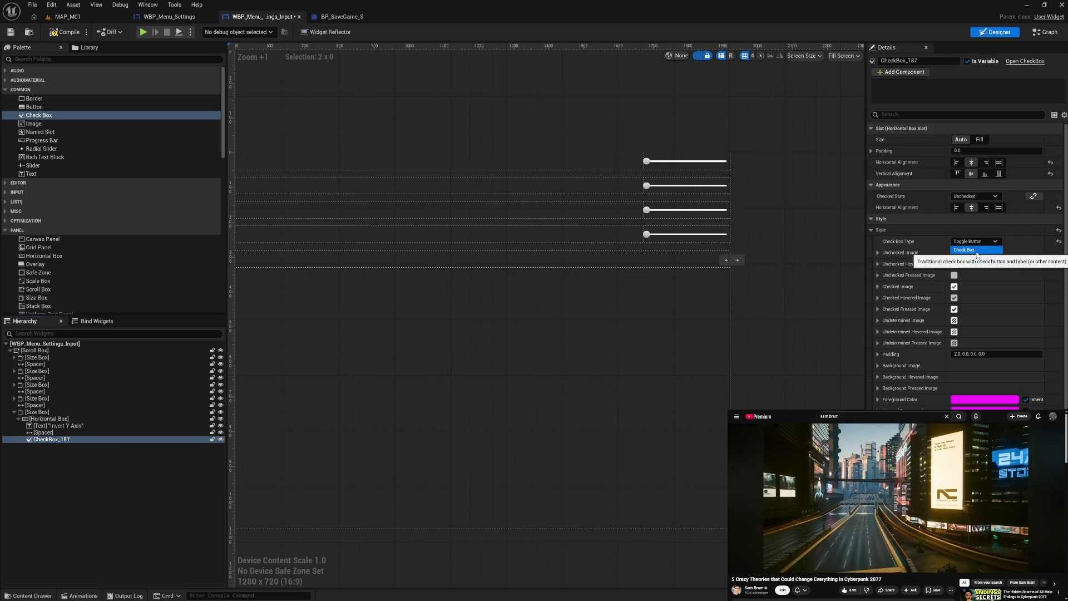
{"action": "left_click", "coordinate": [975, 251]}
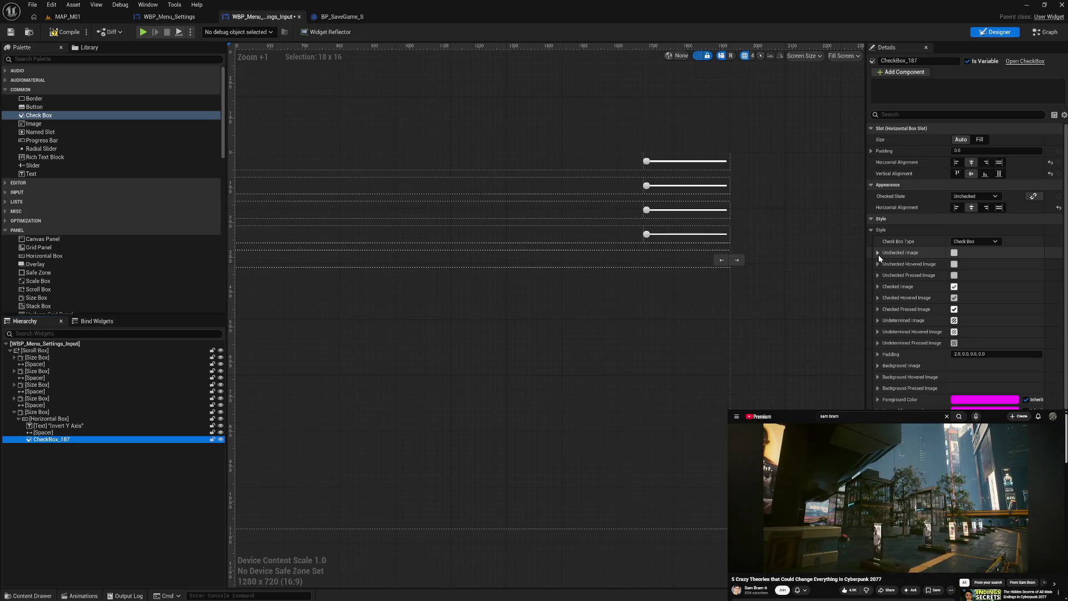
{"action": "left_click", "coordinate": [962, 354]}
Set the checkbox padding to 0 and its foreground colour to white
{"action": "type", "text": "0"}
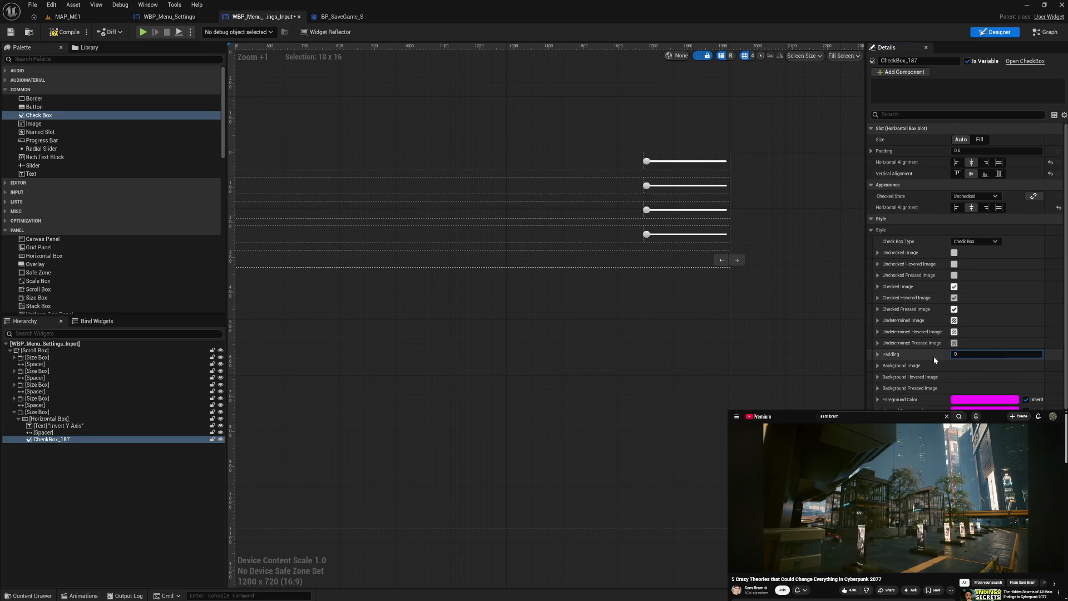
{"action": "key", "text": "Return"}
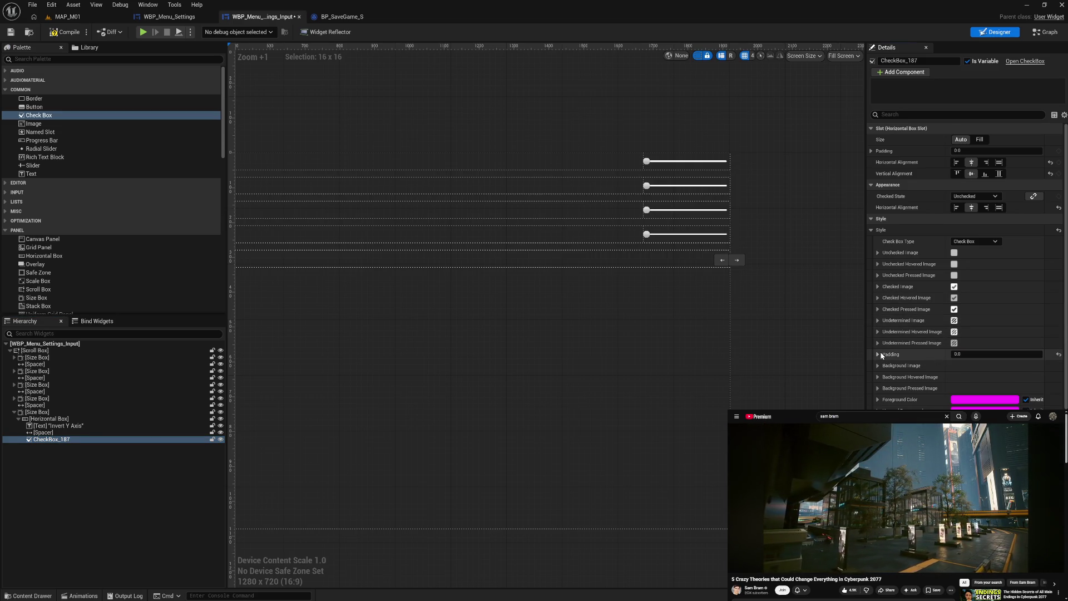
{"action": "left_click", "coordinate": [984, 399]}
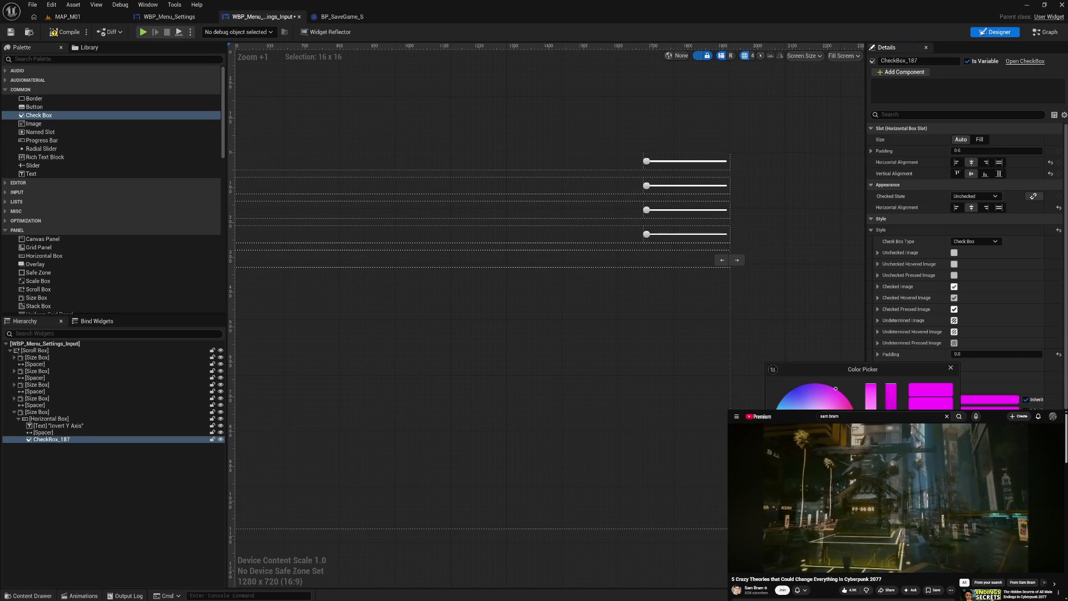
{"action": "key", "text": "Escape"}
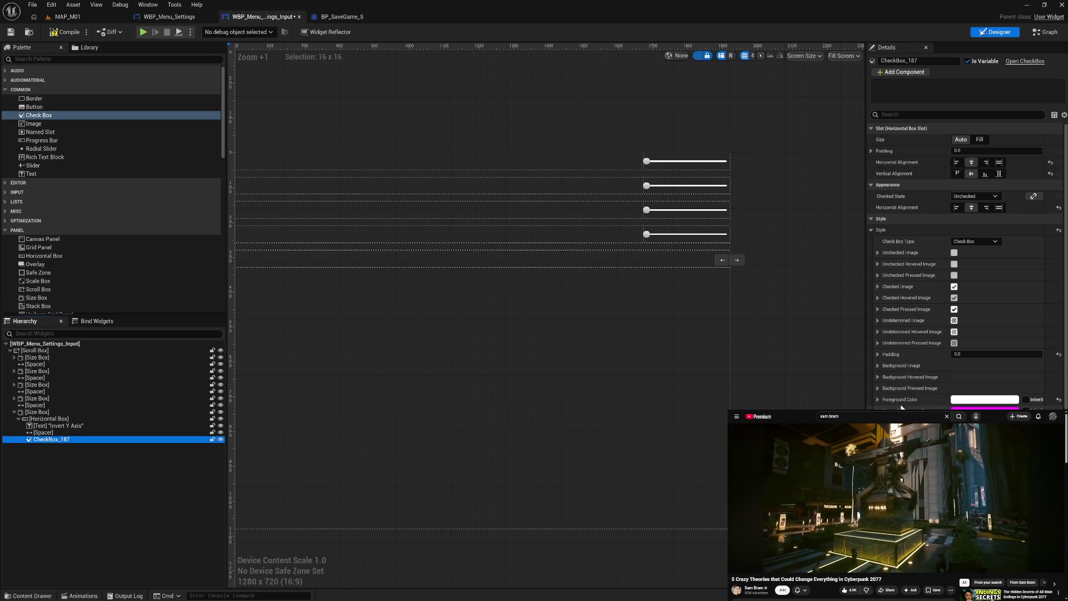
{"action": "left_click", "coordinate": [902, 408]}
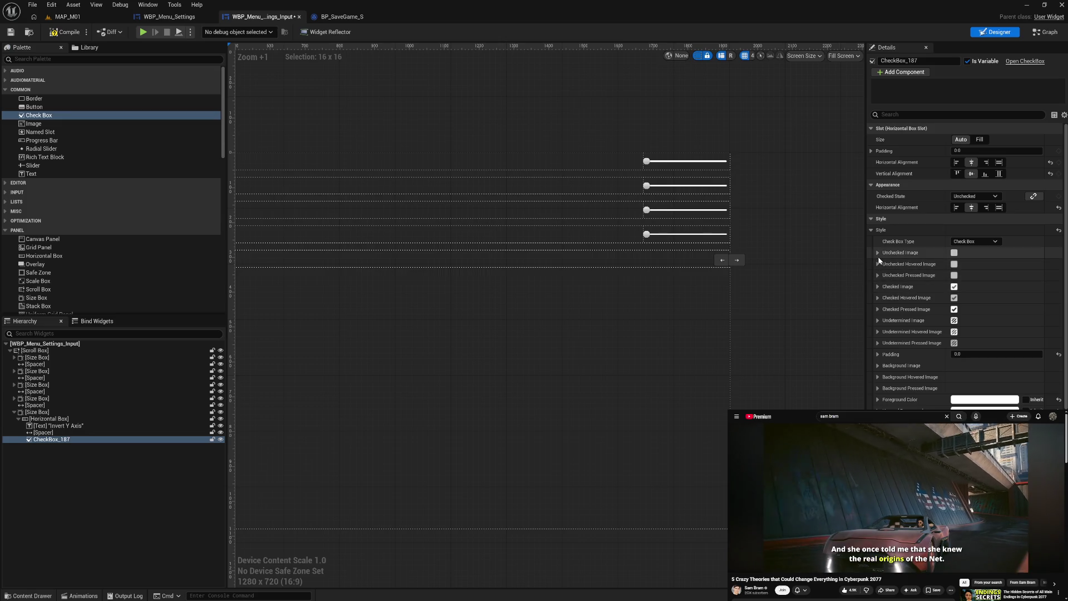
Set the Unchecked Image size to 20 × 20
{"action": "left_click", "coordinate": [878, 253]}
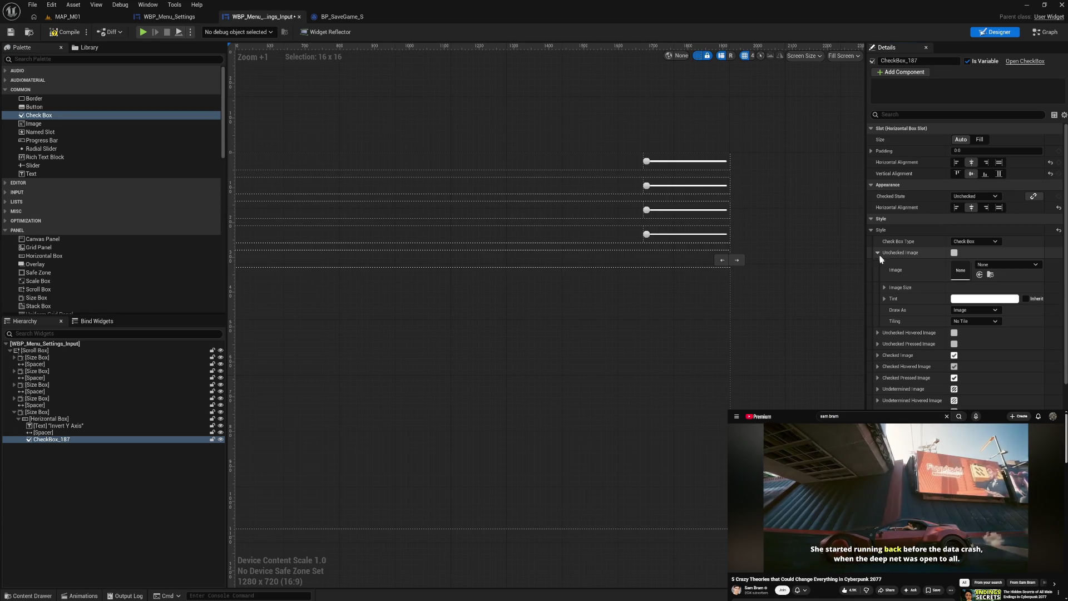
{"action": "left_click", "coordinate": [883, 288]}
{"action": "type", "text": "2"}
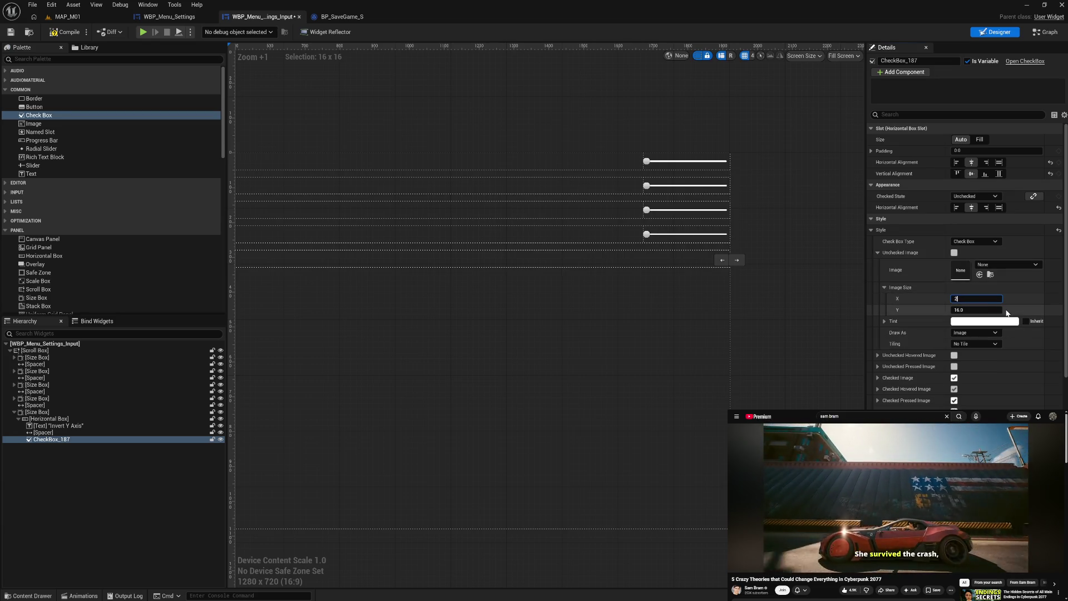
{"action": "type", "text": "0"}
{"action": "key", "text": "Tab"}
{"action": "type", "text": "2"}
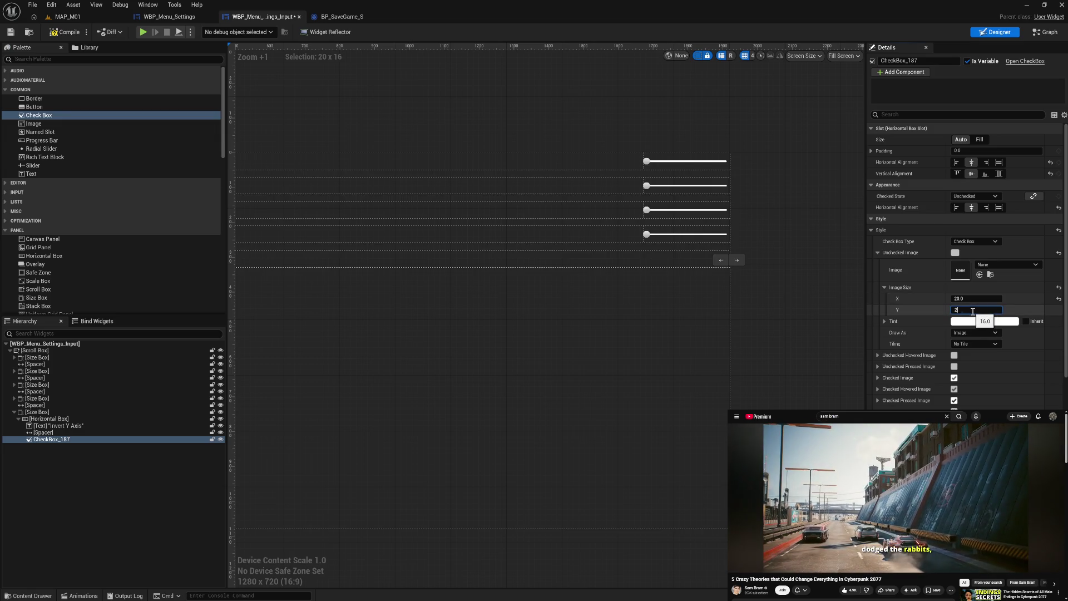
{"action": "key", "text": "Return"}
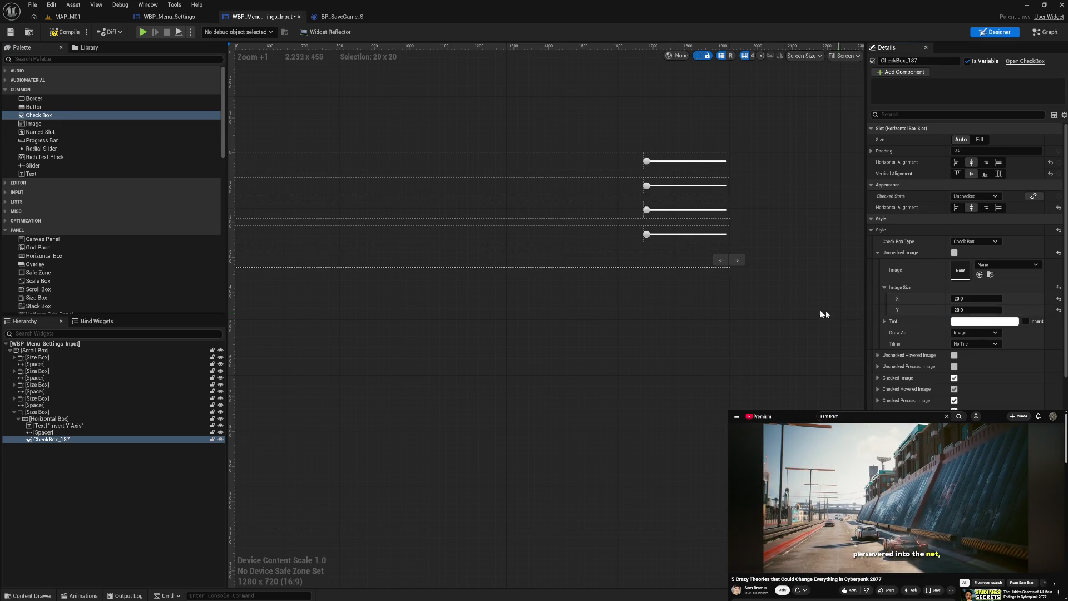
{"action": "left_click", "coordinate": [809, 308]}
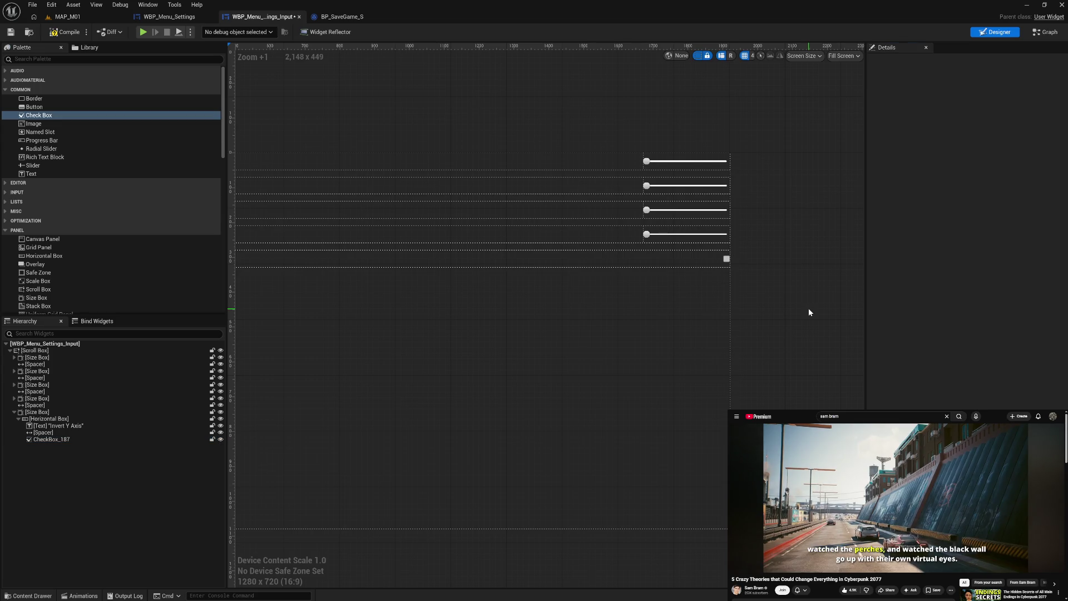
{"action": "left_click", "coordinate": [726, 259]}
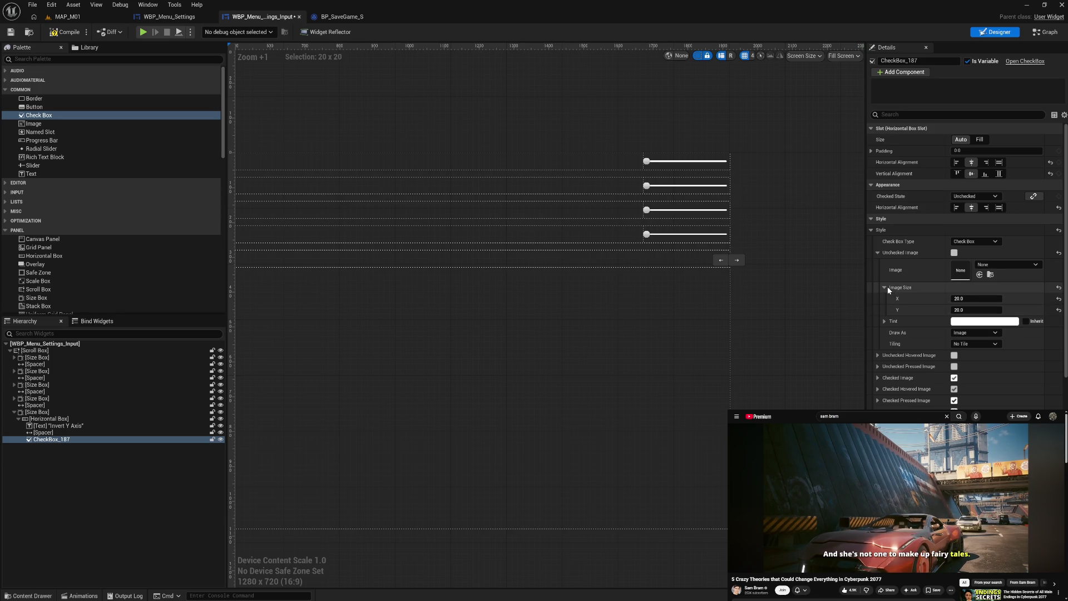
{"action": "left_click", "coordinate": [879, 253]}
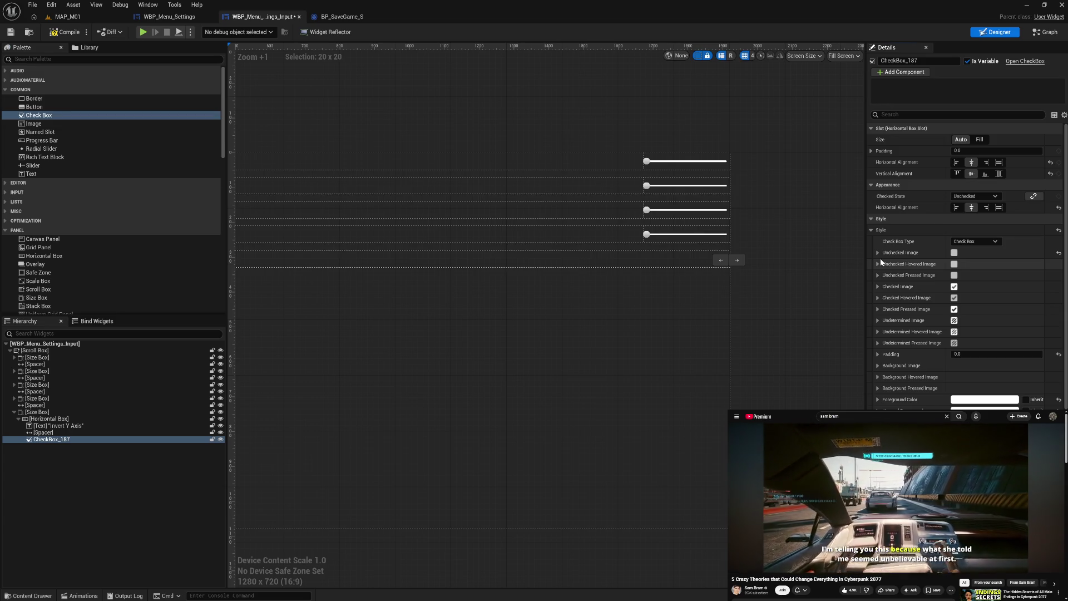
{"action": "left_click", "coordinate": [878, 252]}
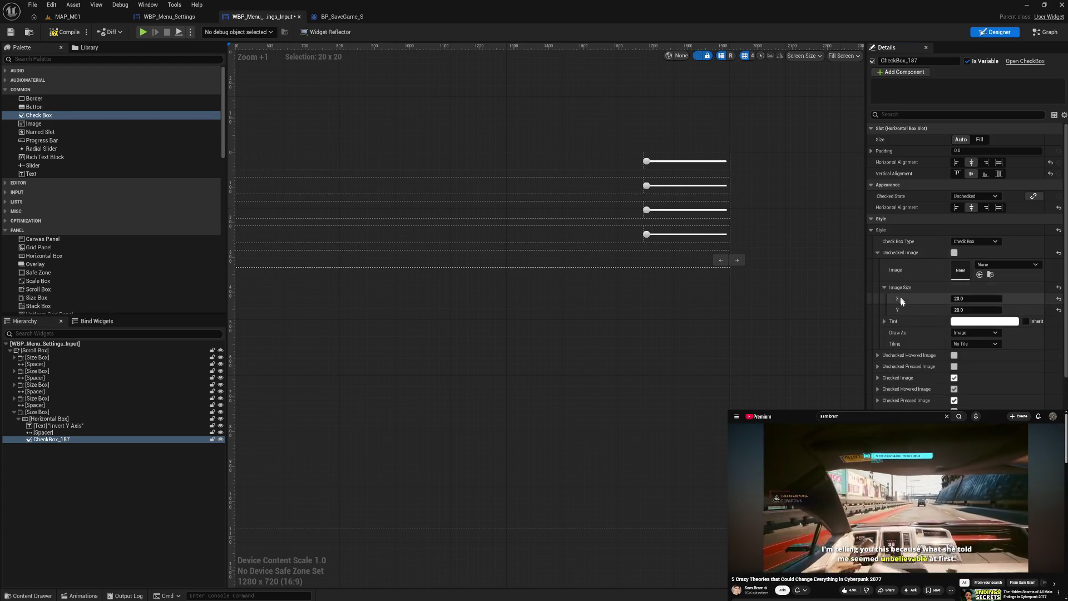
Draw the unchecked image as a rounded box using a fixed corner radius
{"action": "left_click", "coordinate": [974, 333]}
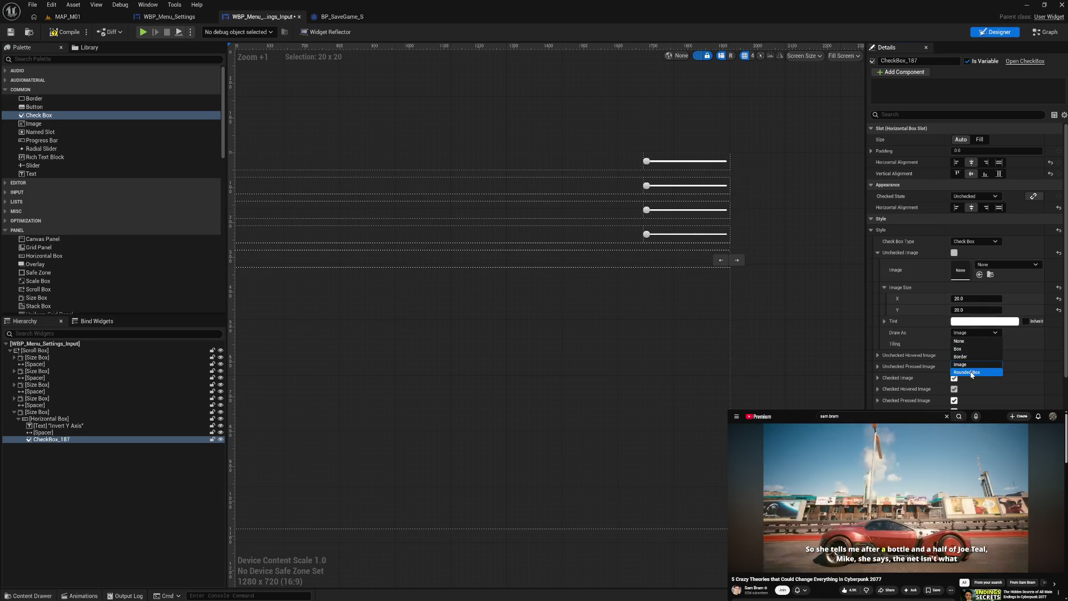
{"action": "left_click", "coordinate": [972, 372]}
{"action": "left_click", "coordinate": [884, 344]}
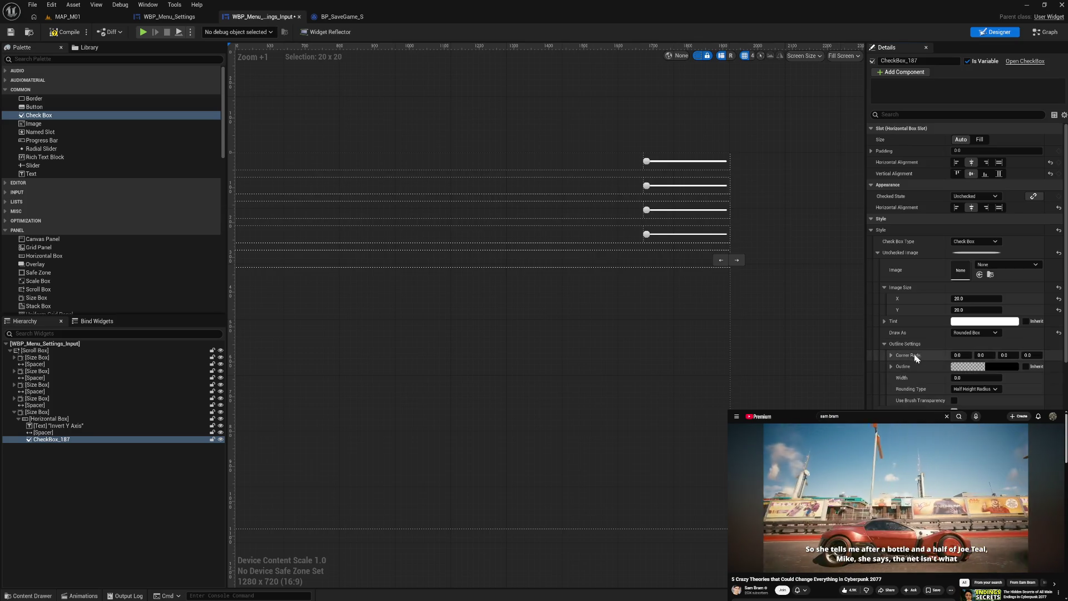
{"action": "left_click", "coordinate": [967, 389]}
{"action": "left_click", "coordinate": [970, 398]}
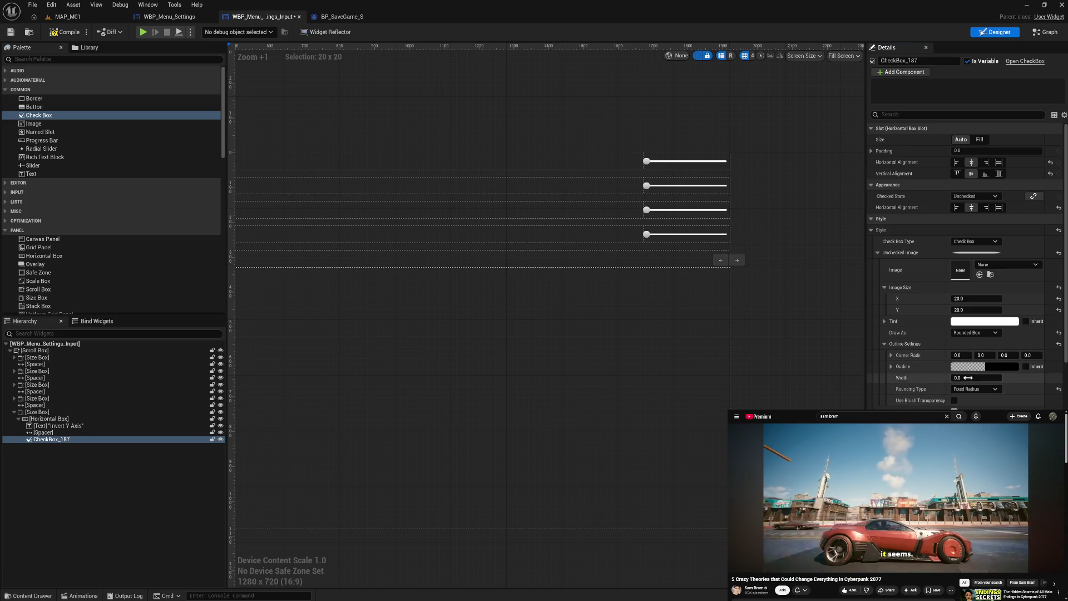
Give the rounded box a white outline with width 5
{"action": "left_click", "coordinate": [968, 372]}
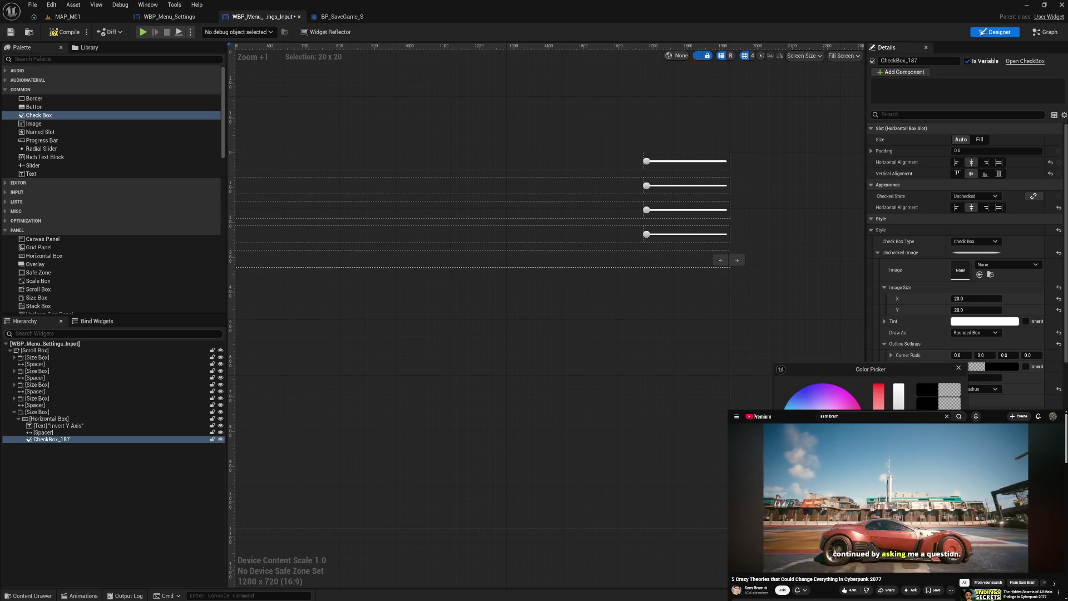
{"action": "key", "text": "Escape"}
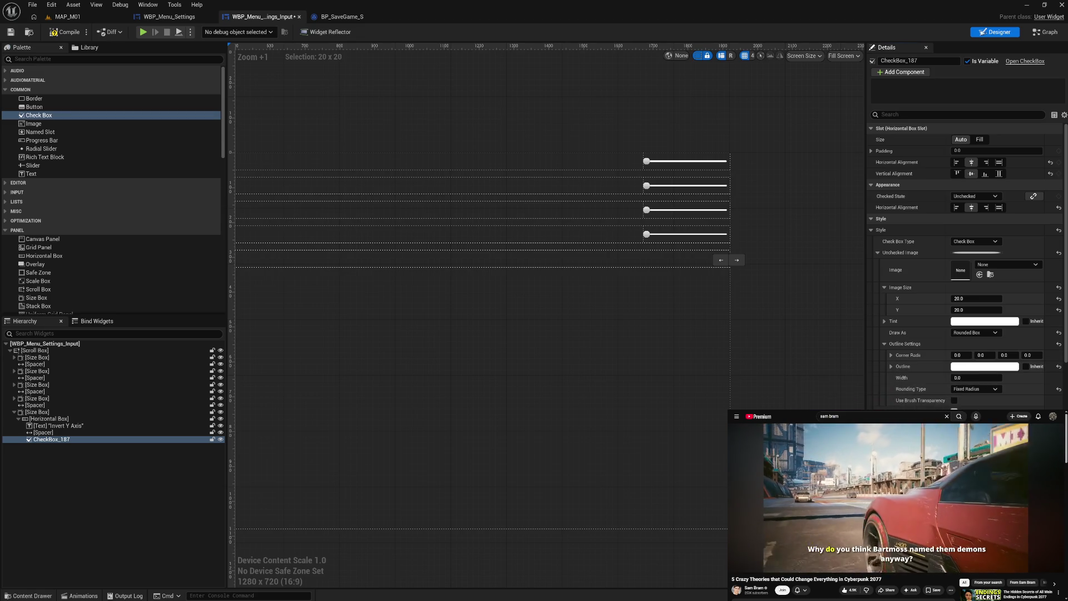
{"action": "left_click", "coordinate": [976, 377]}
{"action": "type", "text": "5"}
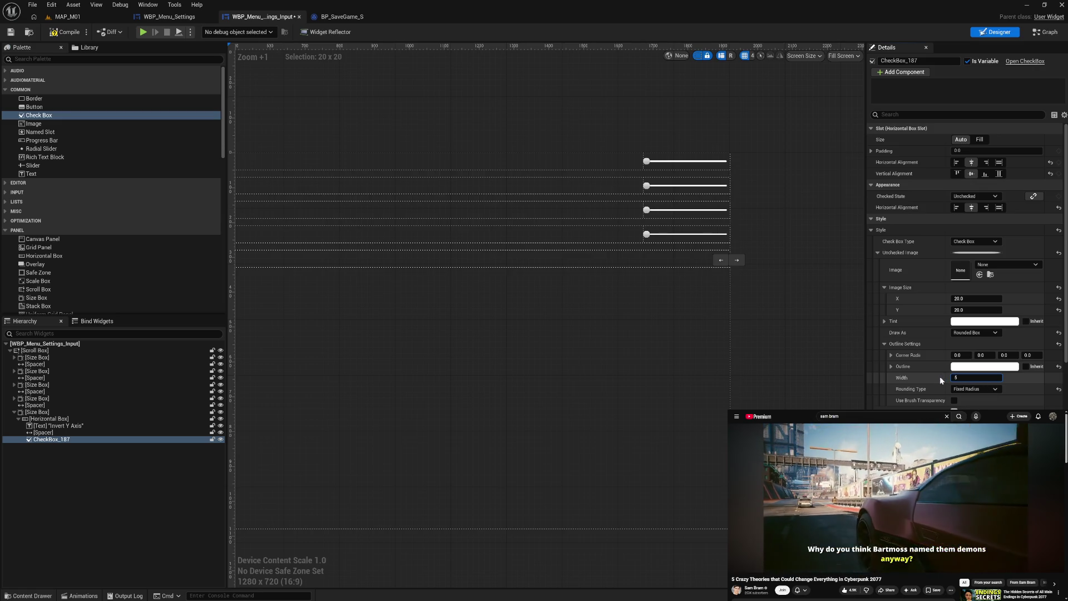
{"action": "key", "text": "Return"}
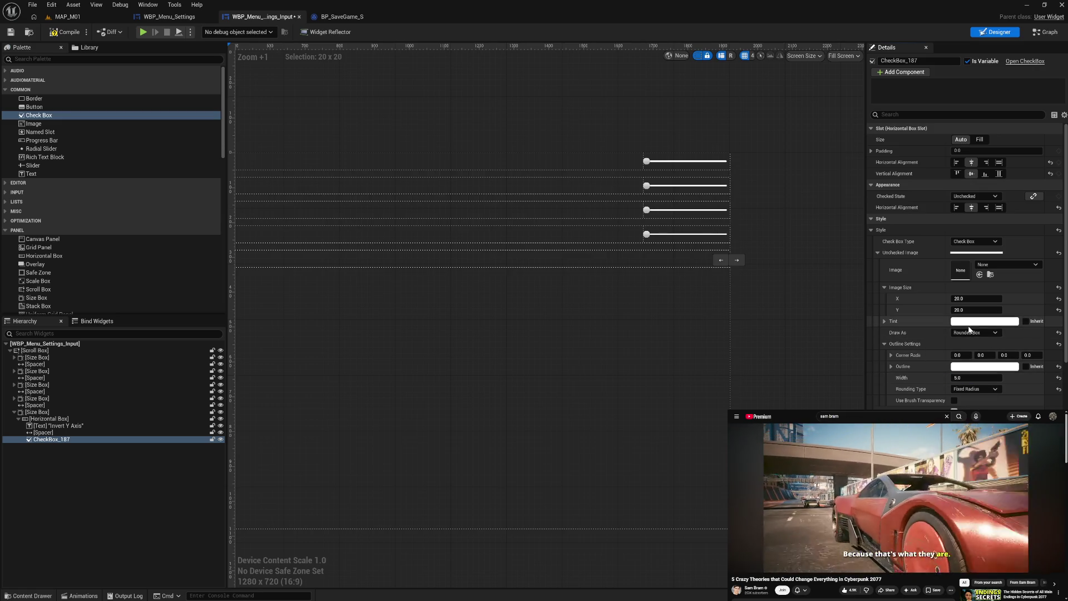
Lower the unchecked image tint's opacity and preview the checkbox
{"action": "left_click", "coordinate": [969, 322]}
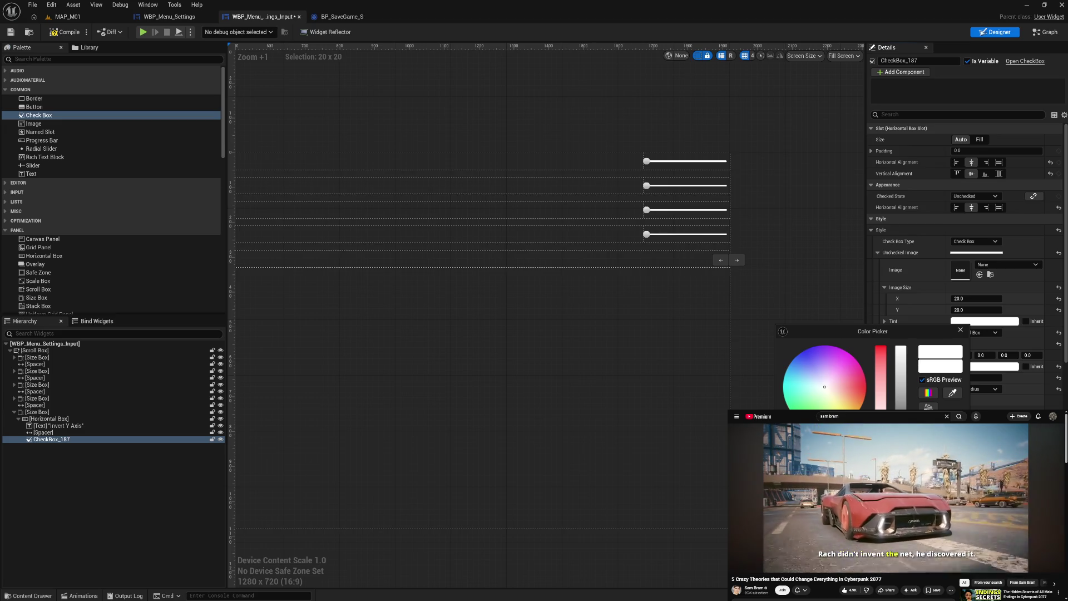
{"action": "left_click_drag", "start_coordinate": [900, 350], "coordinate": [901, 383]}
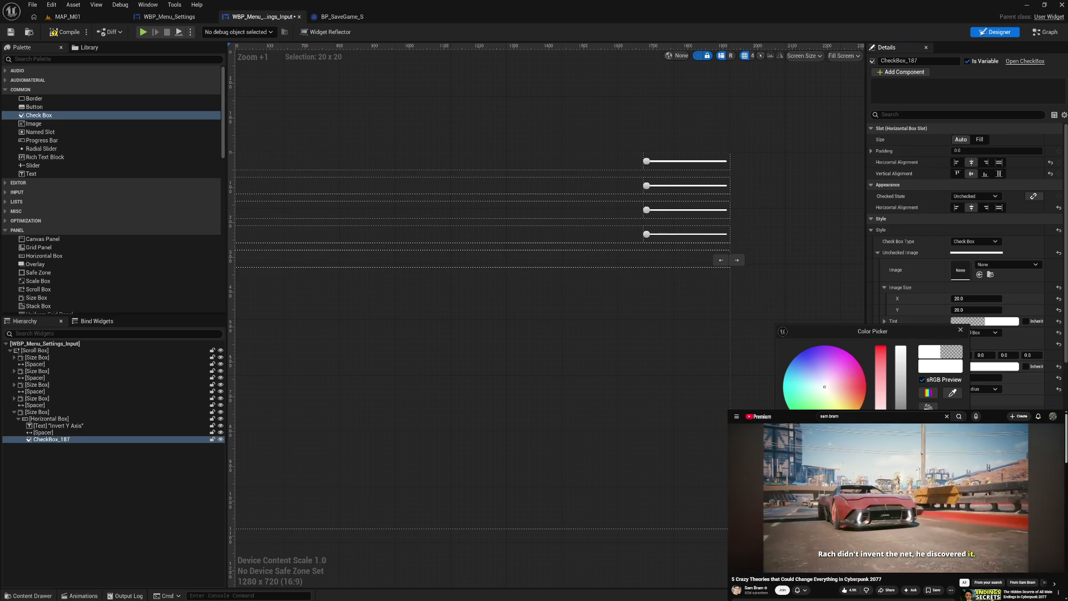
{"action": "left_click", "coordinate": [960, 329]}
{"action": "left_click", "coordinate": [773, 371]}
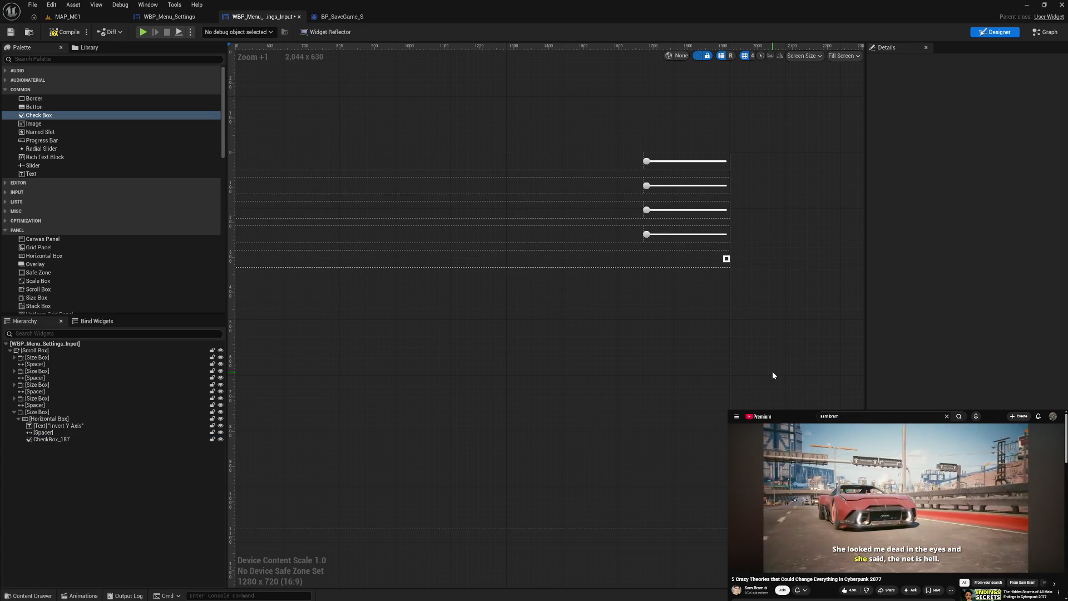
{"action": "left_click", "coordinate": [727, 260]}
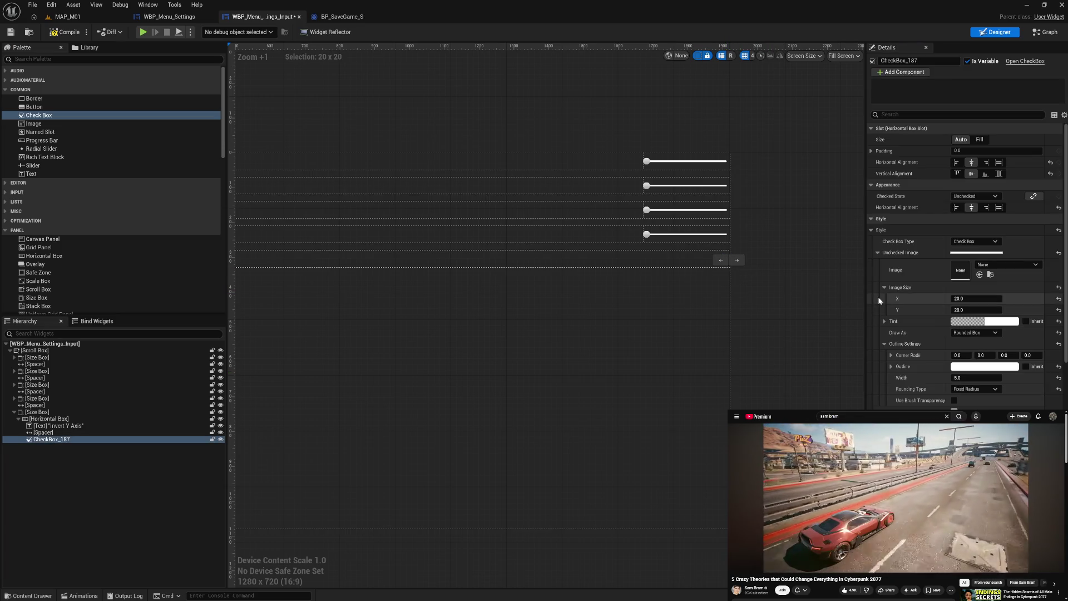
Set all four Corner Radii values to 5.0 and preview the rounded checkbox
{"action": "left_click_drag", "start_coordinate": [956, 355], "coordinate": [965, 355]}
{"action": "type", "text": "5"}
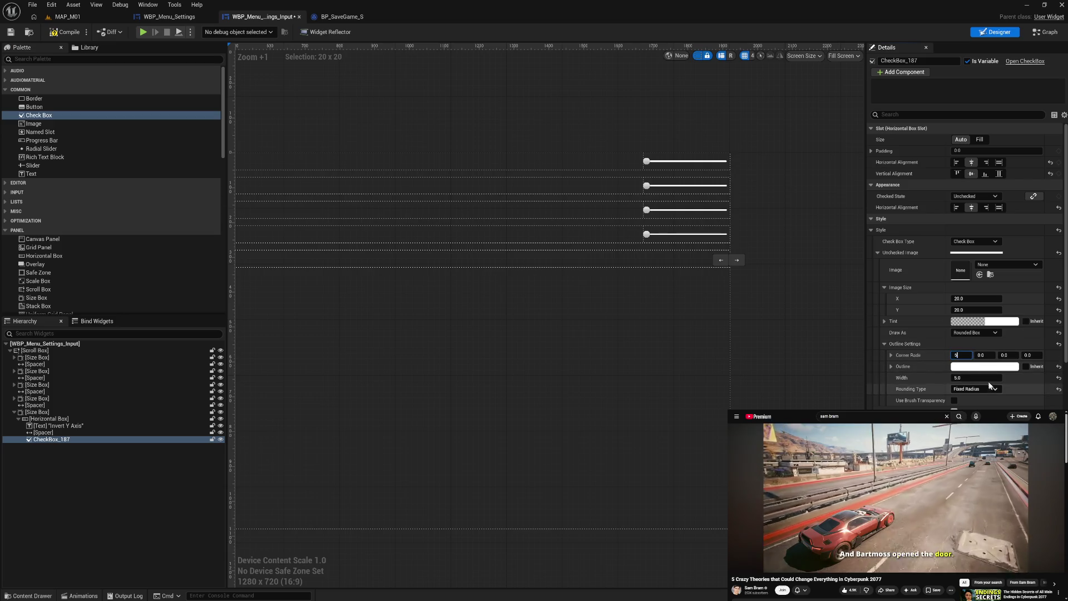
{"action": "left_click", "coordinate": [986, 354]}
{"action": "type", "text": "5"}
{"action": "key", "text": "Tab"}
{"action": "type", "text": "5"}
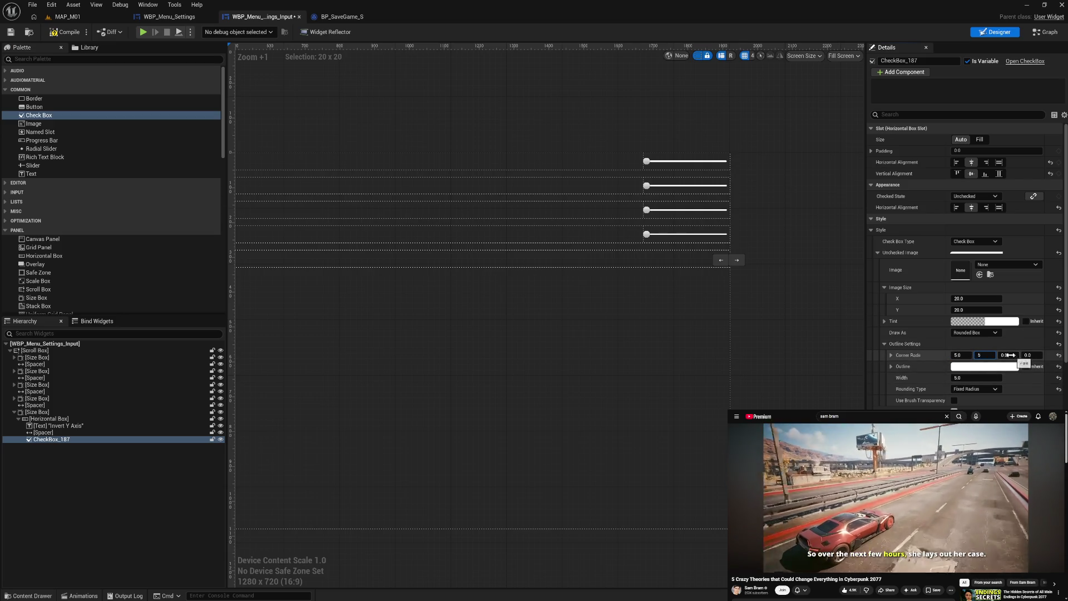
{"action": "key", "text": "Tab"}
{"action": "type", "text": "5"}
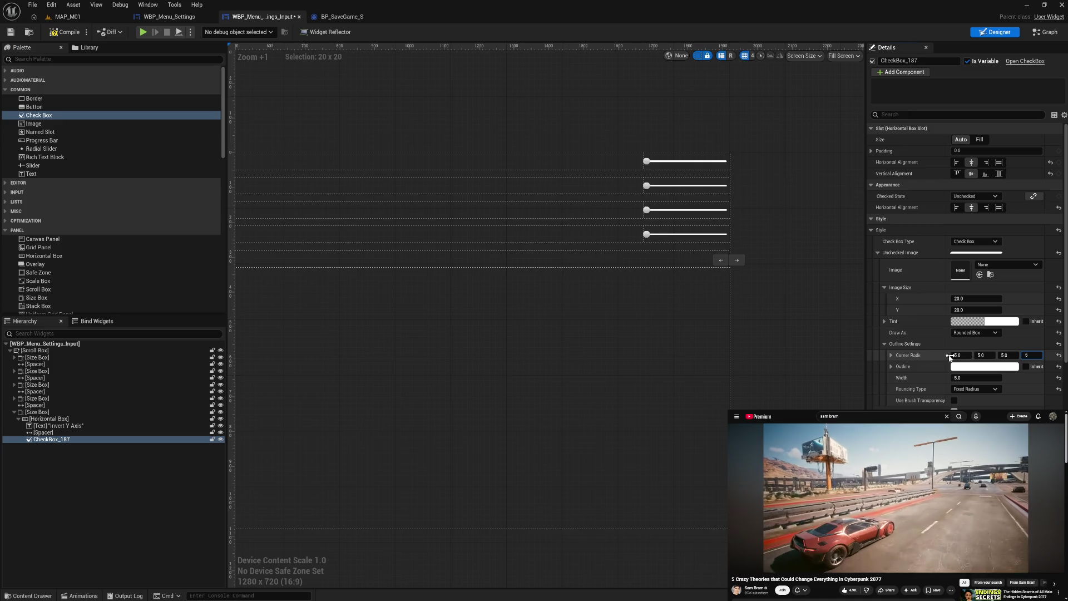
{"action": "left_click", "coordinate": [760, 300]}
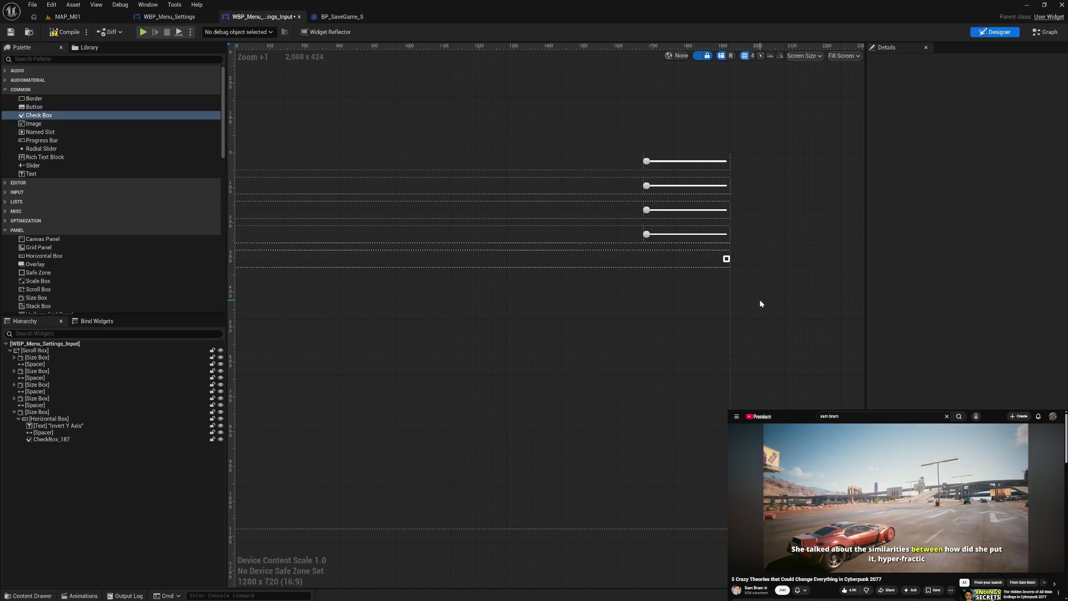
{"action": "left_click", "coordinate": [726, 261]}
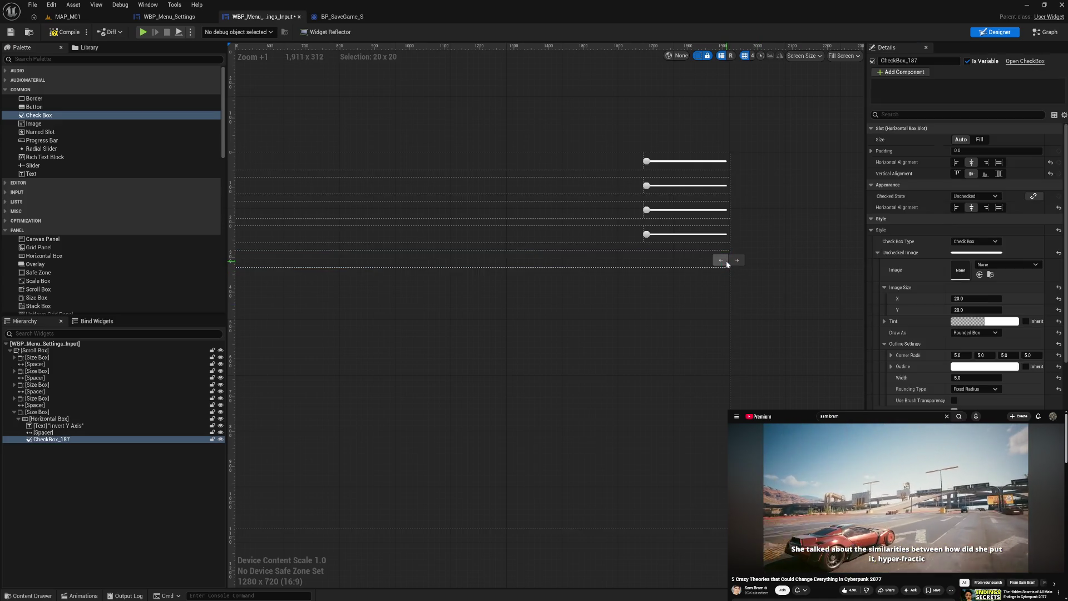
{"action": "left_click", "coordinate": [815, 307]}
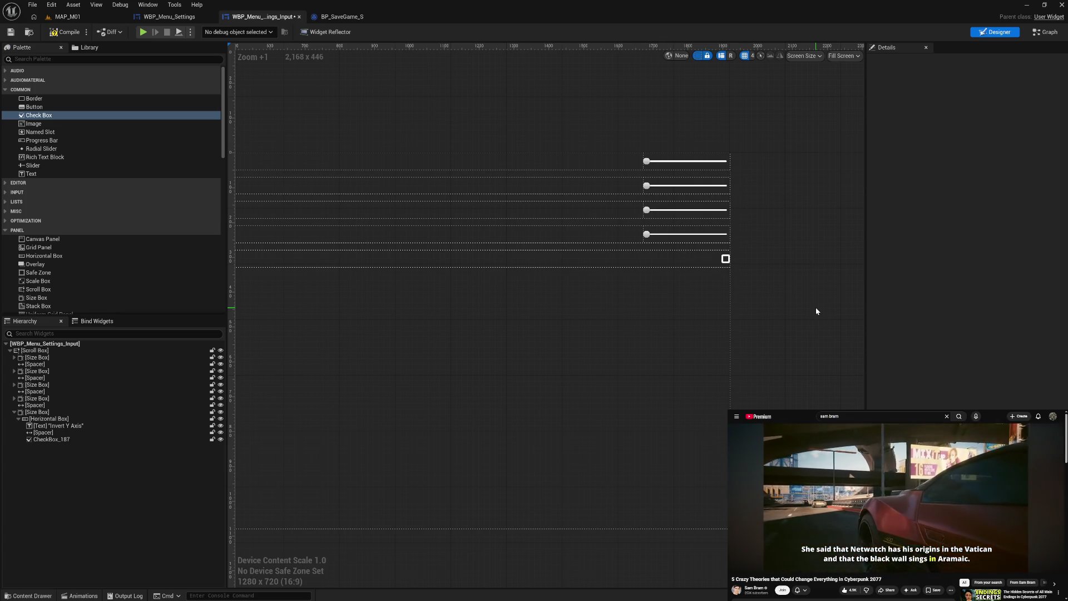
Set CheckBox_187's outline width to 5.0 and its unchecked image size to 30 × 30
{"action": "left_click", "coordinate": [728, 259]}
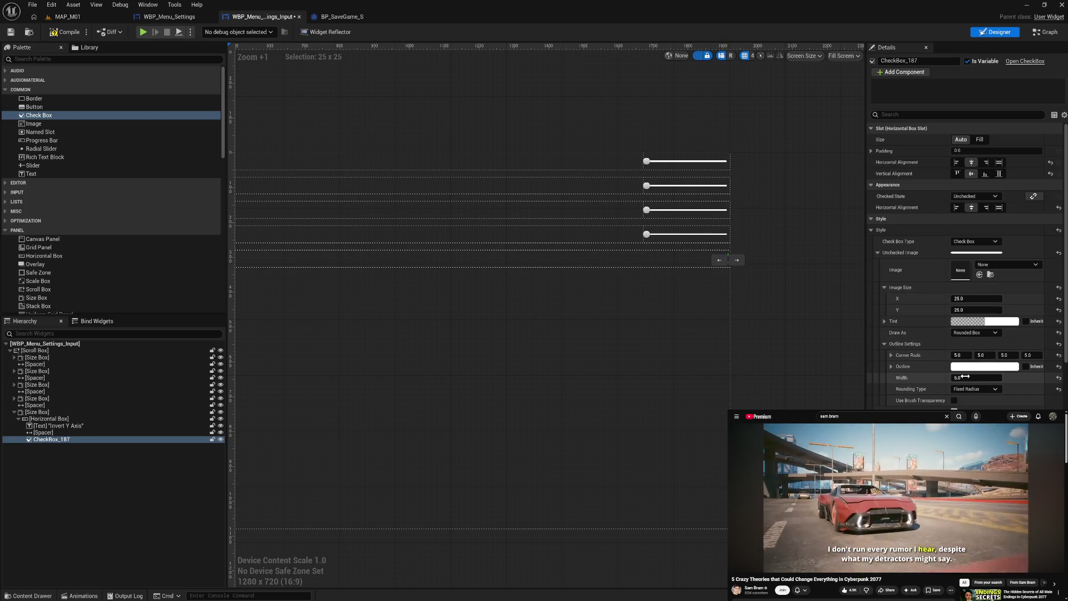
{"action": "left_click", "coordinate": [826, 343]}
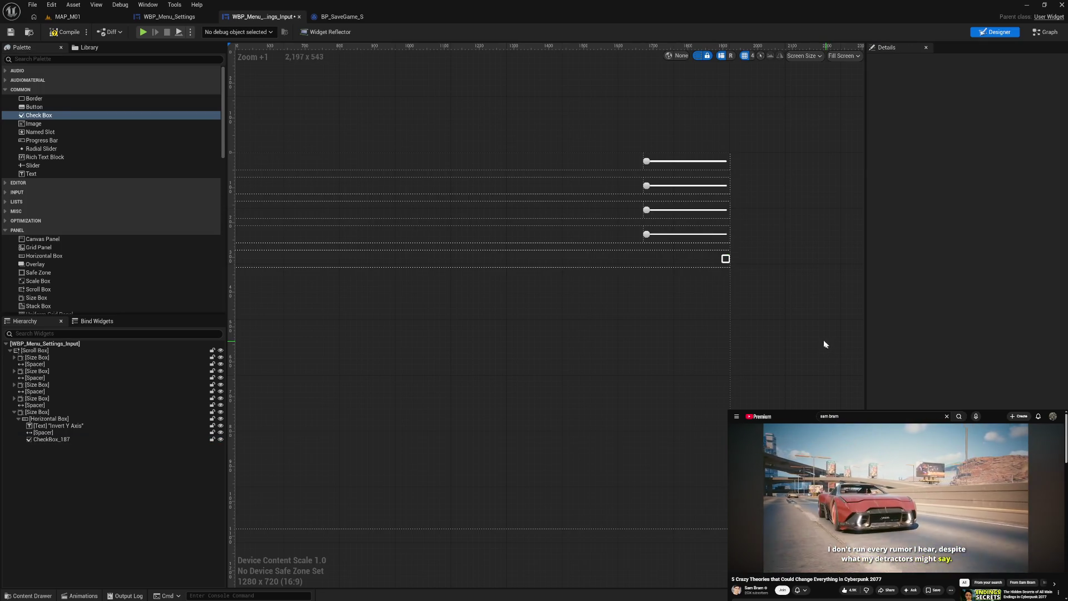
{"action": "left_click", "coordinate": [725, 259]}
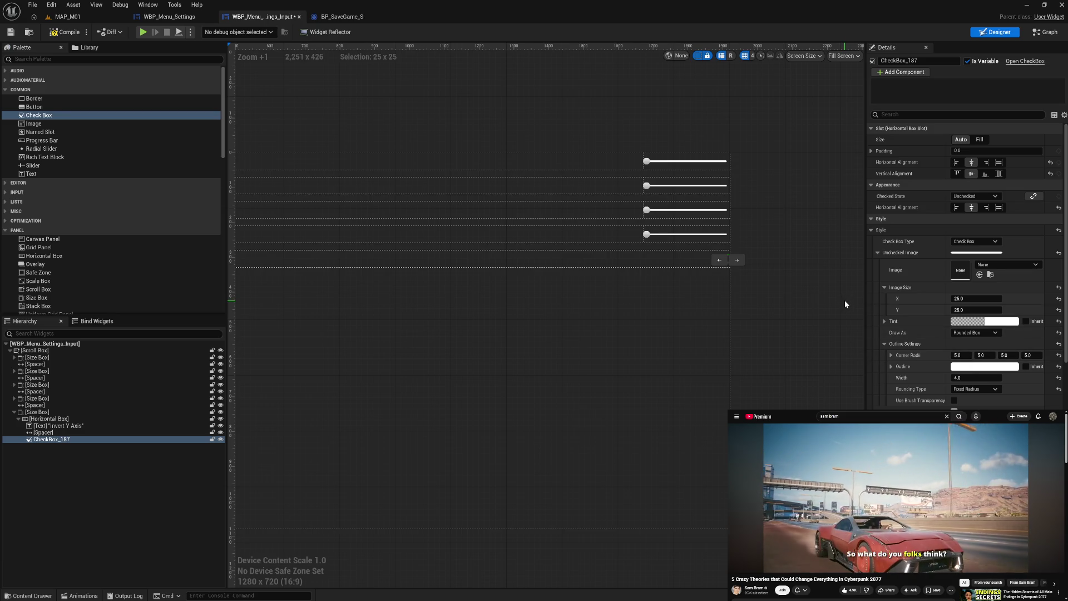
{"action": "left_click", "coordinate": [963, 377]}
{"action": "type", "text": "5"}
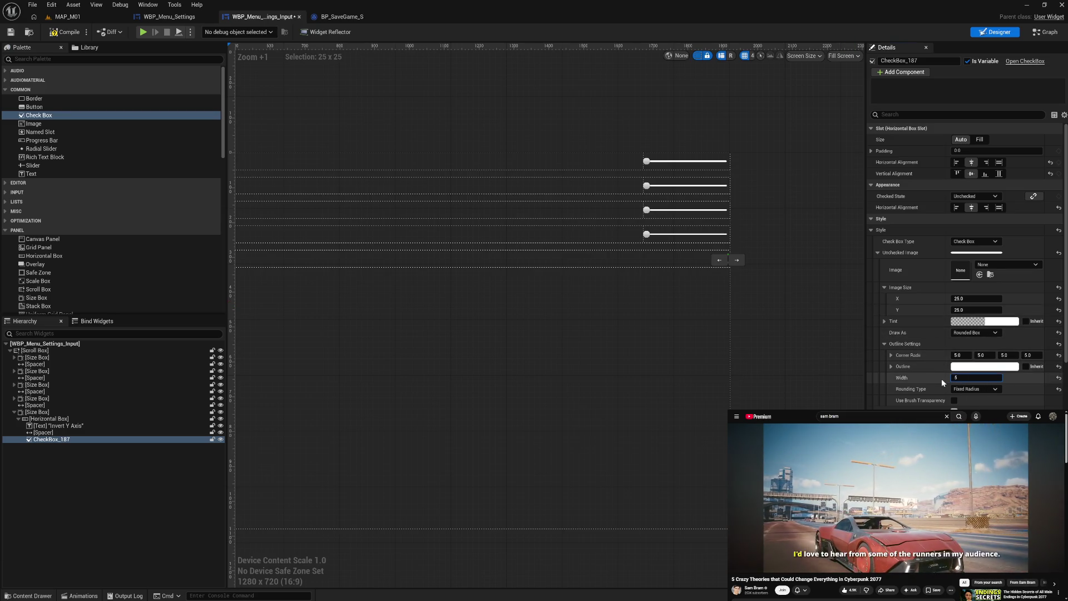
{"action": "key", "text": "Return"}
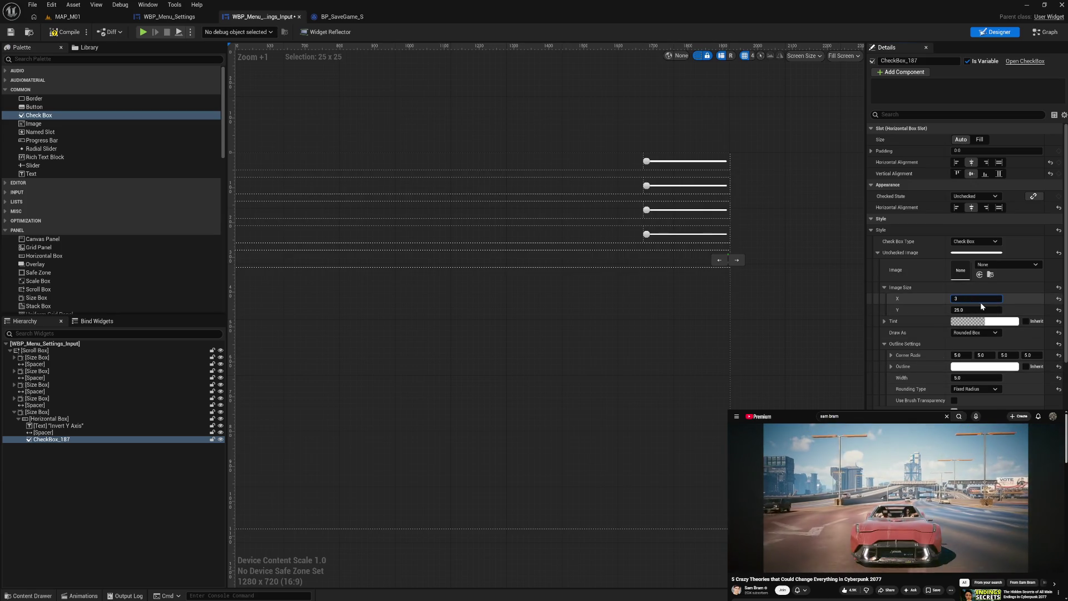
{"action": "type", "text": "0"}
{"action": "left_click", "coordinate": [980, 308]}
{"action": "type", "text": "30"}
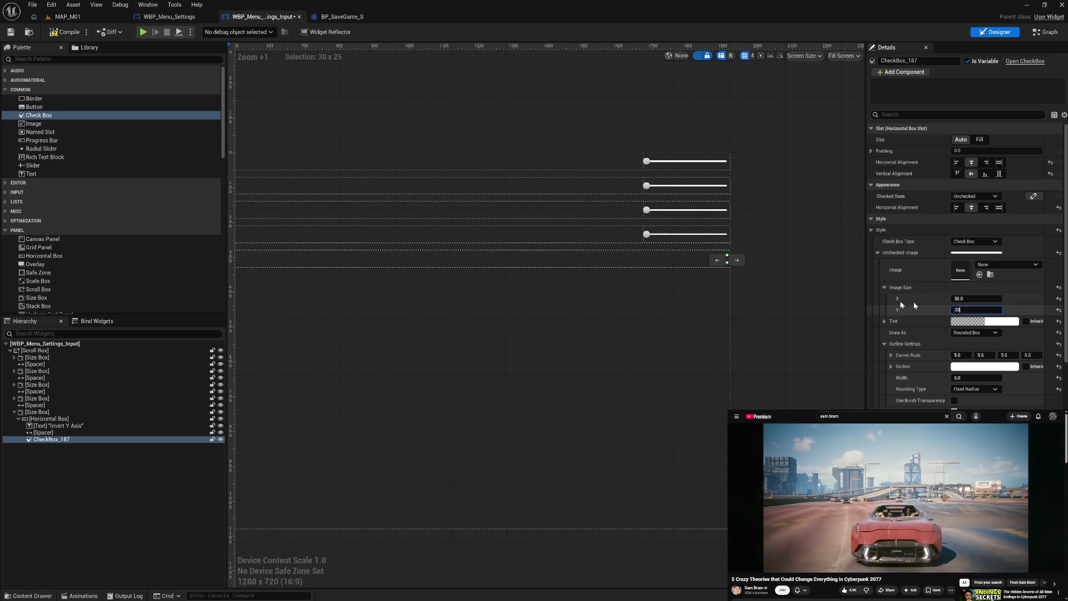
{"action": "left_click", "coordinate": [814, 305]}
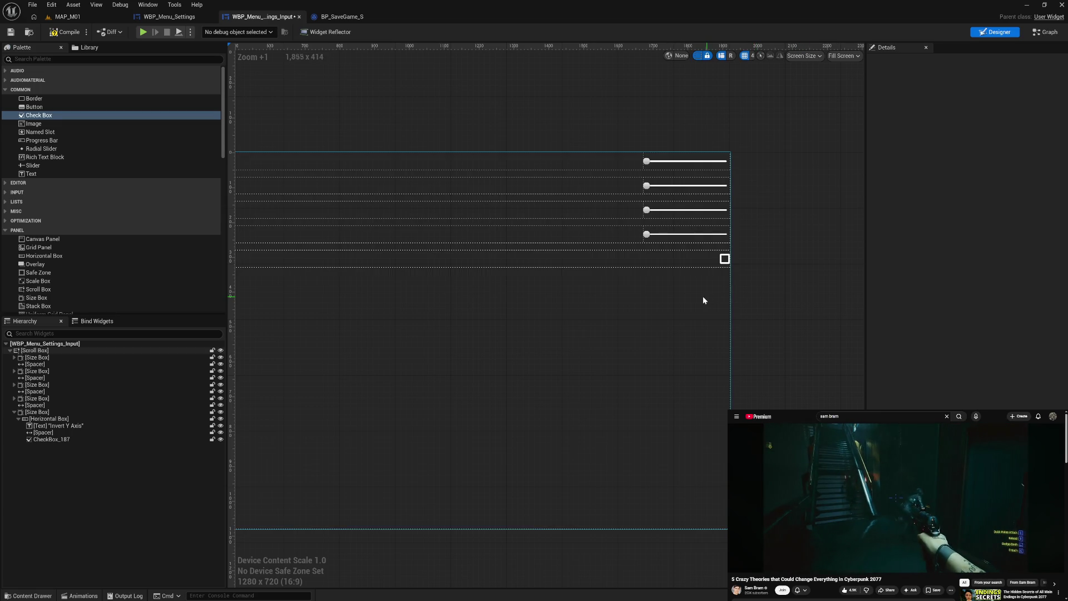
{"action": "mouse_move", "coordinate": [838, 297]}
{"action": "left_mouse_down"}
{"action": "mouse_move", "coordinate": [881, 294]}
{"action": "mouse_move", "coordinate": [719, 312]}
{"action": "left_mouse_up"}
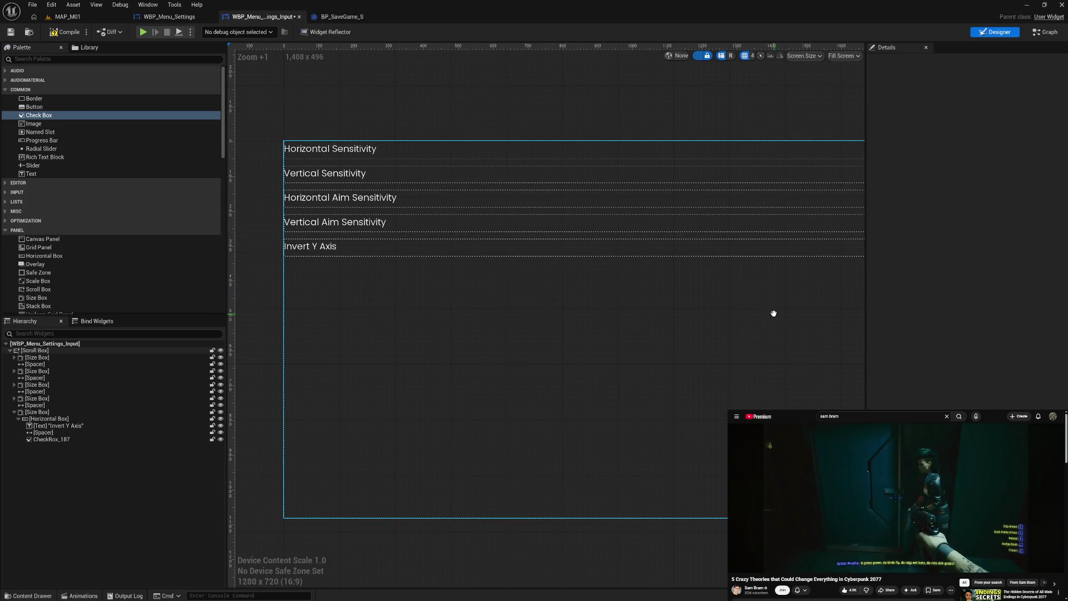
{"action": "mouse_move", "coordinate": [773, 314]}
{"action": "left_mouse_down"}
{"action": "mouse_move", "coordinate": [717, 308]}
{"action": "mouse_move", "coordinate": [604, 332]}
{"action": "mouse_move", "coordinate": [536, 328]}
{"action": "mouse_move", "coordinate": [578, 311]}
{"action": "left_mouse_up"}
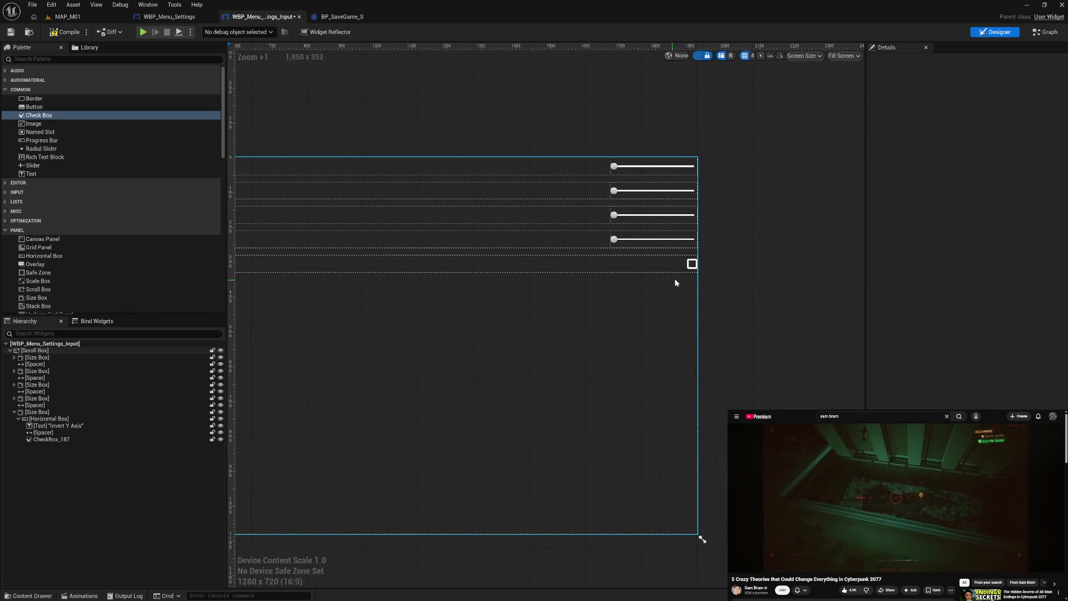
{"action": "left_click", "coordinate": [693, 265]}
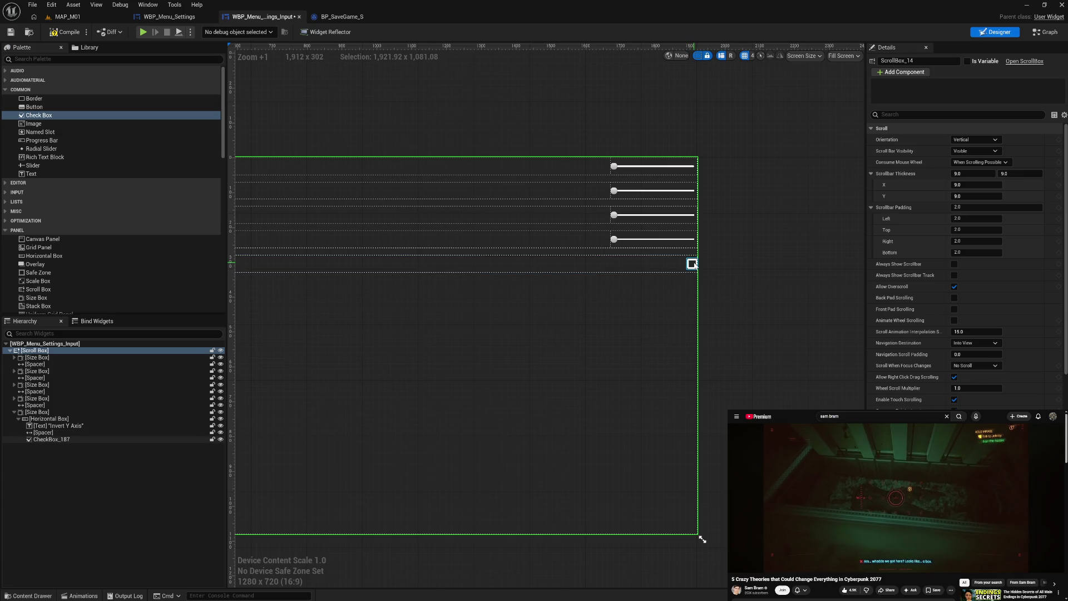
{"action": "left_click", "coordinate": [693, 265]}
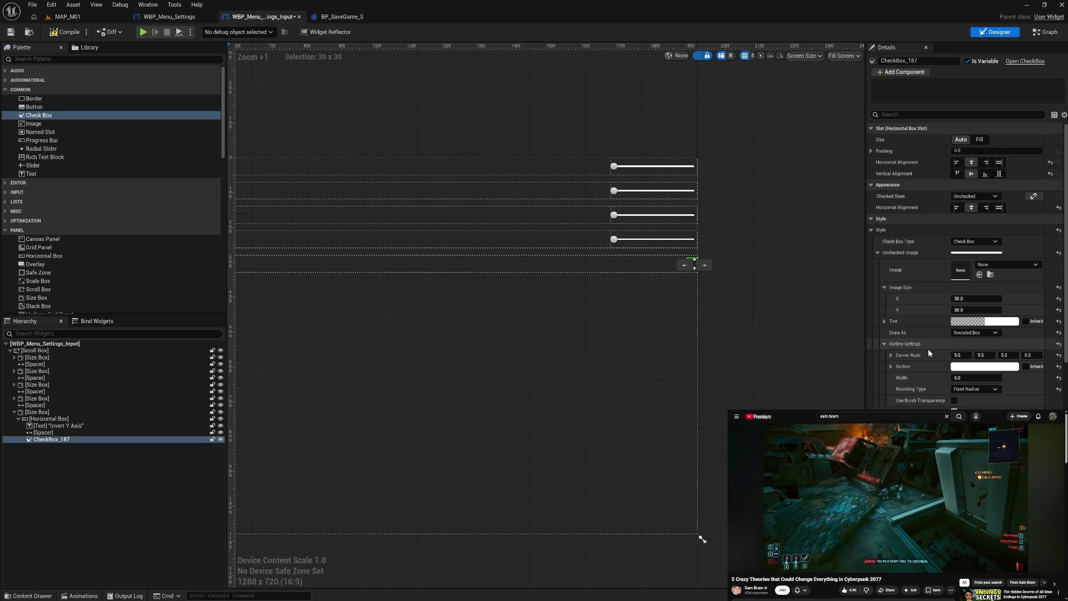
{"action": "left_click", "coordinate": [801, 318]}
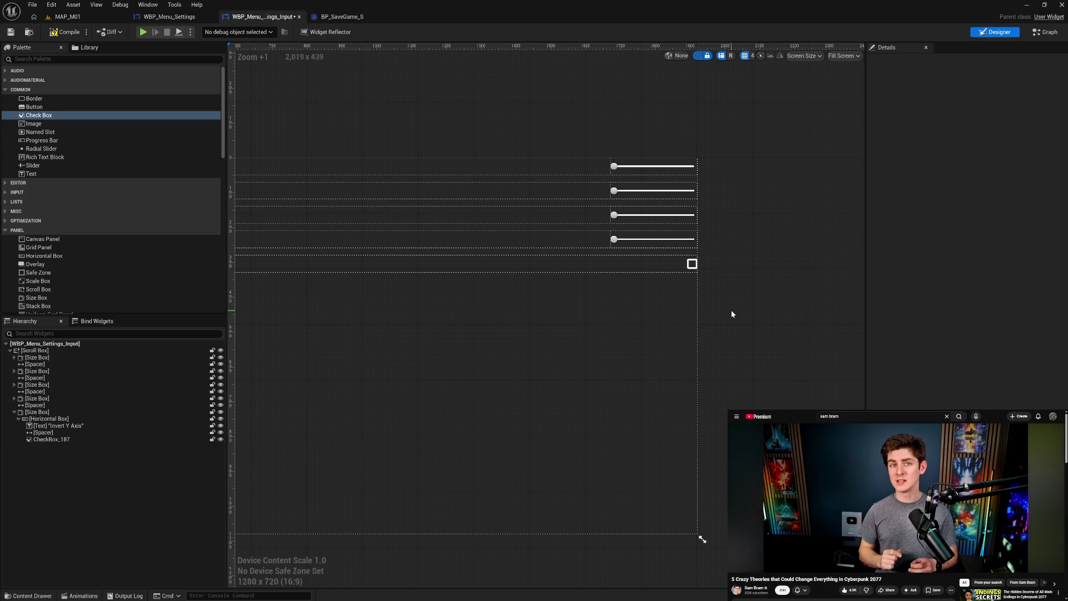
{"action": "left_click", "coordinate": [693, 266]}
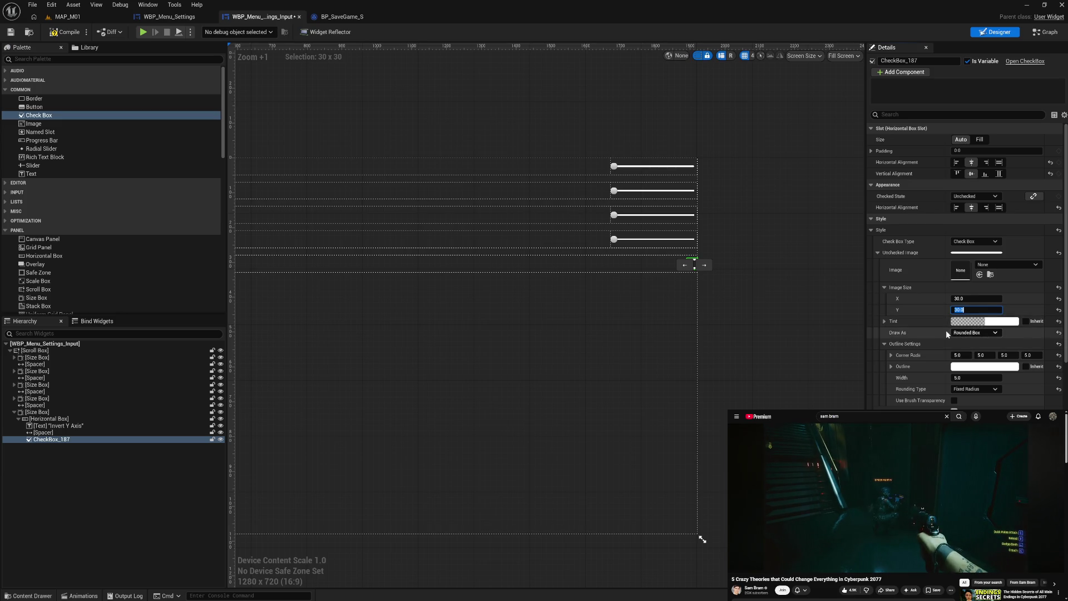
{"action": "left_click", "coordinate": [787, 299]}
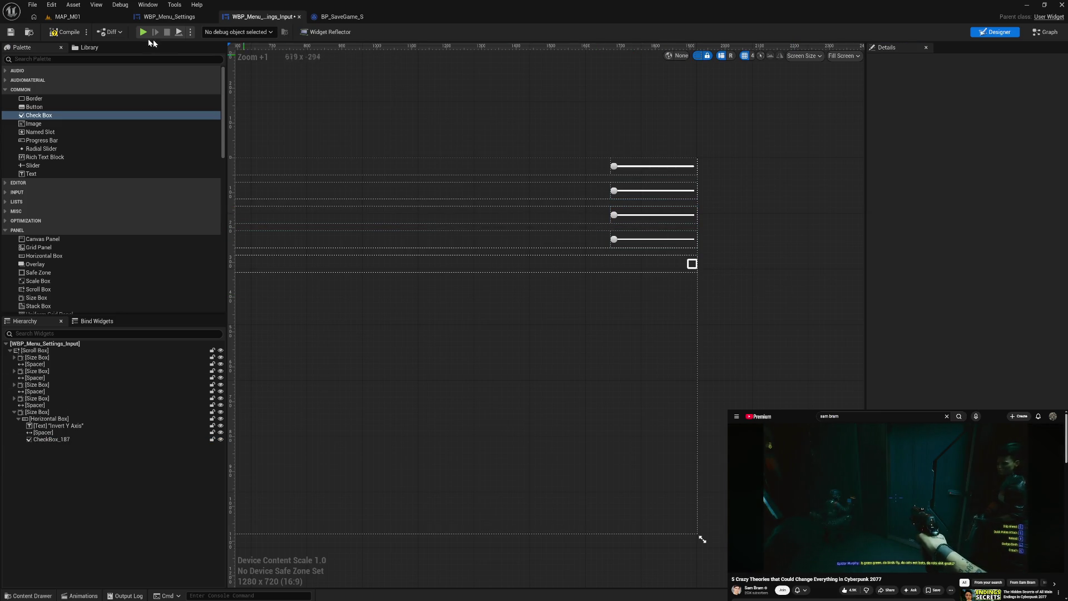
Compile the input settings widget, switch to WBP_Menu_Settings, and launch the game preview
{"action": "left_click", "coordinate": [72, 32]}
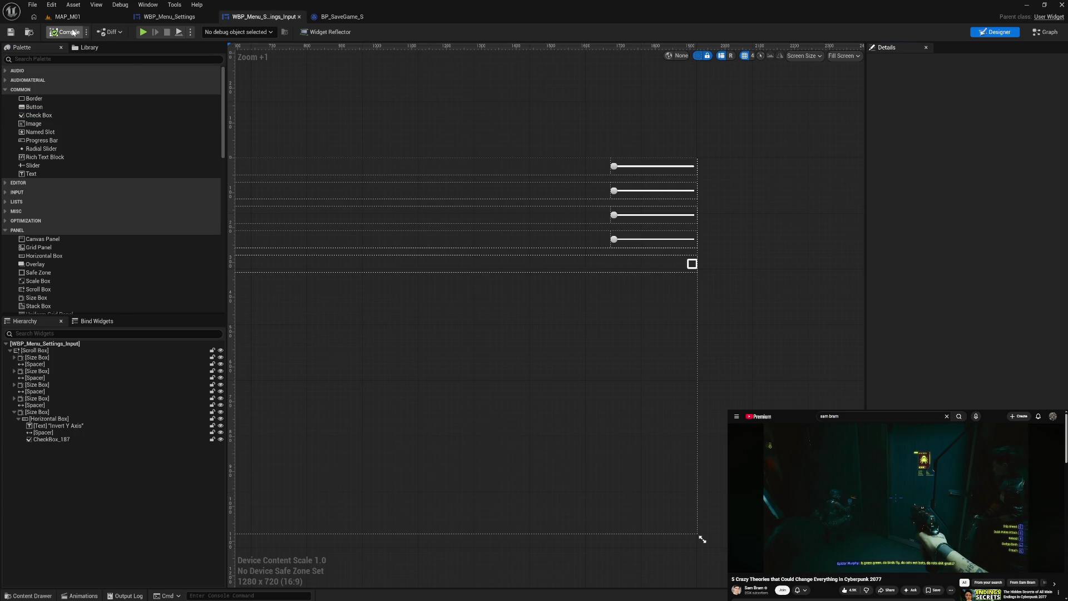
{"action": "left_click", "coordinate": [164, 18]}
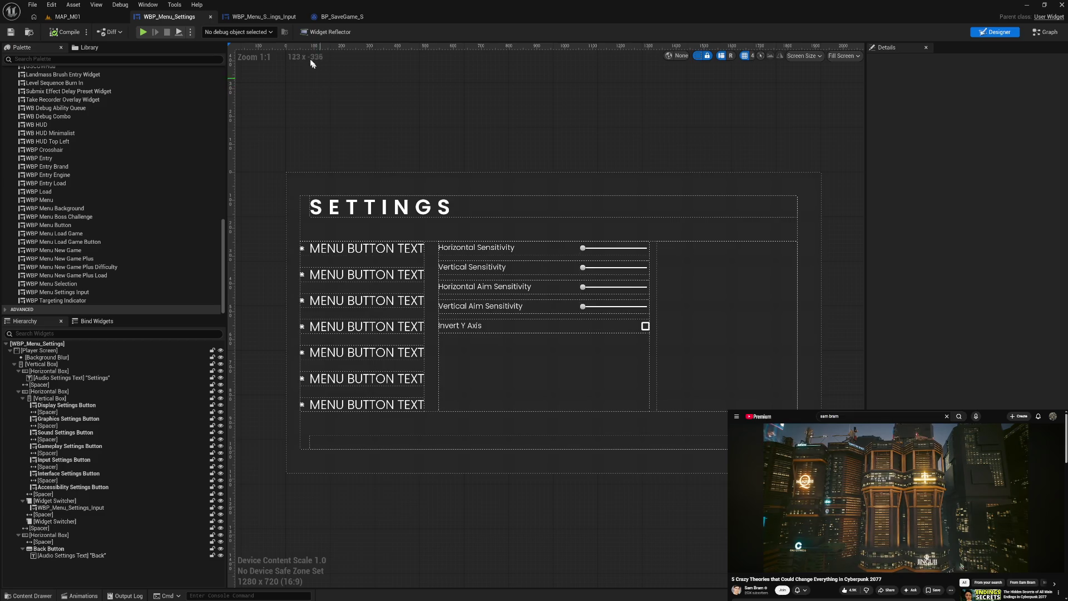
{"action": "left_click", "coordinate": [148, 35]}
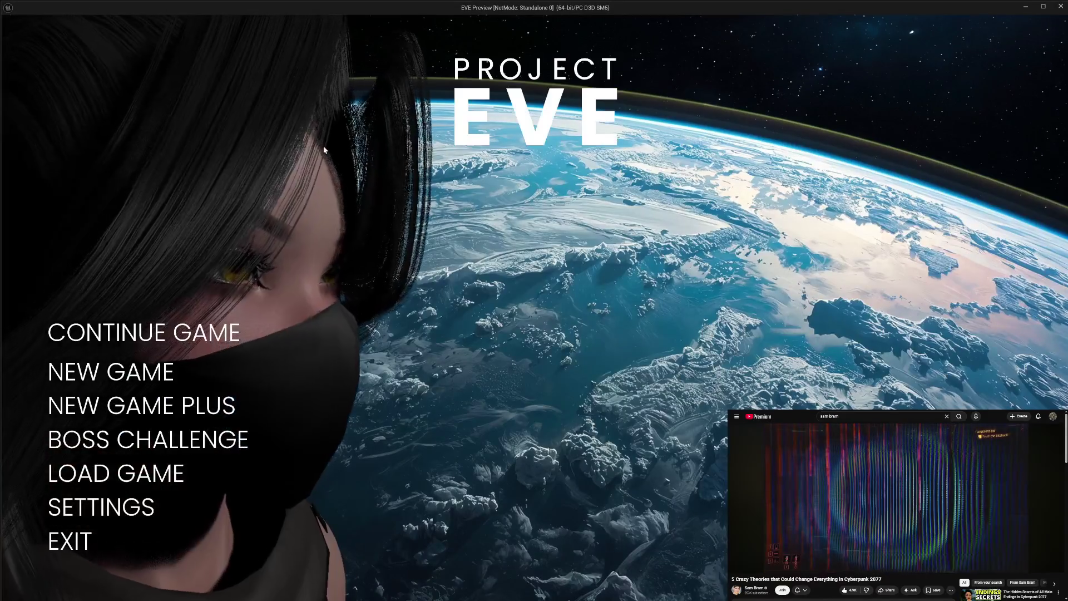
{"action": "left_click", "coordinate": [134, 474]}
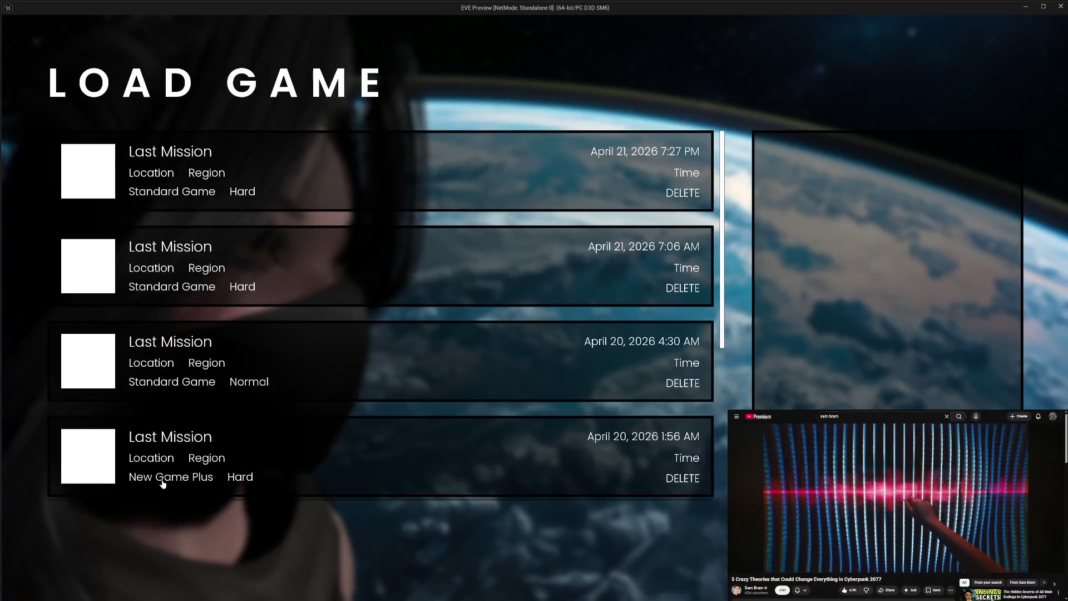
{"action": "key", "text": "Escape"}
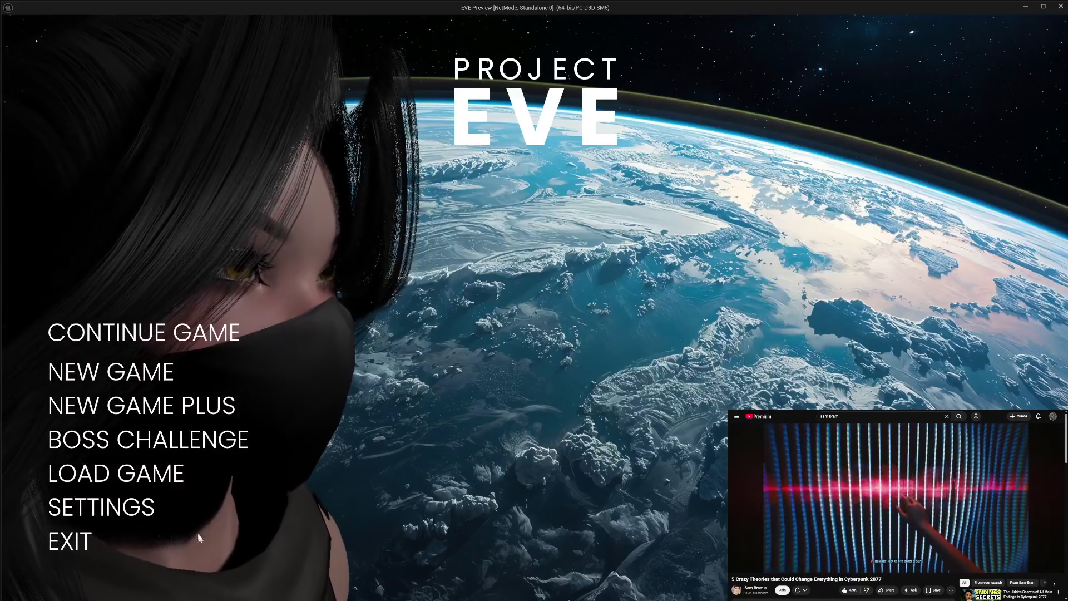
{"action": "left_click", "coordinate": [139, 507]}
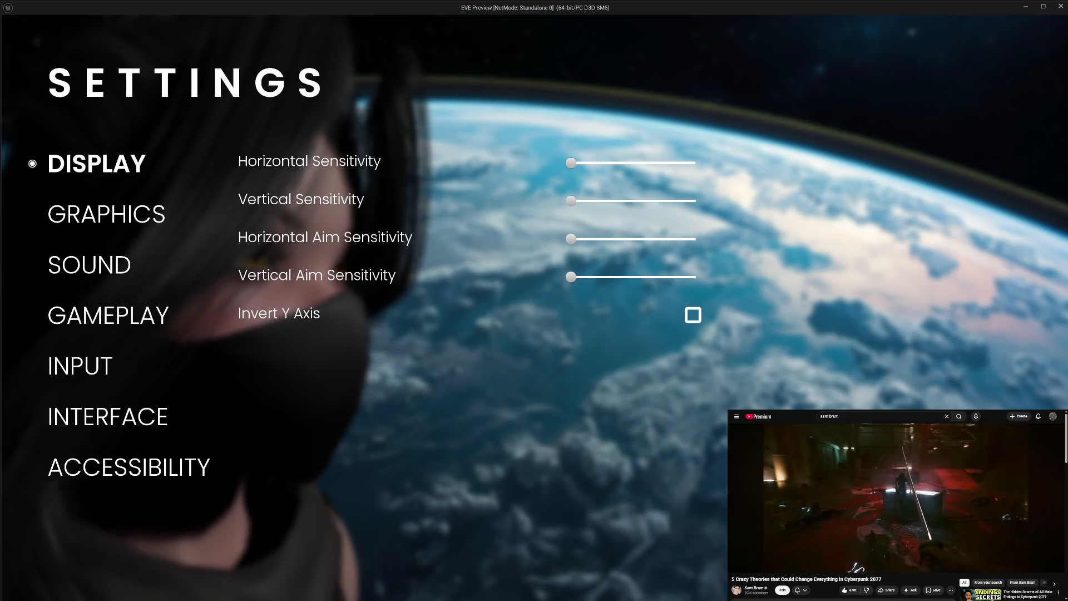
{"action": "key", "text": "Escape"}
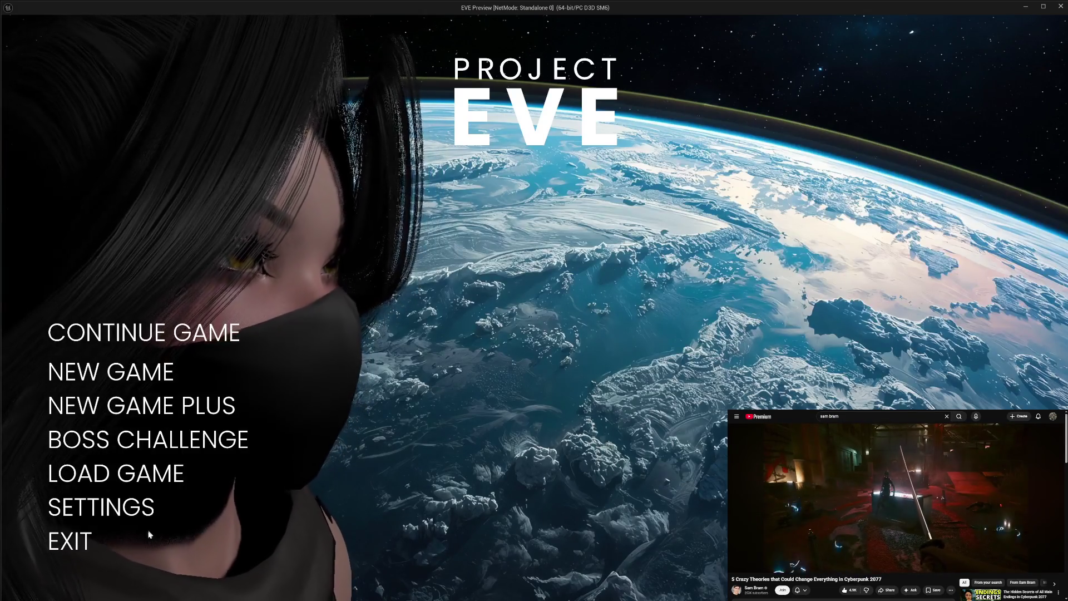
{"action": "left_click", "coordinate": [69, 550]}
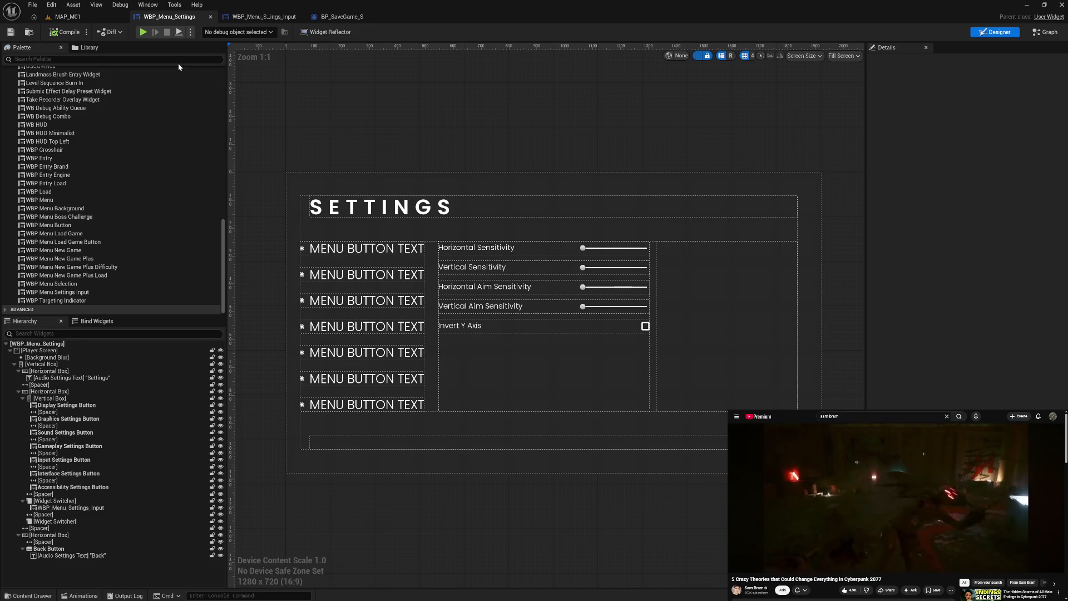
Paste the unchecked line image into the checkbox's Unchecked Hovered and Pressed images
{"action": "left_click", "coordinate": [264, 17]}
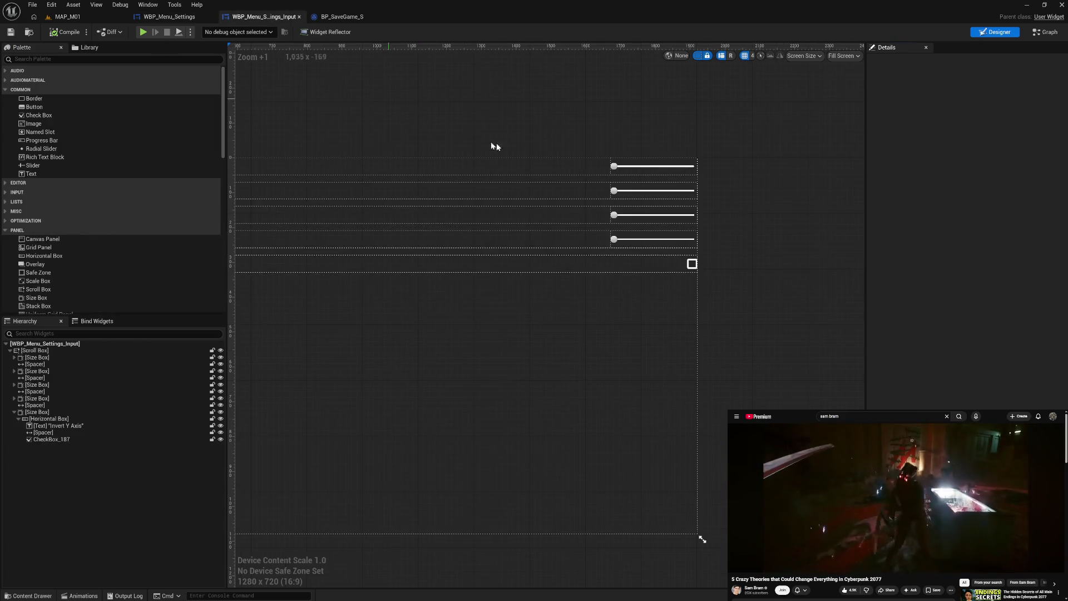
{"action": "left_click", "coordinate": [695, 265]}
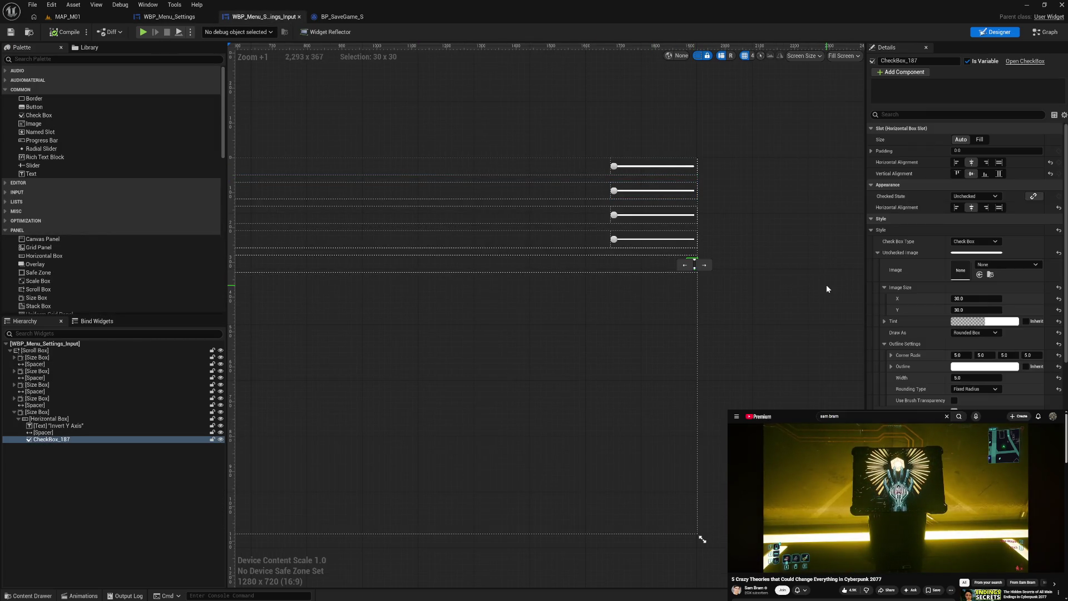
{"action": "left_click", "coordinate": [877, 253]}
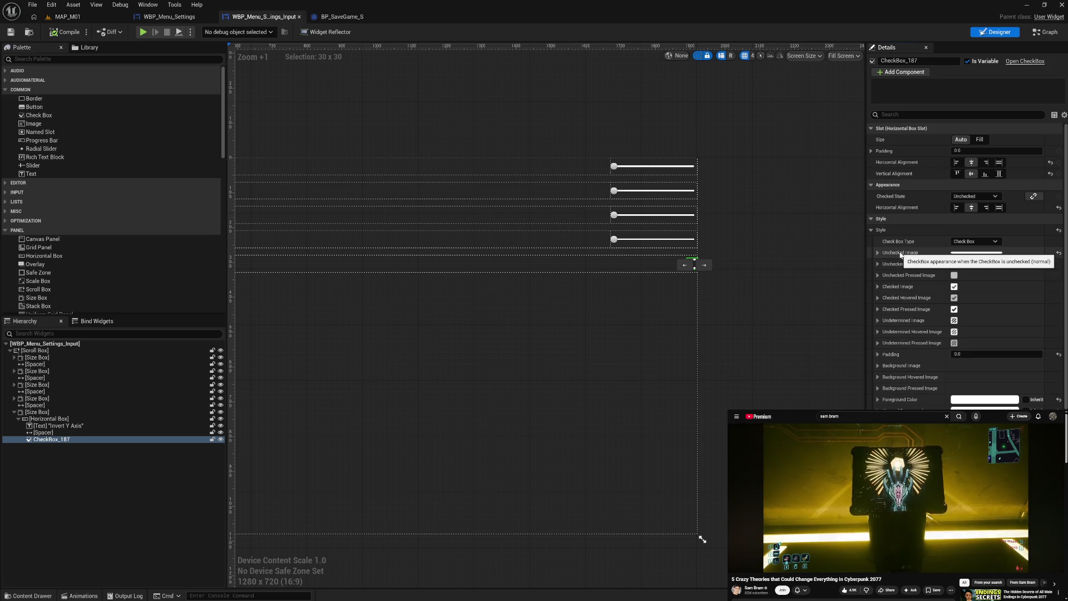
{"action": "key", "text": "ctrl+v"}
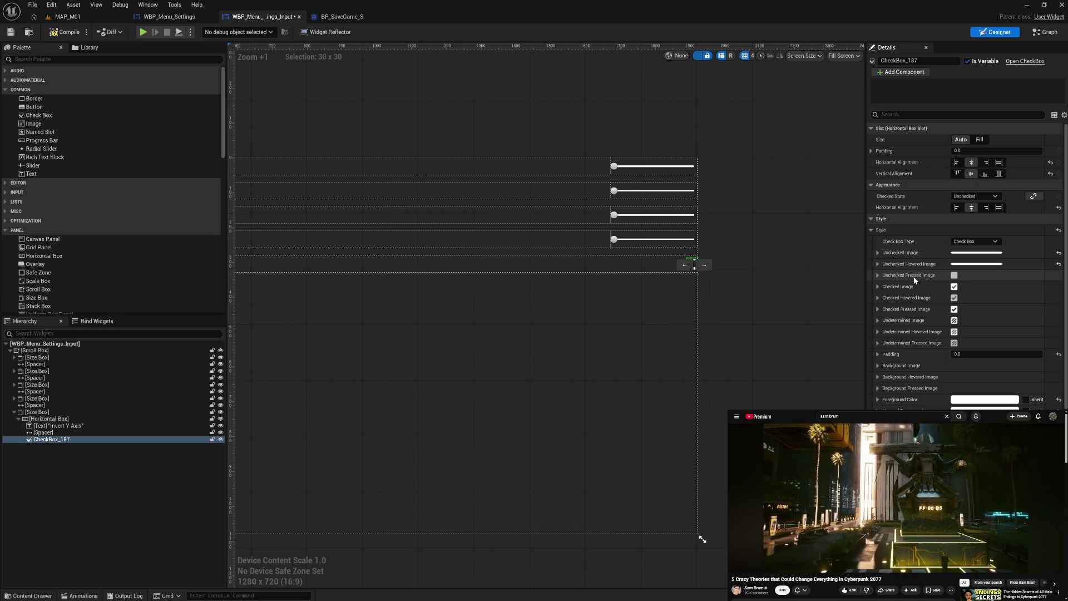
{"action": "key", "text": "ctrl+v"}
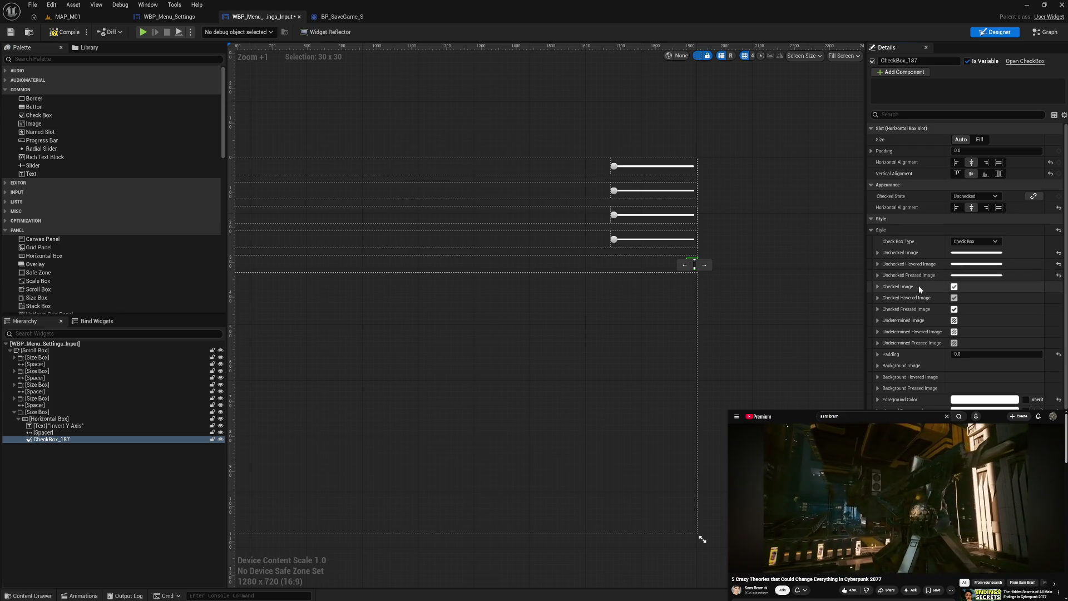
Reveal the Checked Image size settings and compile the widget blueprint
{"action": "left_click", "coordinate": [878, 287]}
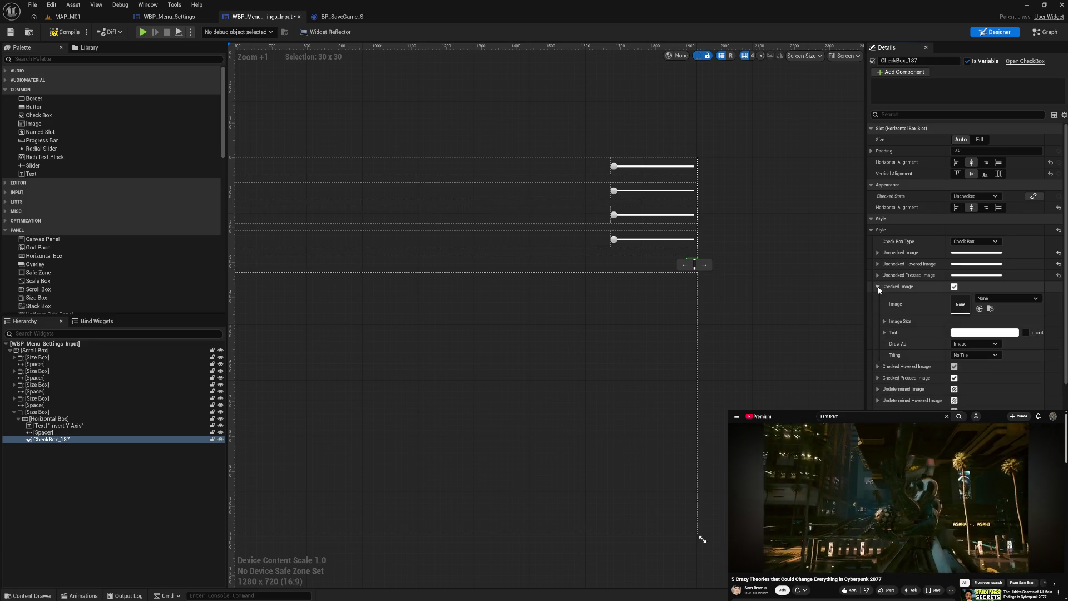
{"action": "left_click", "coordinate": [885, 322]}
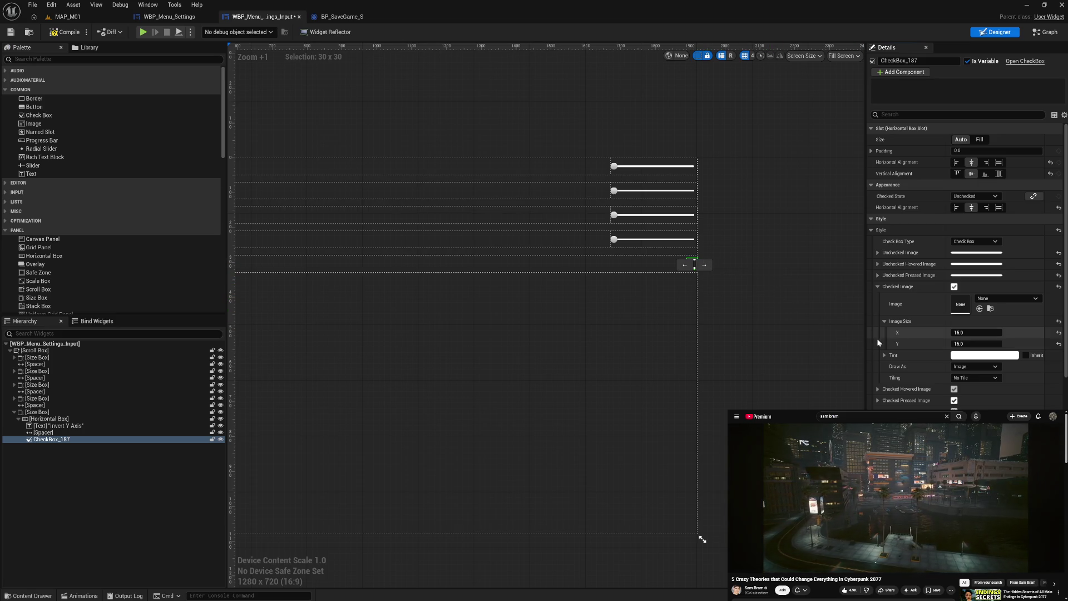
{"action": "left_click", "coordinate": [66, 32]}
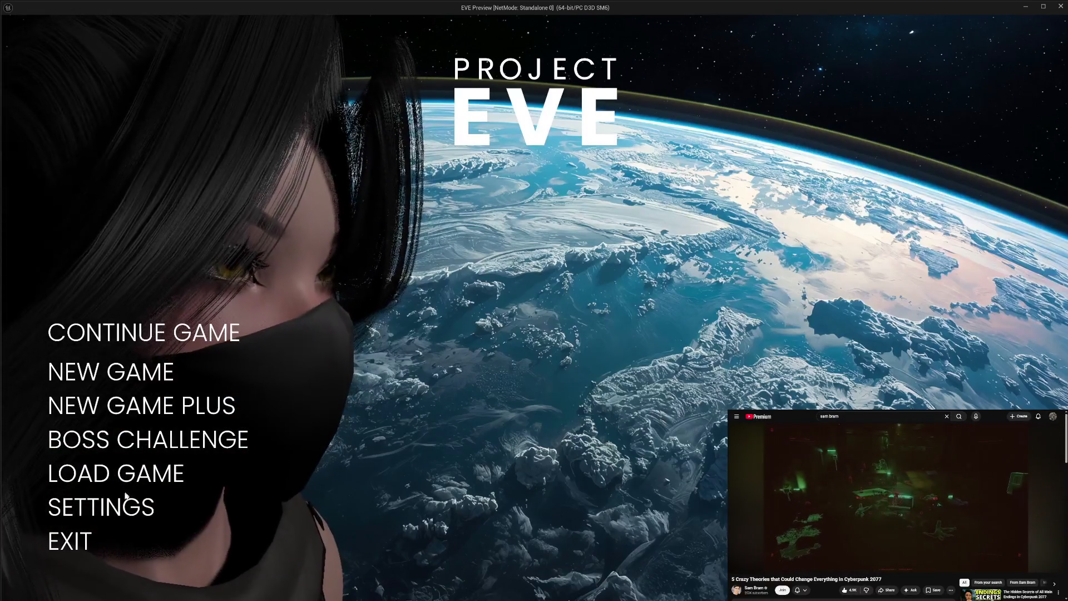
In play mode, open Settings, toggle Invert Y Axis repeatedly, then return and exit the preview
{"action": "left_click", "coordinate": [142, 504]}
{"action": "left_click", "coordinate": [694, 315]}
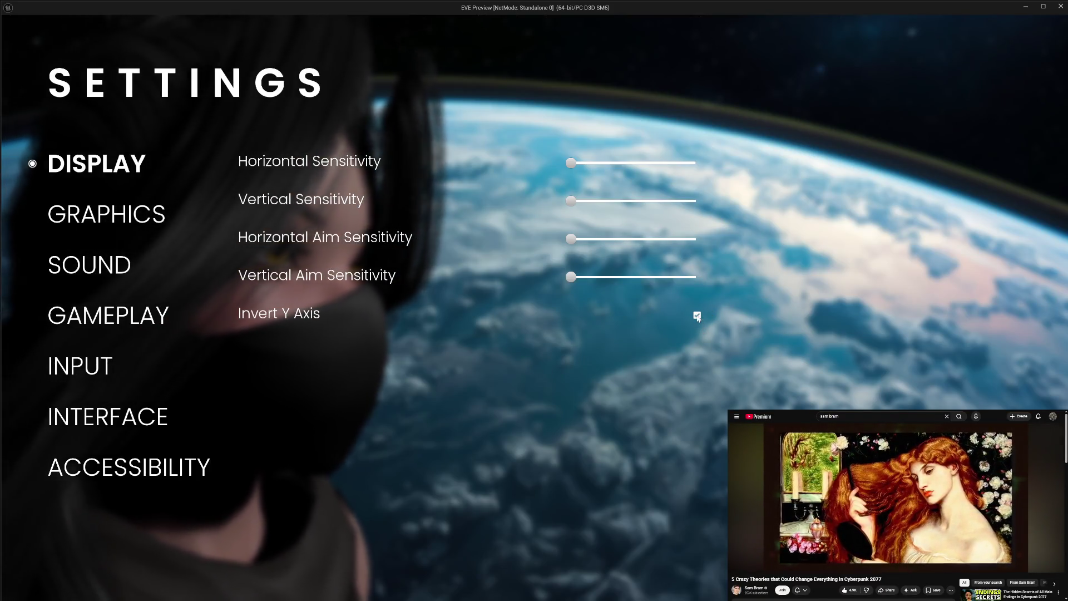
{"action": "left_click", "coordinate": [698, 317]}
{"action": "left_click", "coordinate": [696, 316]}
{"action": "left_click", "coordinate": [697, 316]}
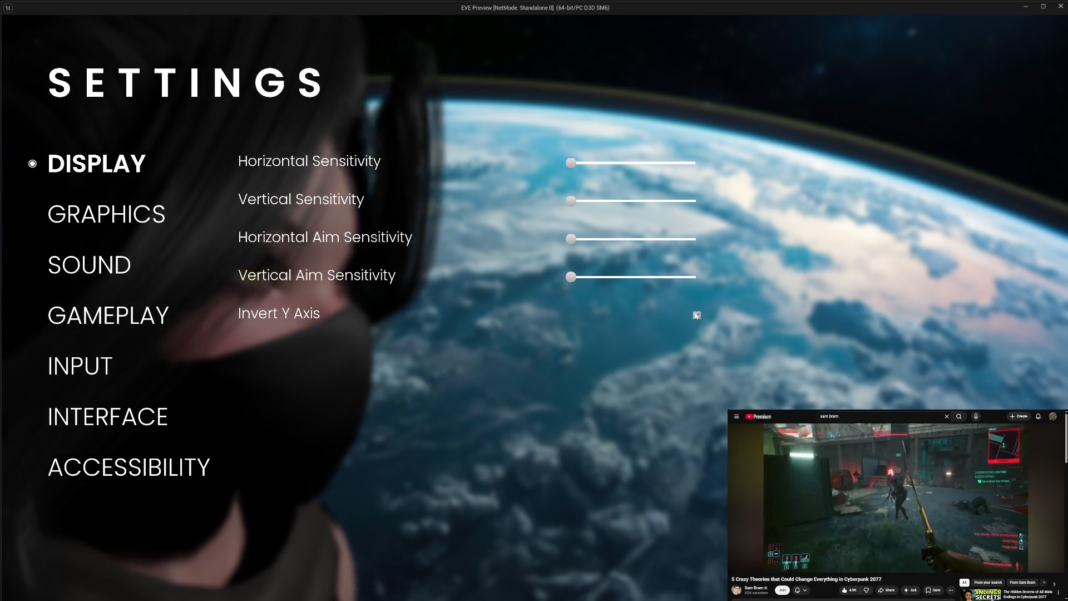
{"action": "left_click", "coordinate": [697, 317]}
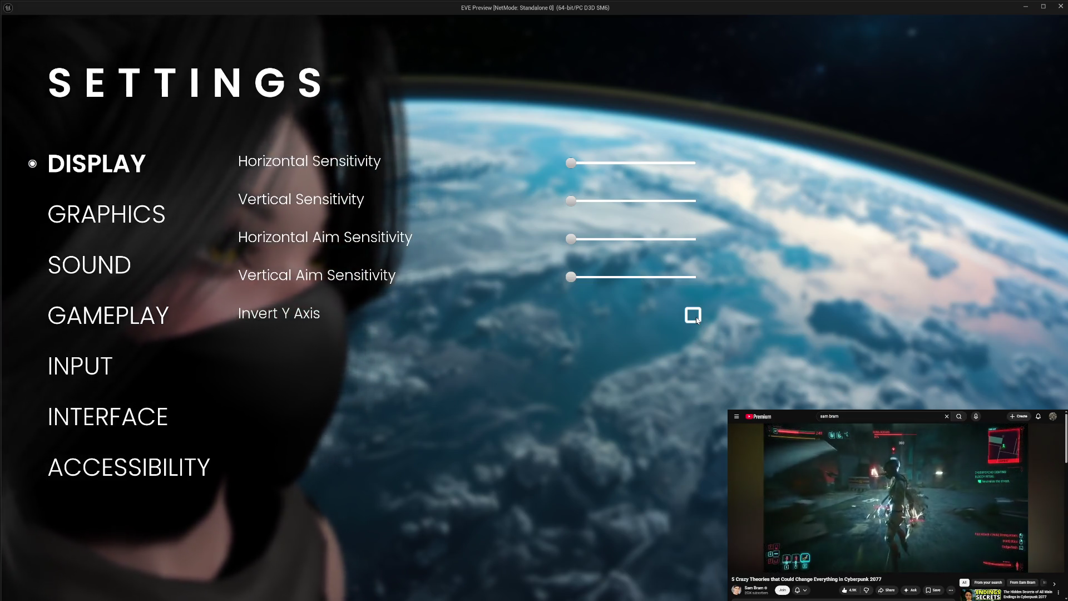
{"action": "left_click", "coordinate": [697, 317]}
{"action": "left_click", "coordinate": [697, 317]}
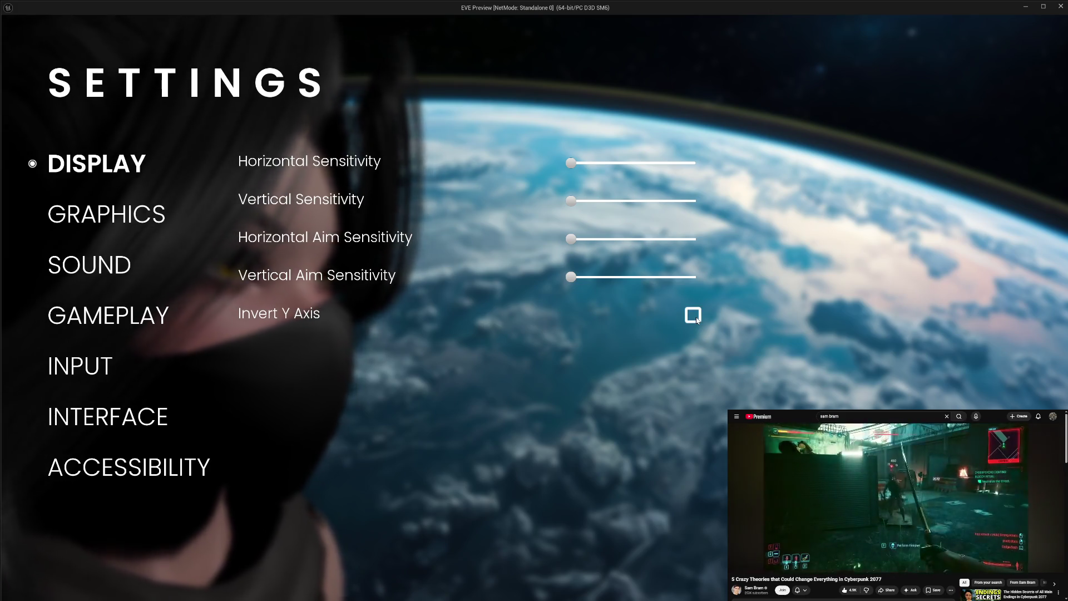
{"action": "left_click", "coordinate": [697, 317]}
{"action": "left_click", "coordinate": [697, 317]}
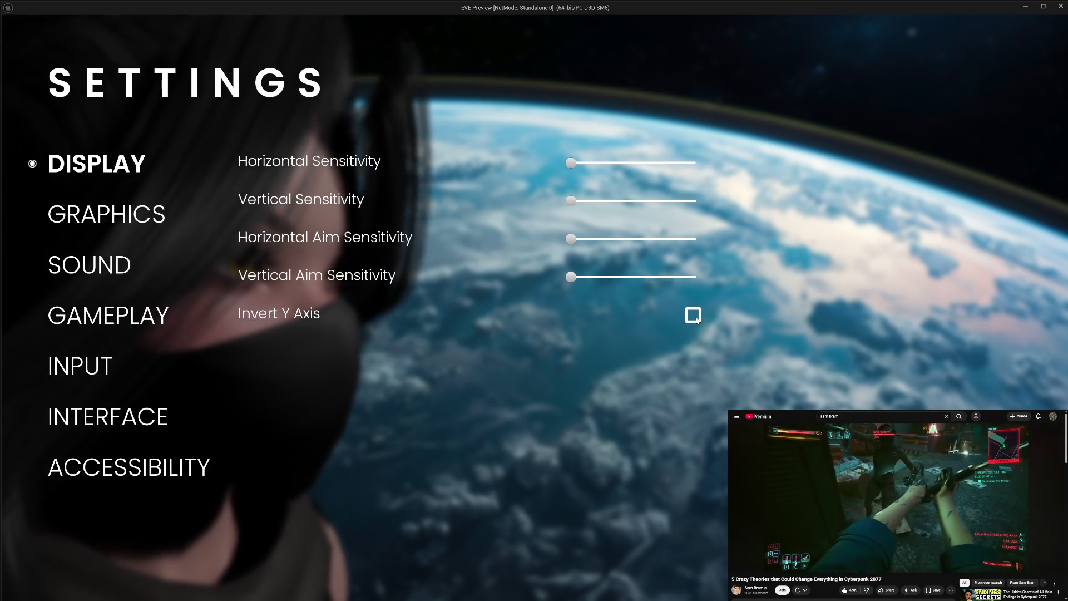
{"action": "key", "text": "Escape"}
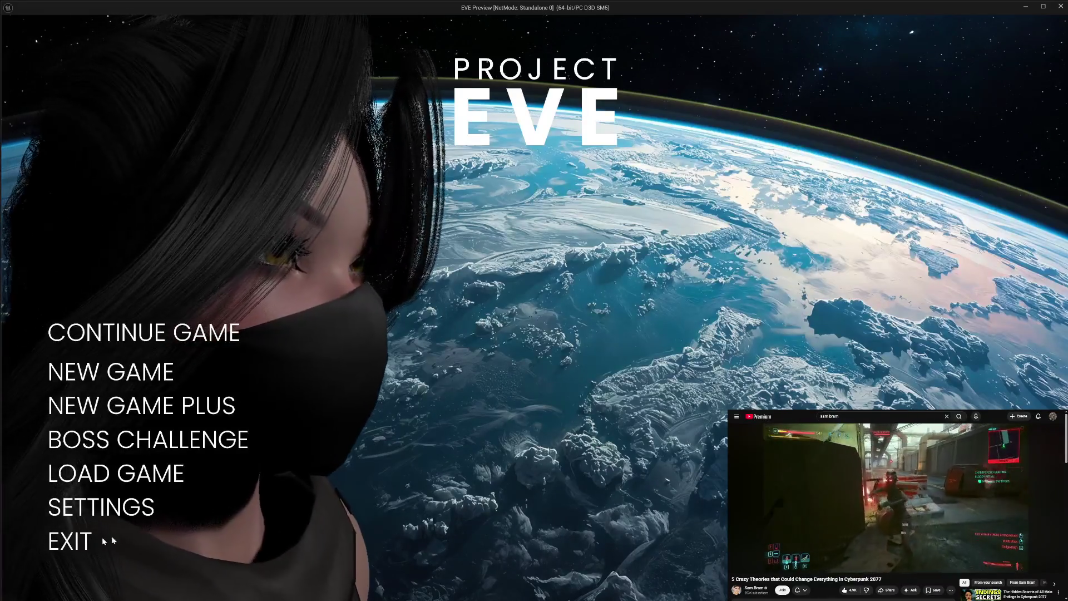
{"action": "left_click", "coordinate": [67, 542]}
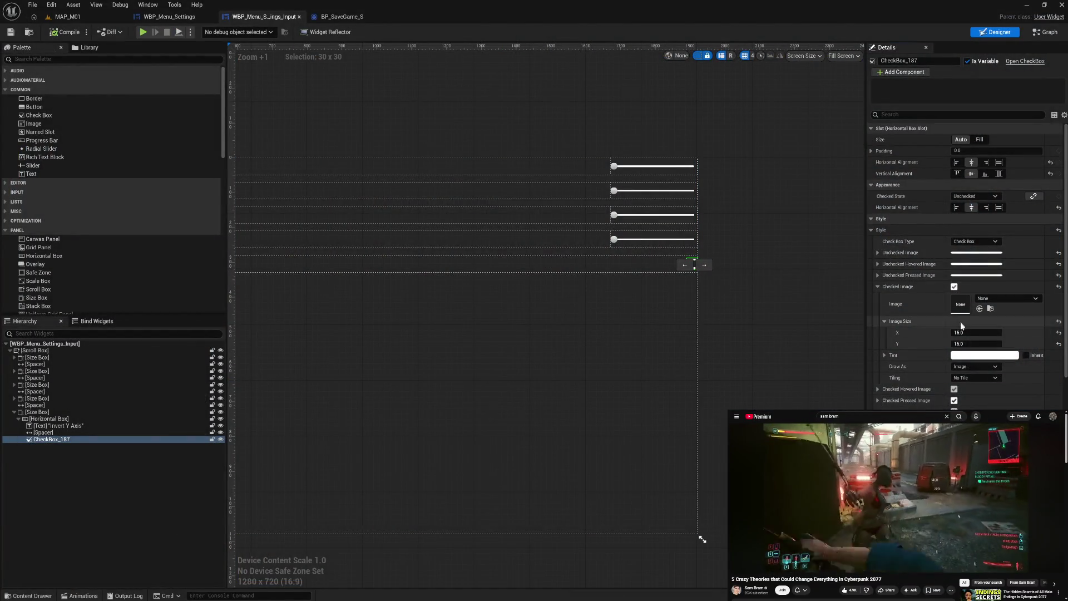
Set the Checked Image size to 30 × 30, then relaunch the game and open its Settings screen
{"action": "left_click", "coordinate": [965, 333]}
{"action": "type", "text": "0"}
{"action": "left_click", "coordinate": [964, 342]}
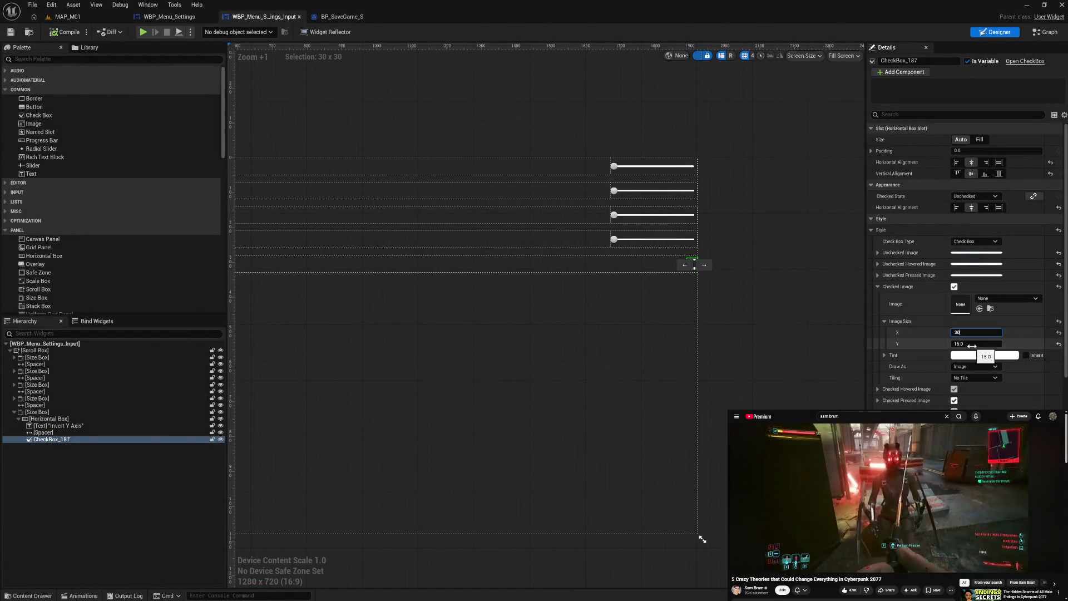
{"action": "type", "text": "30"}
{"action": "key", "text": "Return"}
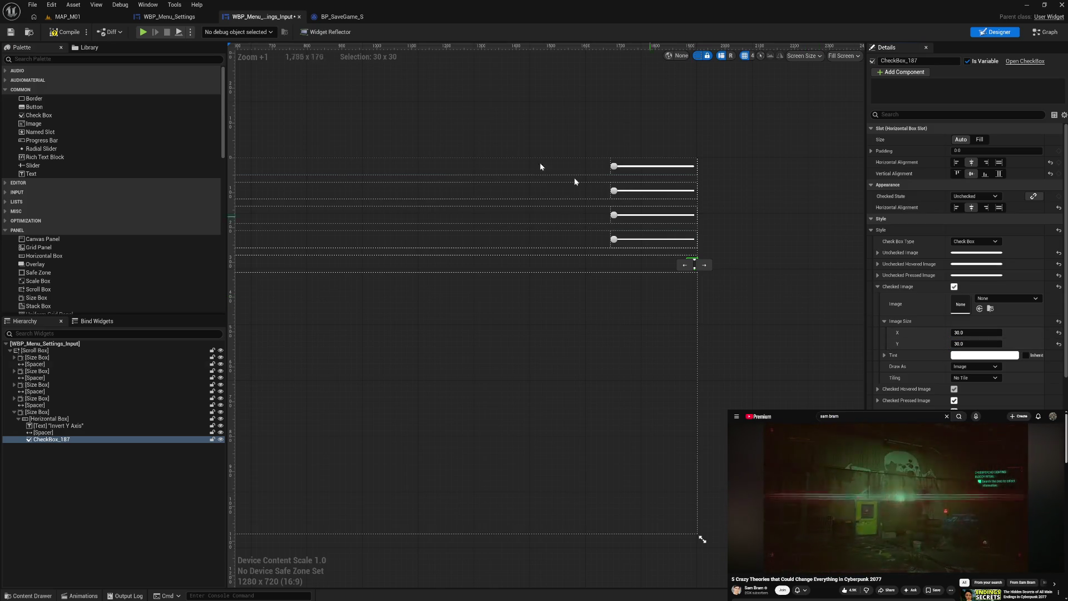
{"action": "left_click", "coordinate": [144, 33]}
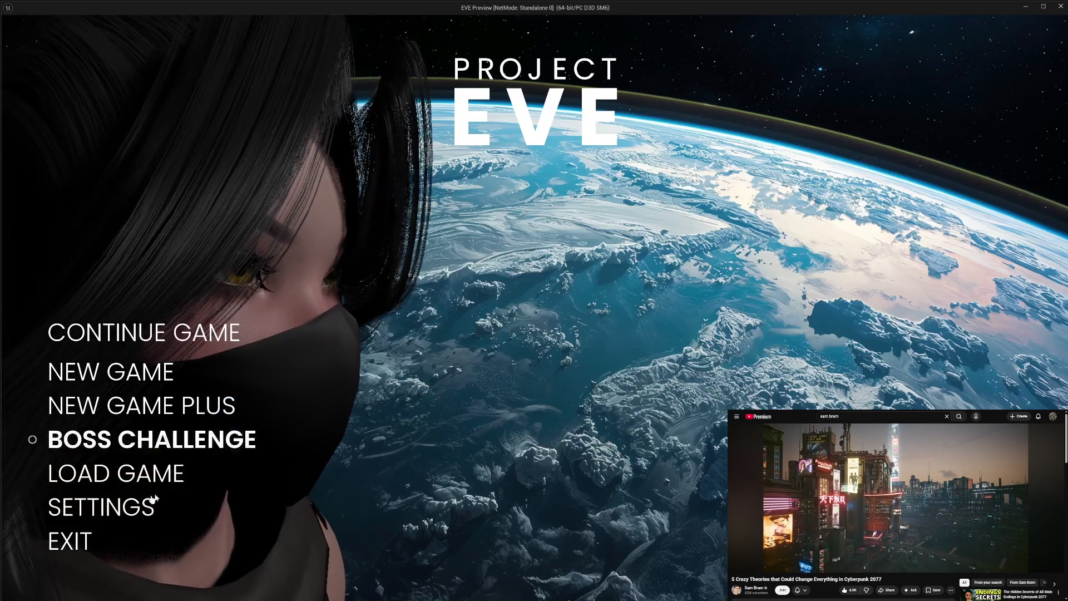
{"action": "left_click", "coordinate": [153, 503]}
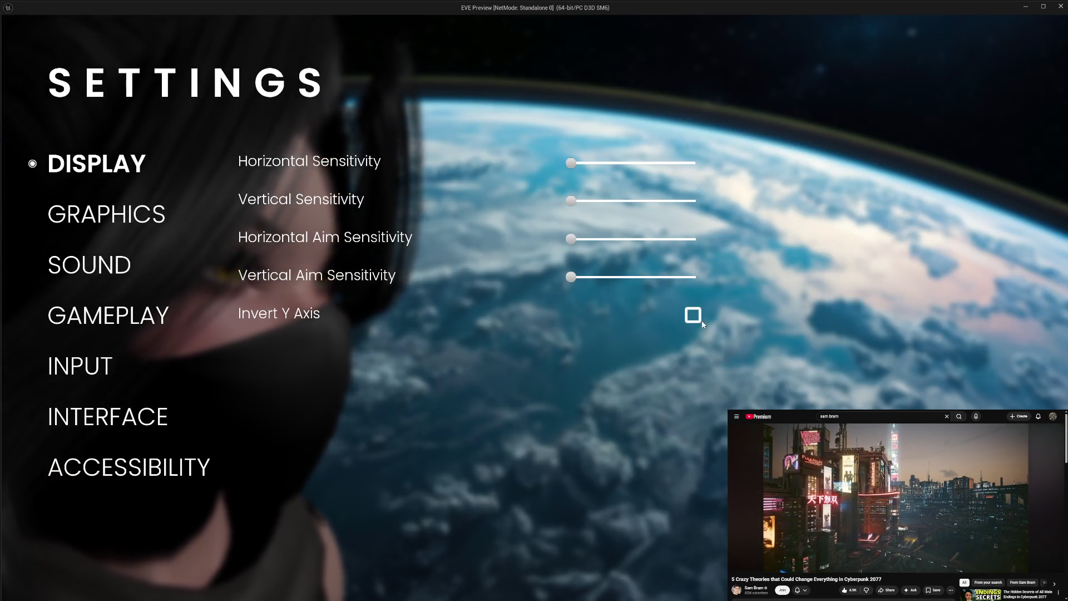
Toggle the white Invert Y Axis checkbox on and off repeatedly, then exit the game preview
{"action": "left_click", "coordinate": [683, 317]}
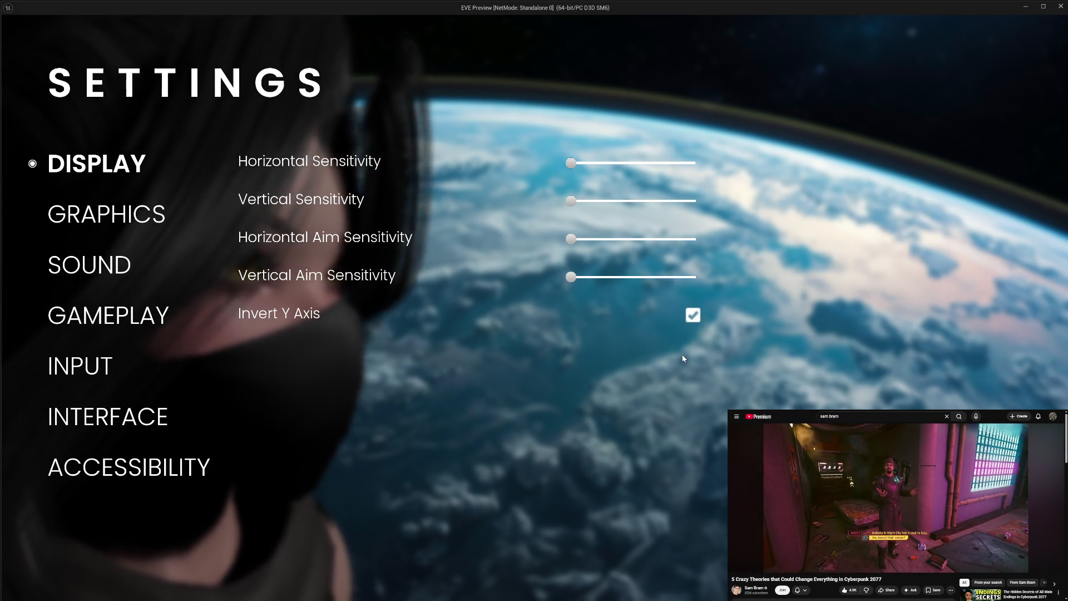
{"action": "left_click", "coordinate": [695, 313]}
{"action": "left_click", "coordinate": [696, 315]}
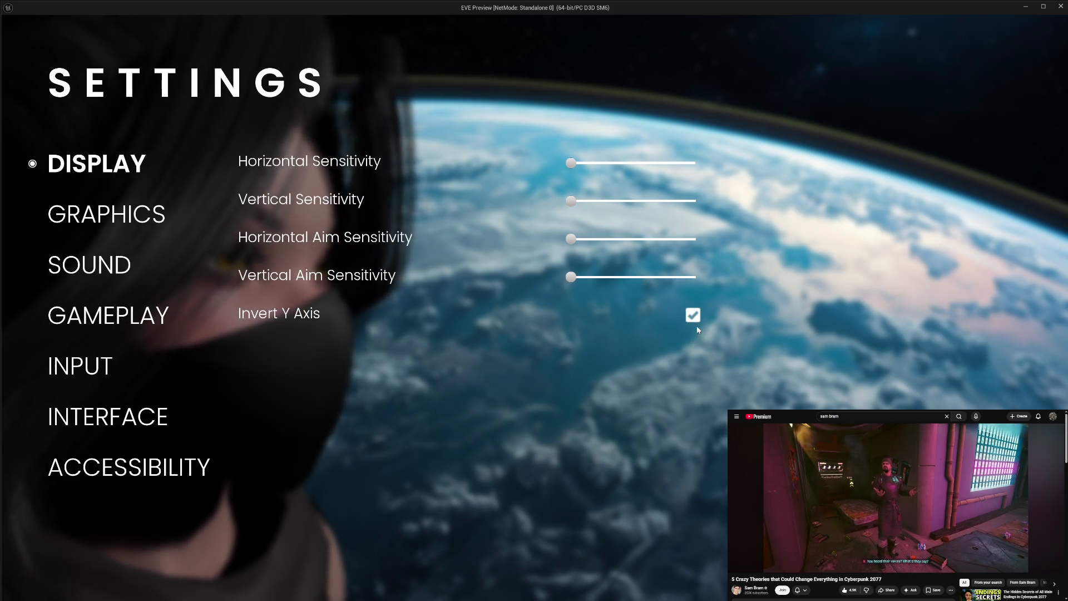
{"action": "left_click", "coordinate": [697, 316]}
{"action": "left_click", "coordinate": [697, 315]}
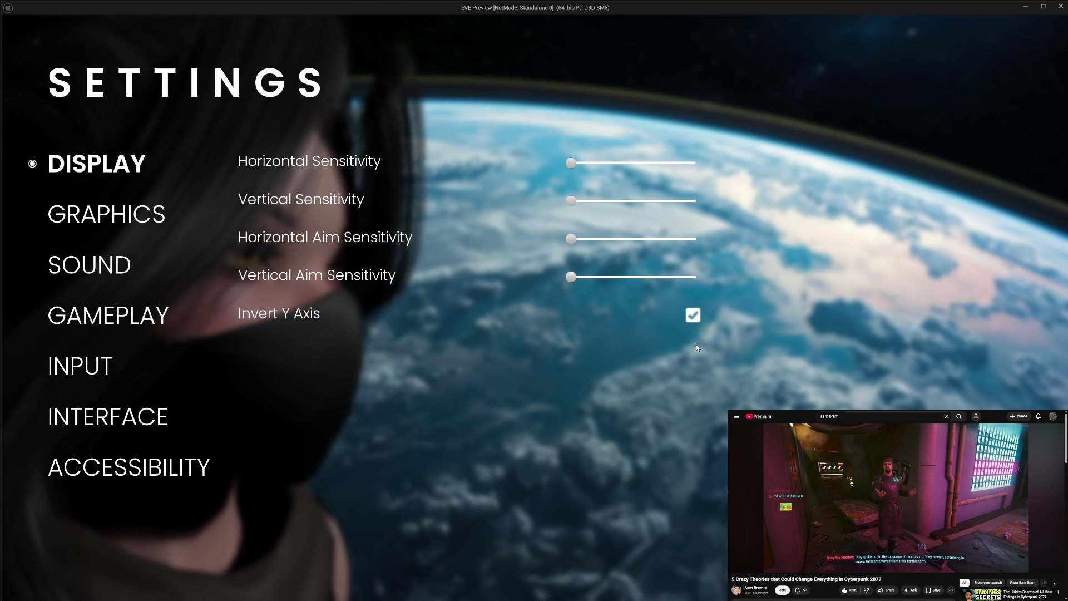
{"action": "left_click", "coordinate": [695, 314]}
{"action": "left_click", "coordinate": [696, 315]}
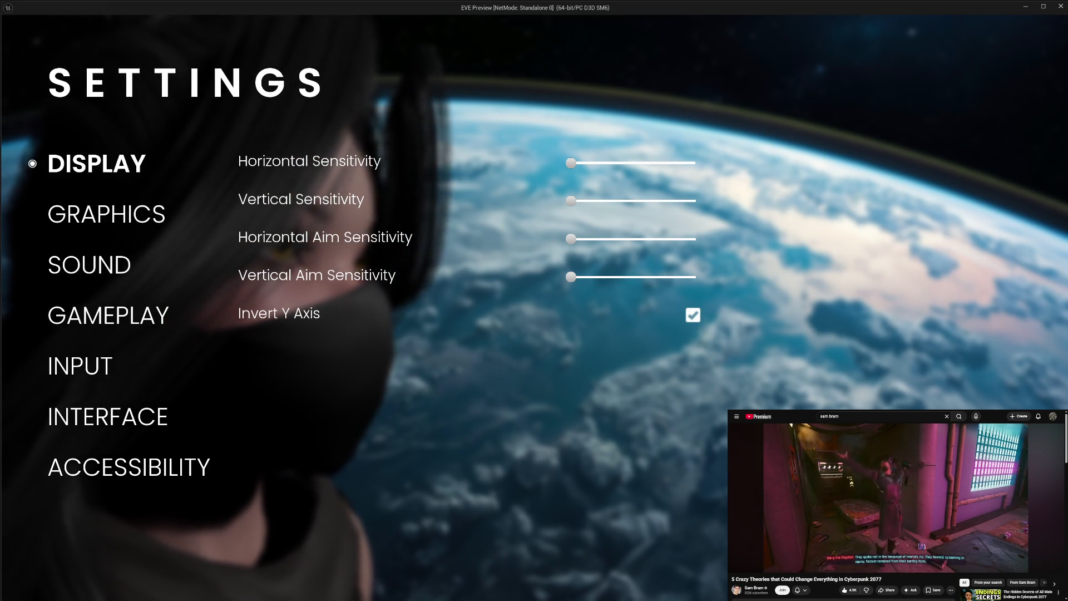
{"action": "key", "text": "Escape"}
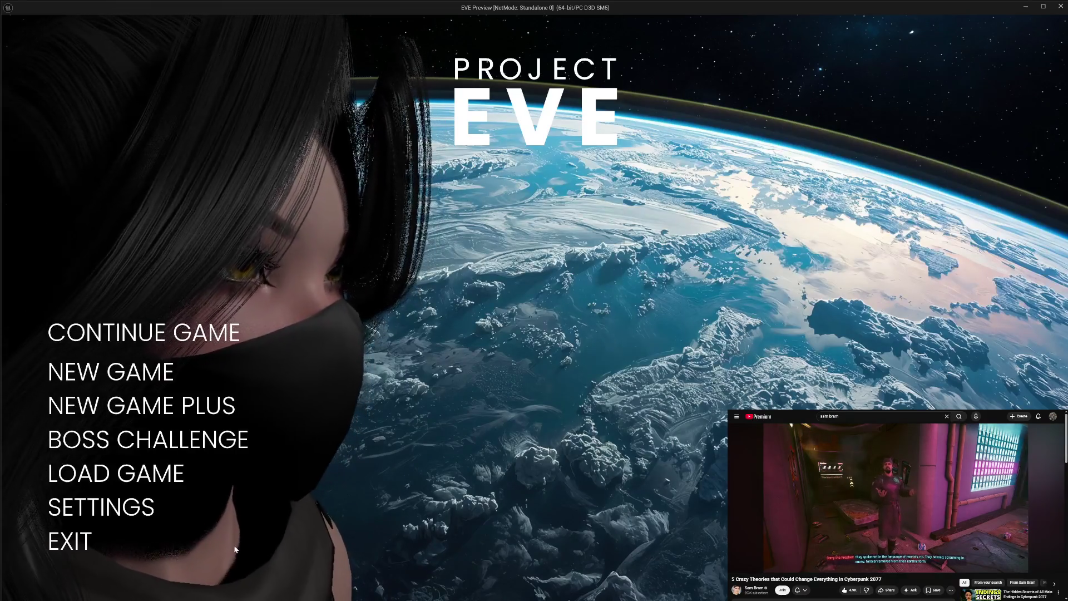
{"action": "left_click", "coordinate": [70, 541]}
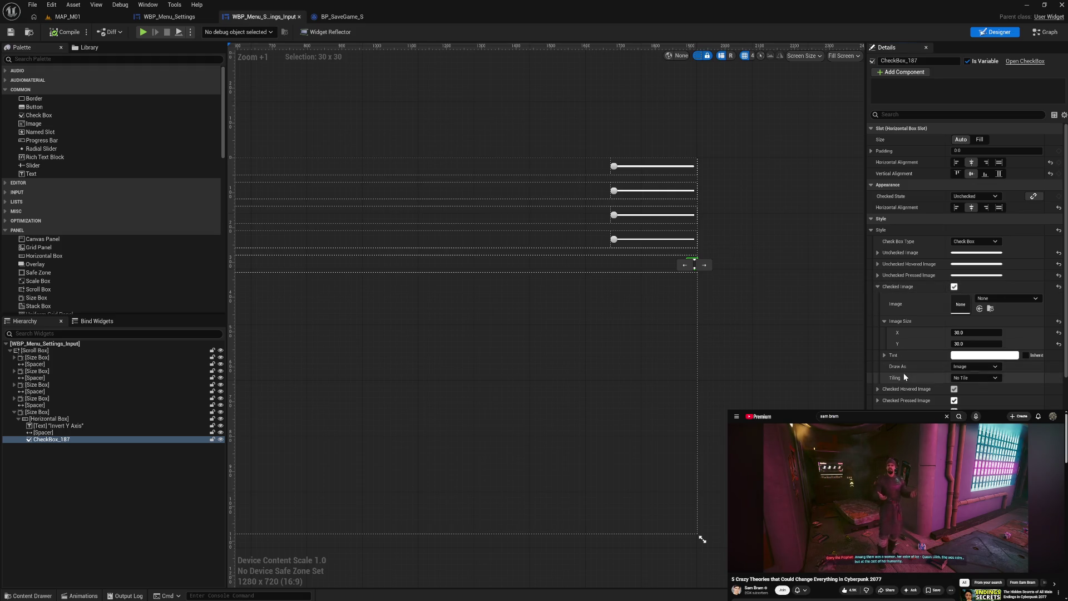
Paste the check image into Checked Hovered Image and Checked Pressed Image, then compile the widget
{"action": "left_click", "coordinate": [900, 388], "text": "shift"}
{"action": "left_click", "coordinate": [899, 399], "text": "shift"}
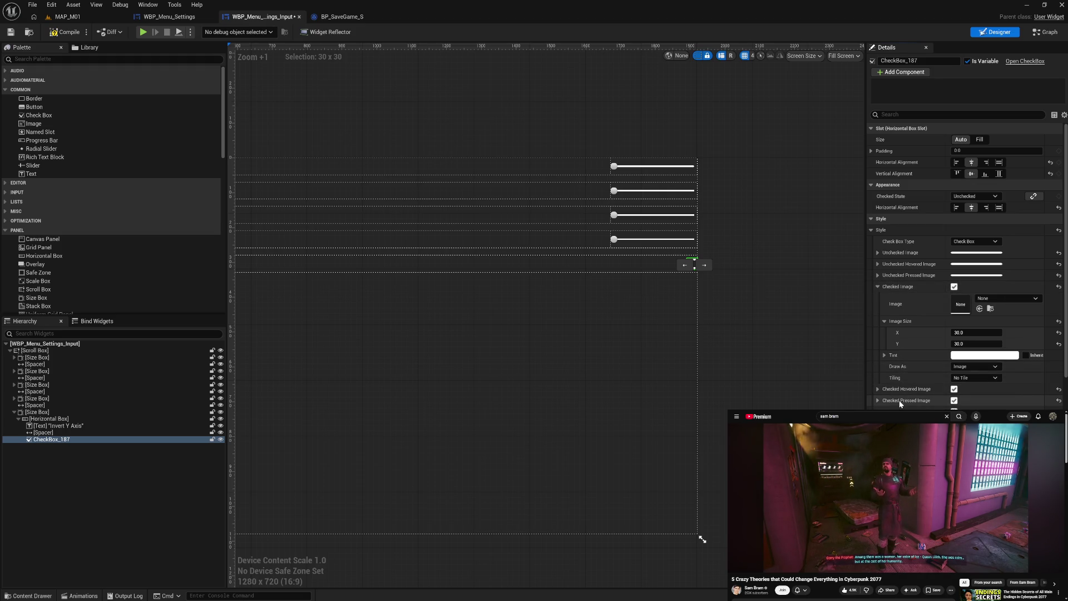
{"action": "left_click", "coordinate": [64, 33]}
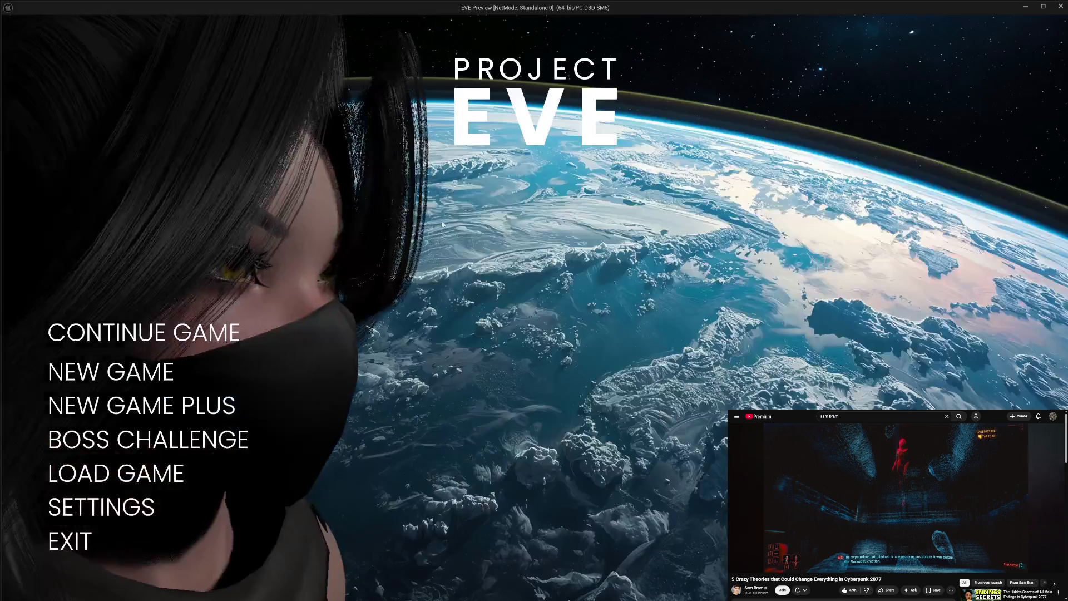
In the game's Settings screen, toggle Invert Y Axis repeatedly, leaving it unchecked, then quit the preview
{"action": "left_click", "coordinate": [102, 505]}
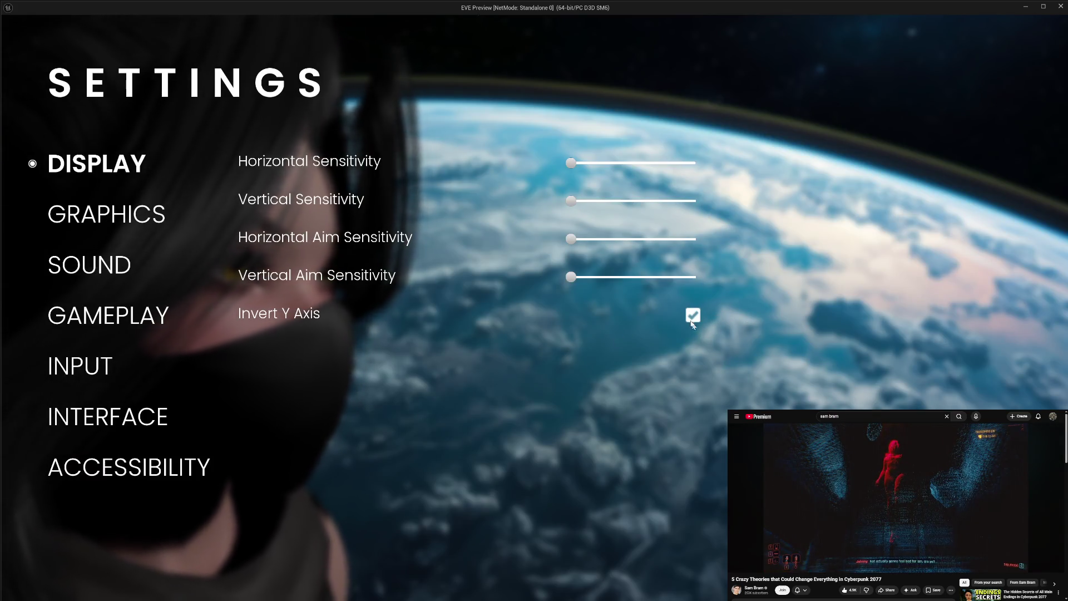
{"action": "left_click", "coordinate": [693, 322]}
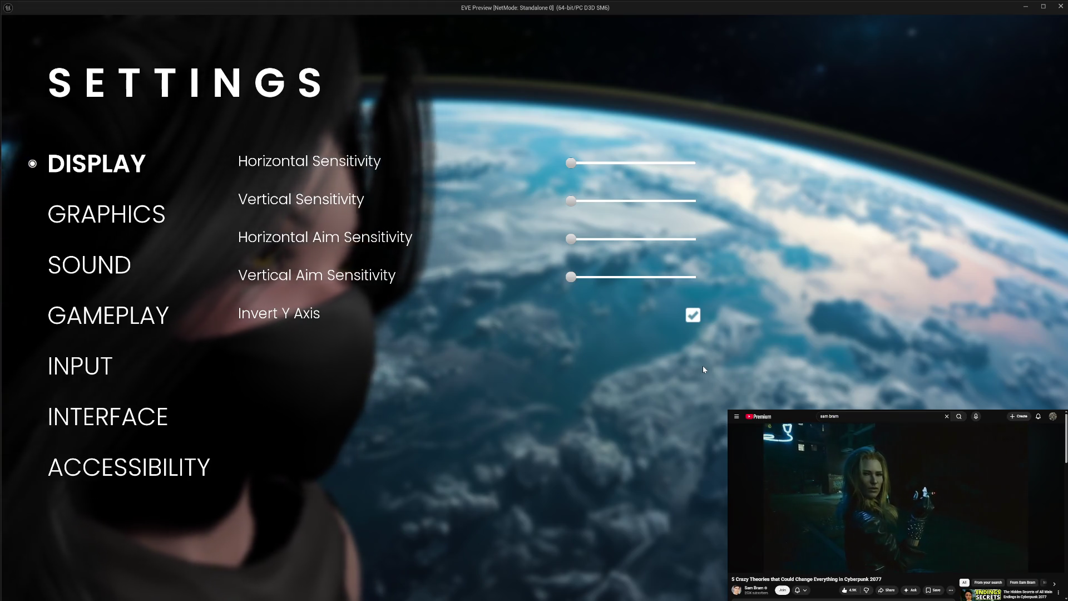
{"action": "left_click", "coordinate": [693, 321]}
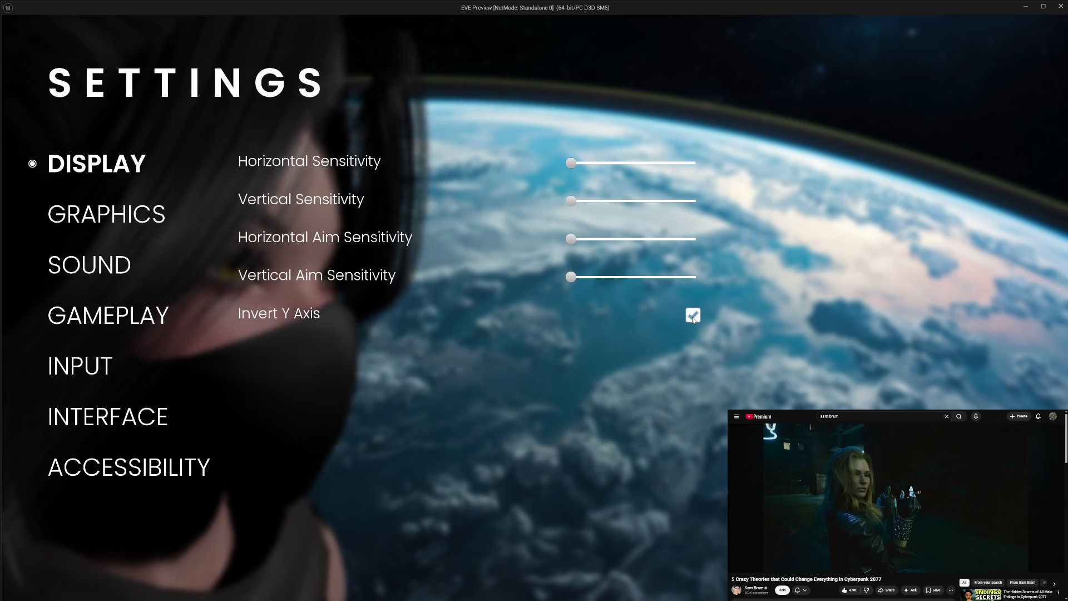
{"action": "left_click", "coordinate": [693, 319]}
{"action": "left_click", "coordinate": [693, 319]}
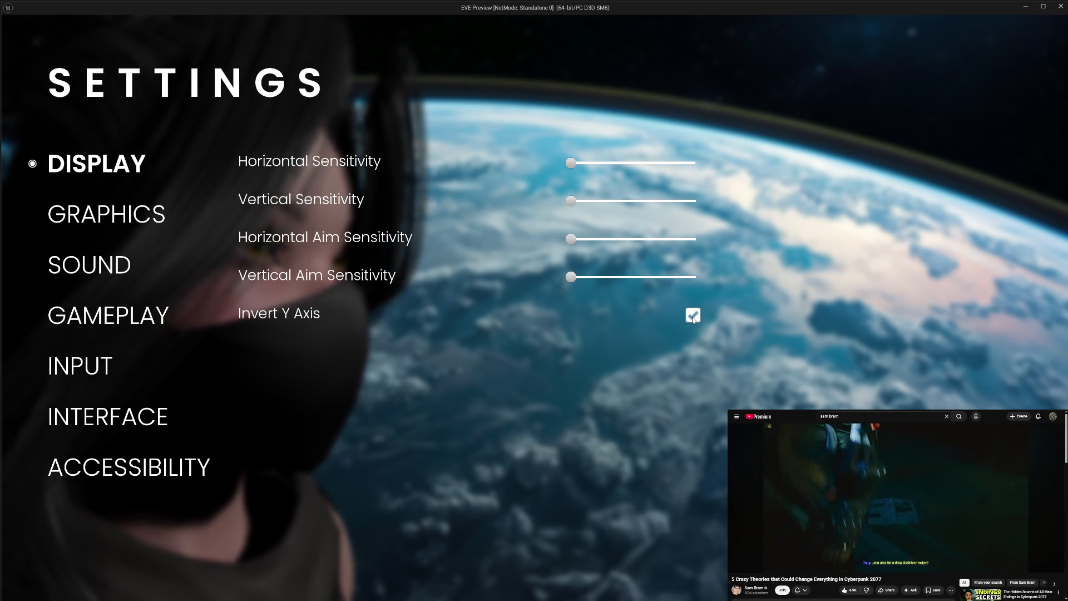
{"action": "left_click", "coordinate": [693, 319]}
{"action": "left_click", "coordinate": [693, 319]}
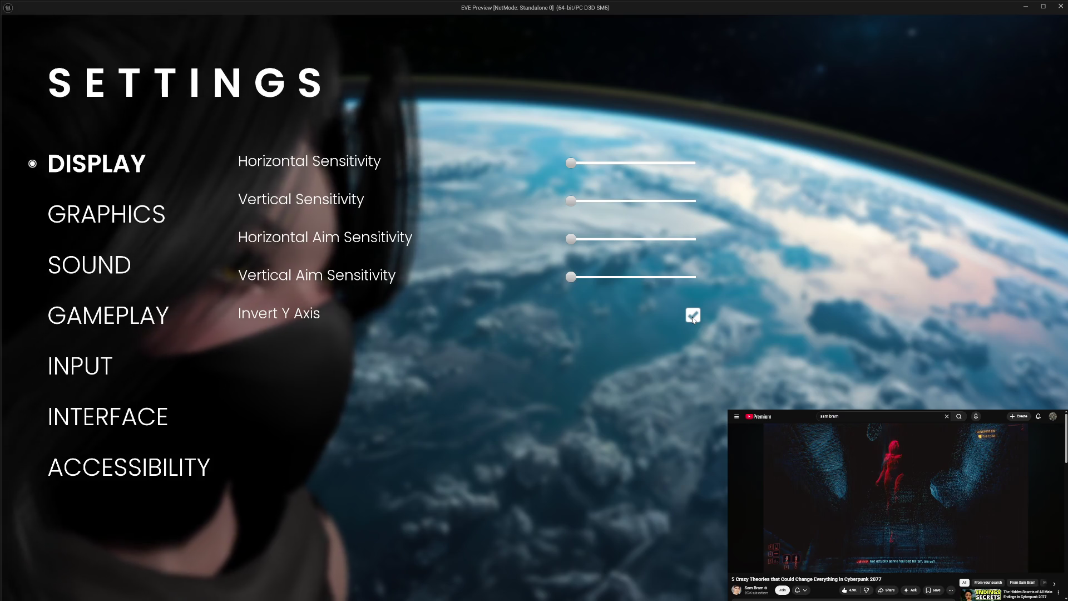
{"action": "left_click", "coordinate": [691, 319]}
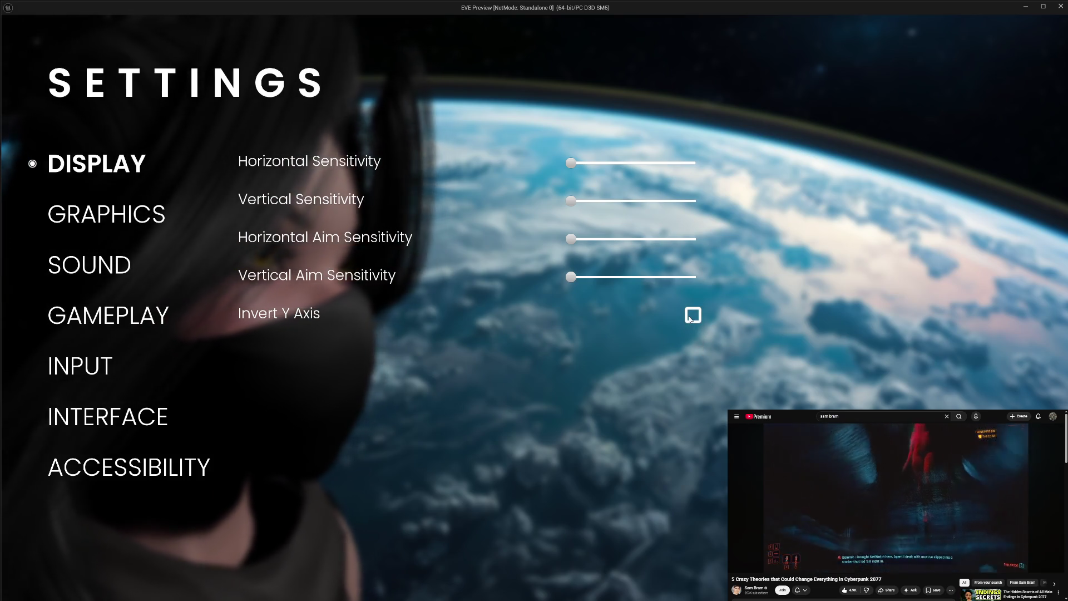
{"action": "left_click", "coordinate": [691, 319]}
{"action": "left_click", "coordinate": [692, 318]}
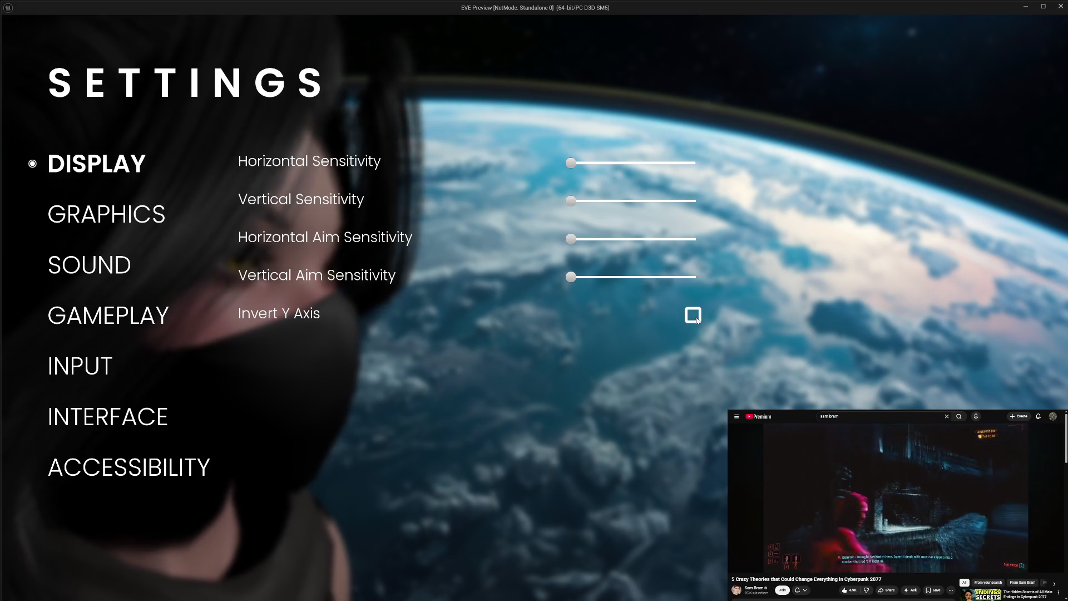
{"action": "left_click", "coordinate": [695, 320]}
{"action": "left_click", "coordinate": [695, 319]}
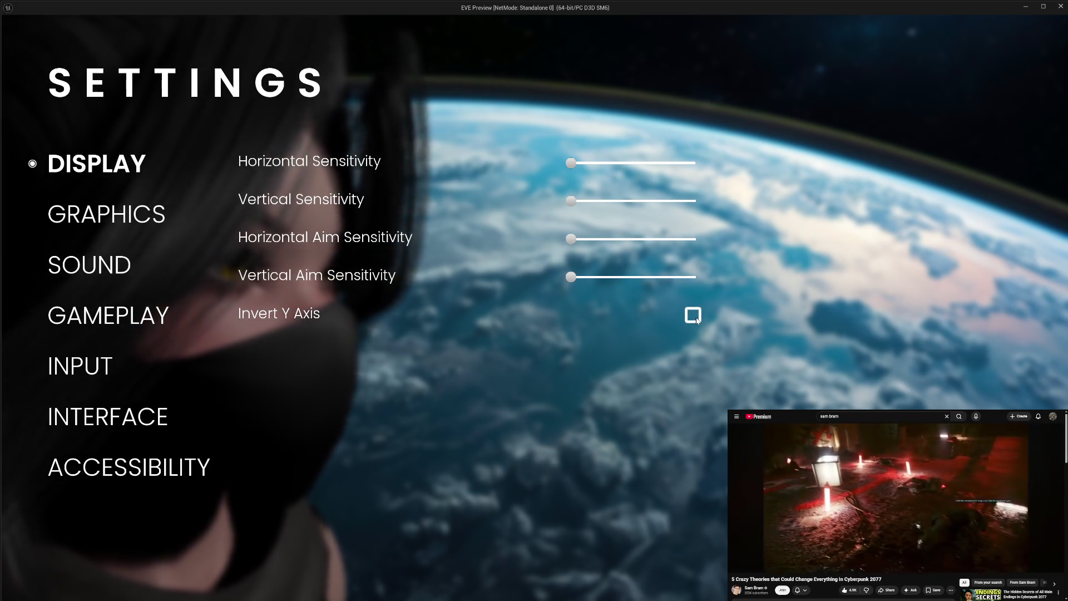
{"action": "key", "text": "Escape"}
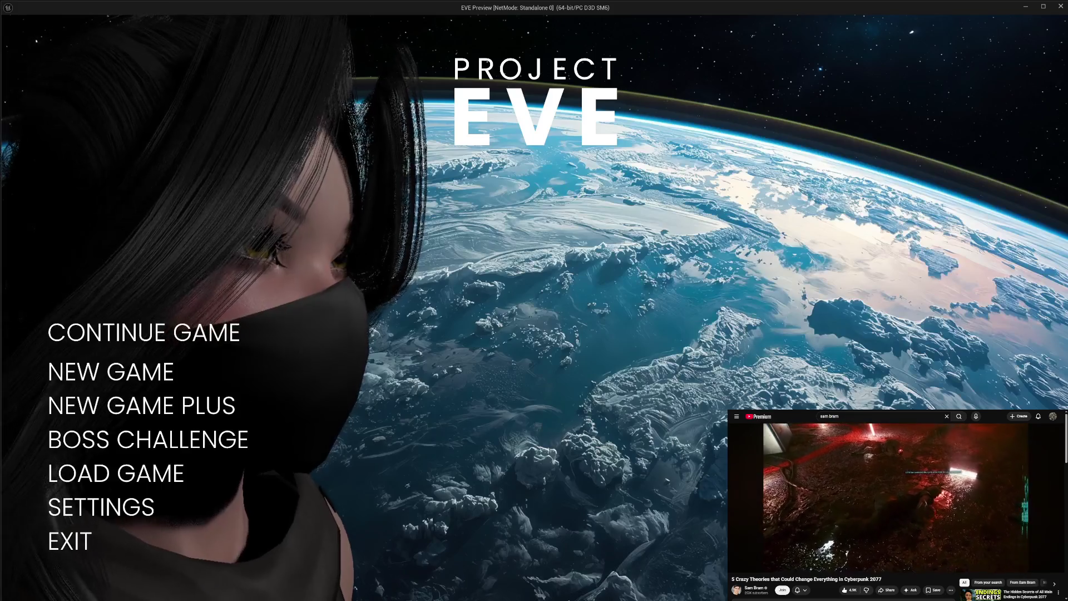
{"action": "left_click", "coordinate": [78, 538]}
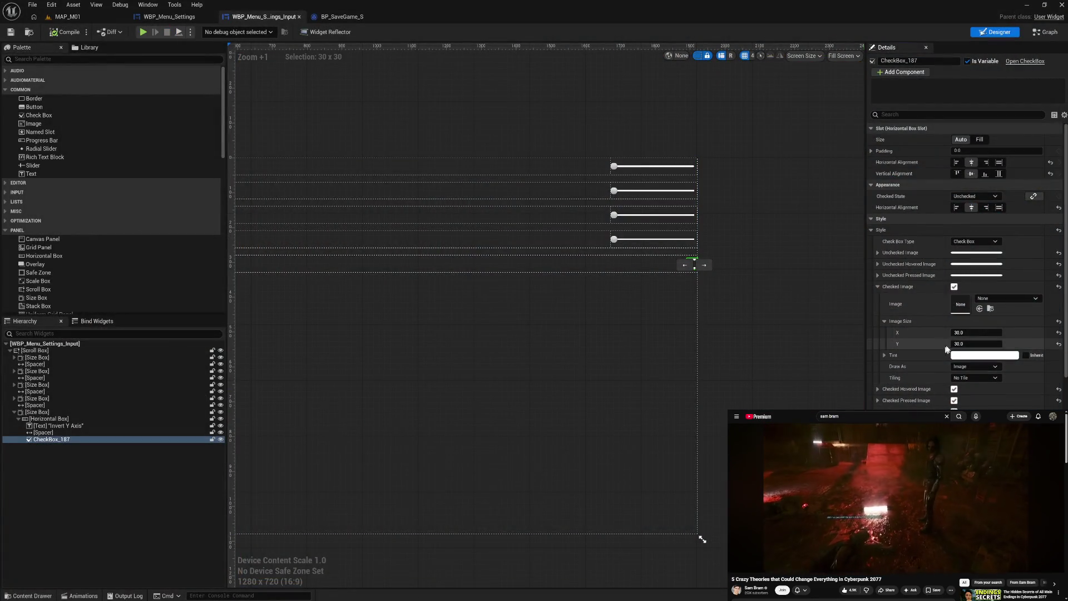
Set the Checked Image width and height to 20
{"action": "type", "text": "0"}
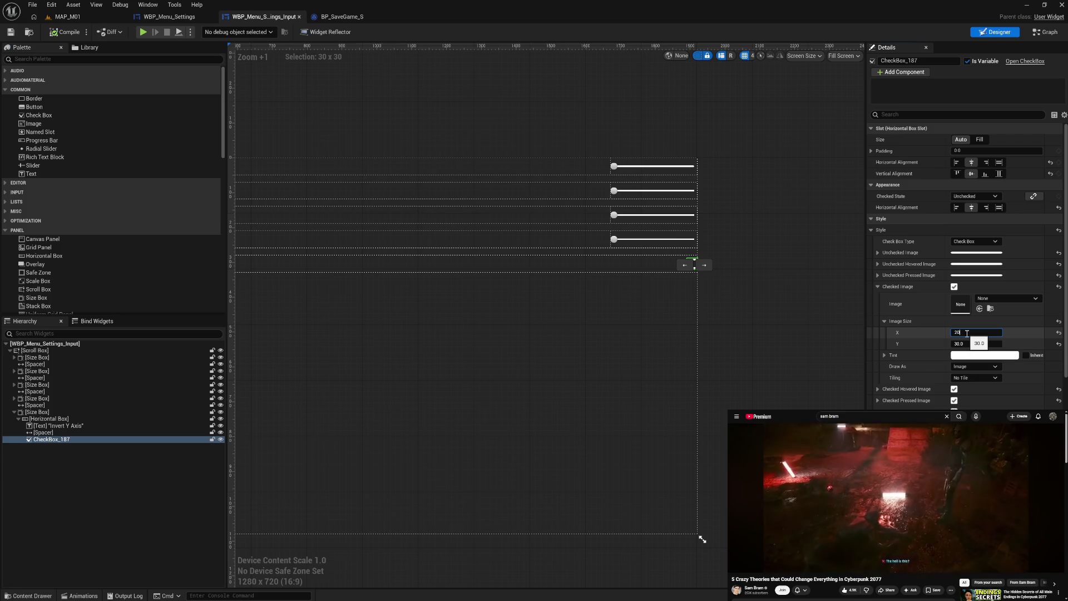
{"action": "key", "text": "Return"}
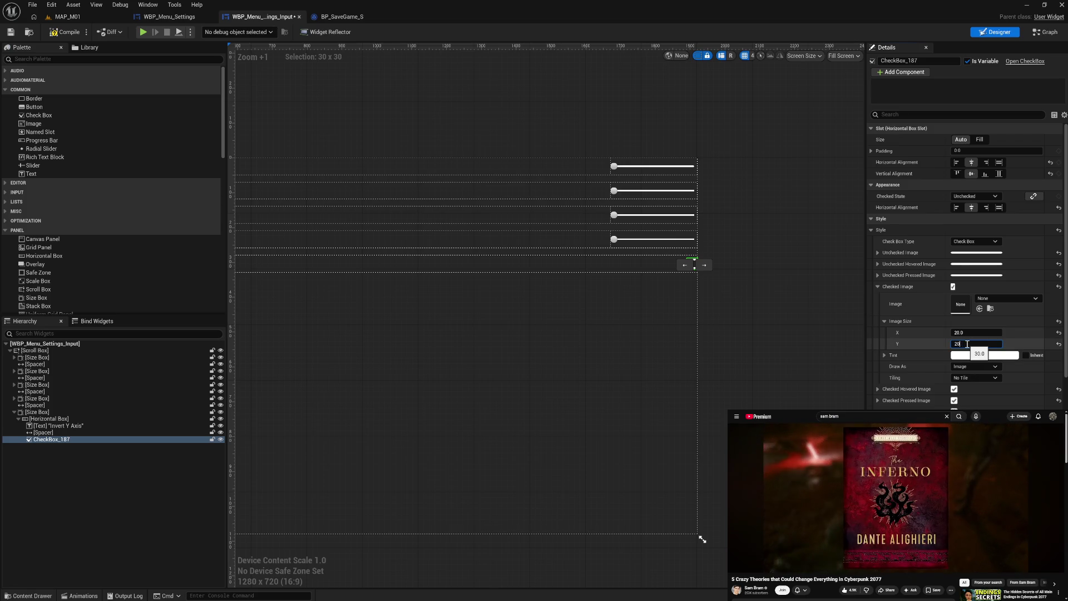
{"action": "key", "text": "Return"}
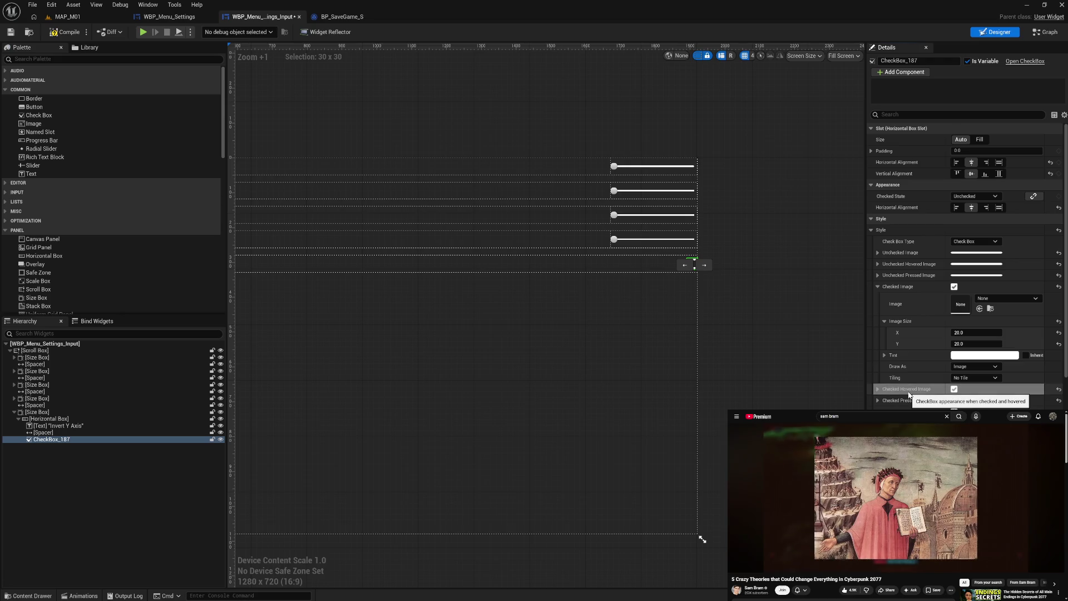
{"action": "left_click", "coordinate": [972, 367]}
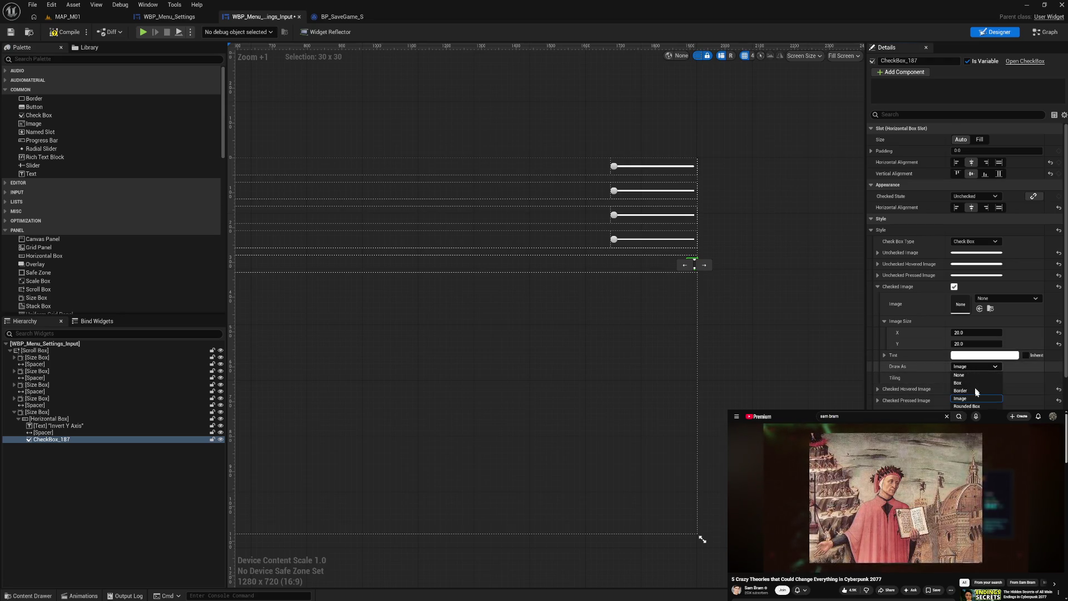
{"action": "left_click", "coordinate": [970, 406]}
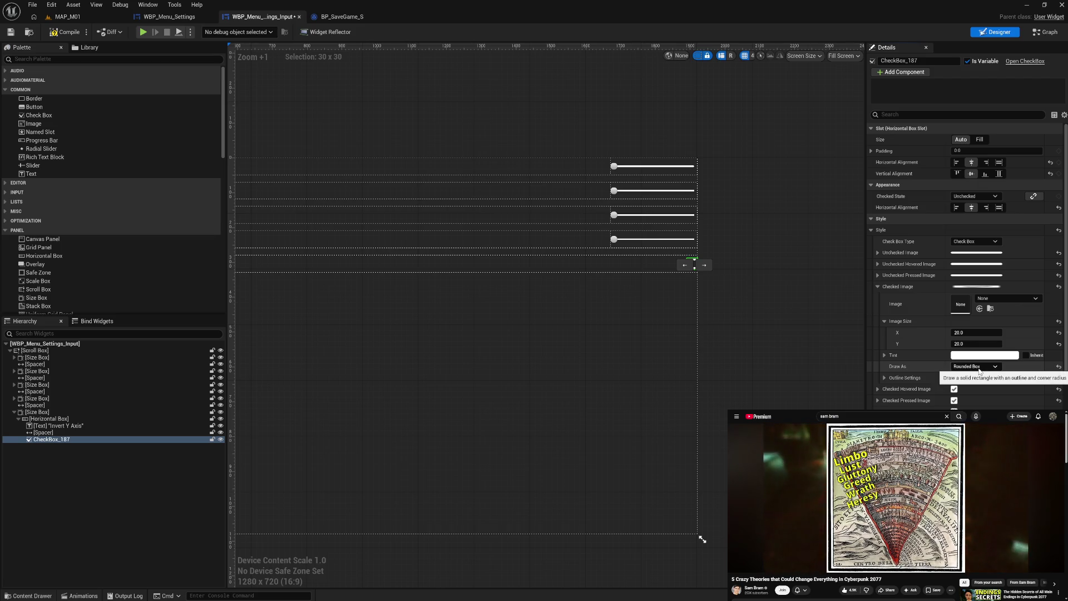
{"action": "left_click", "coordinate": [973, 398]}
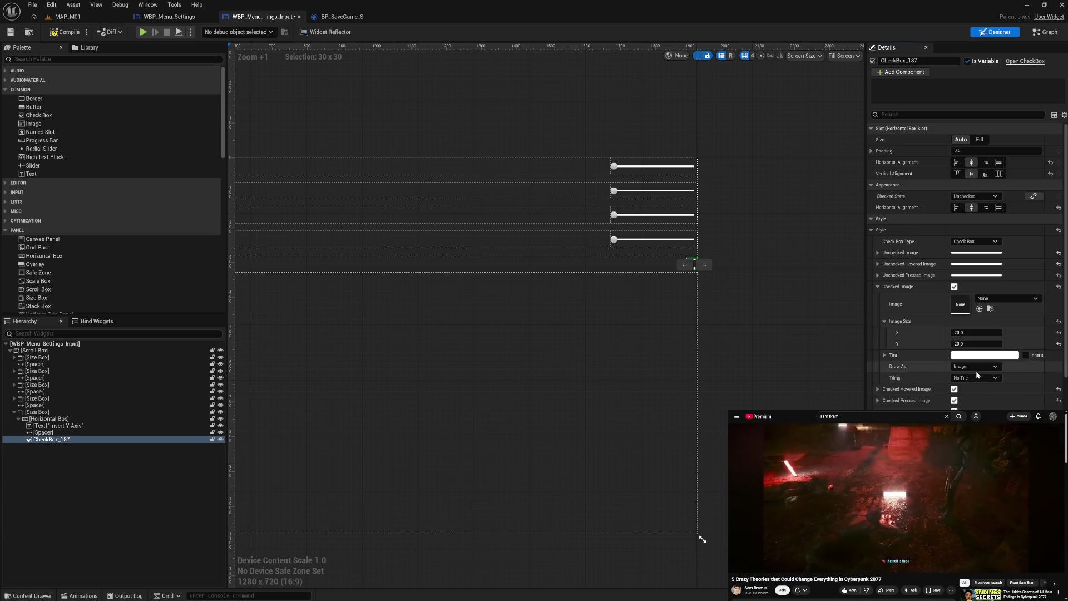
{"action": "left_click", "coordinate": [977, 378]}
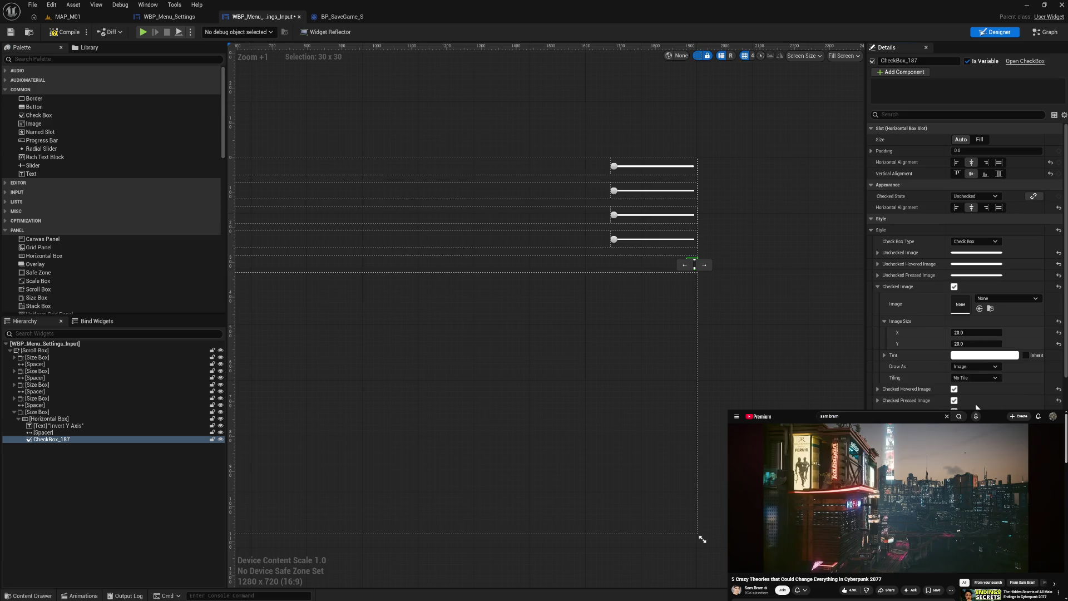
{"action": "left_click", "coordinate": [974, 366]}
Draw the Checked Image as a Rounded Box with all corner radii set to 5
{"action": "left_click", "coordinate": [973, 416]}
{"action": "type", "text": "5"}
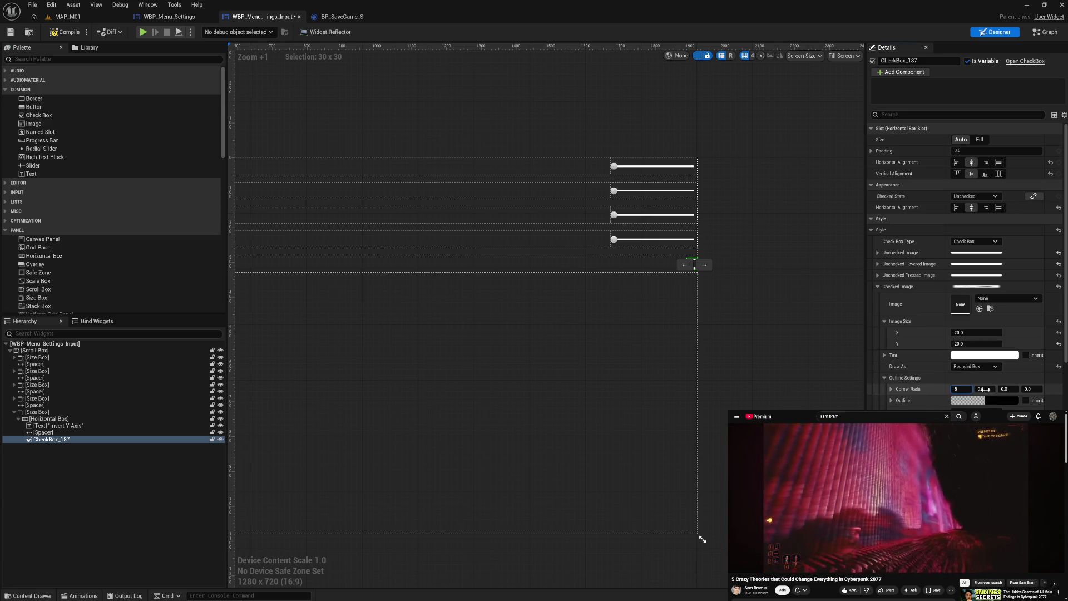
{"action": "key", "text": "Tab"}
{"action": "type", "text": "5"}
{"action": "key", "text": "Tab"}
{"action": "type", "text": "5"}
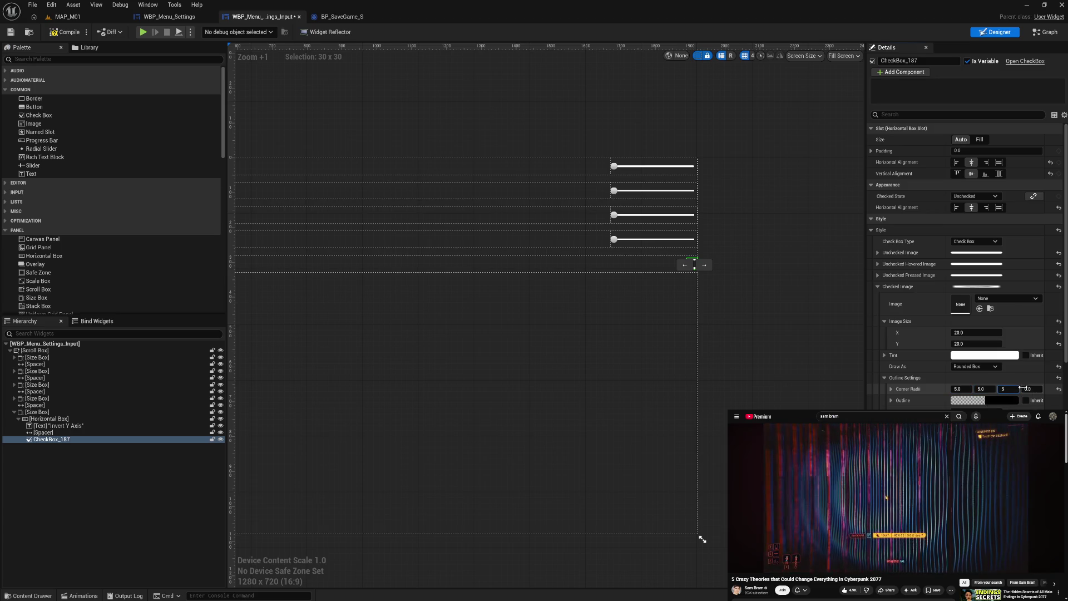
{"action": "key", "text": "Tab"}
{"action": "type", "text": "5"}
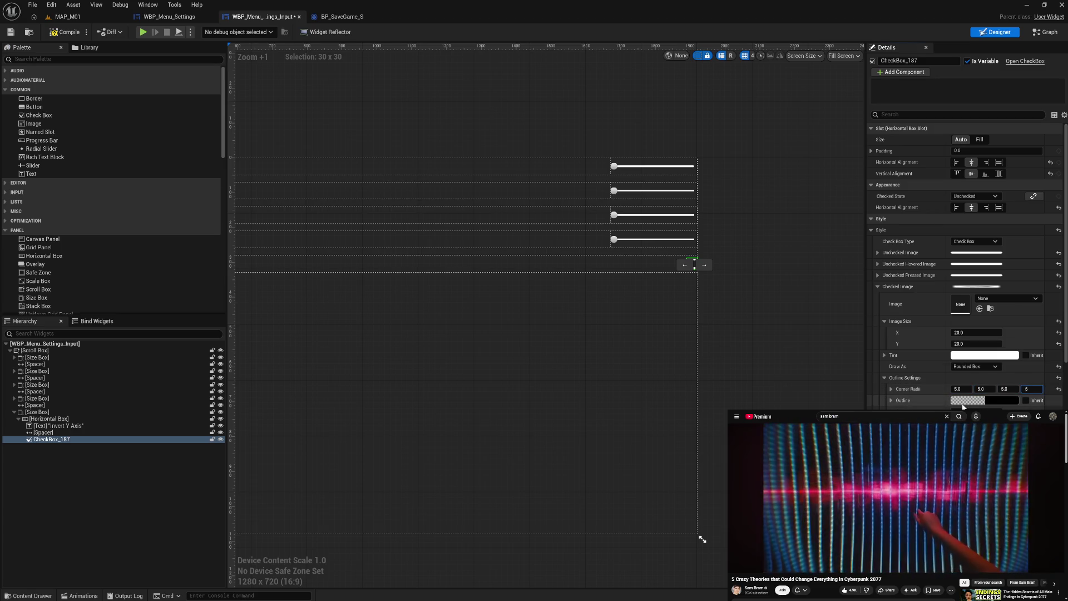
Set the checked image's Outline color to white in the Color Picker
{"action": "left_click", "coordinate": [966, 401]}
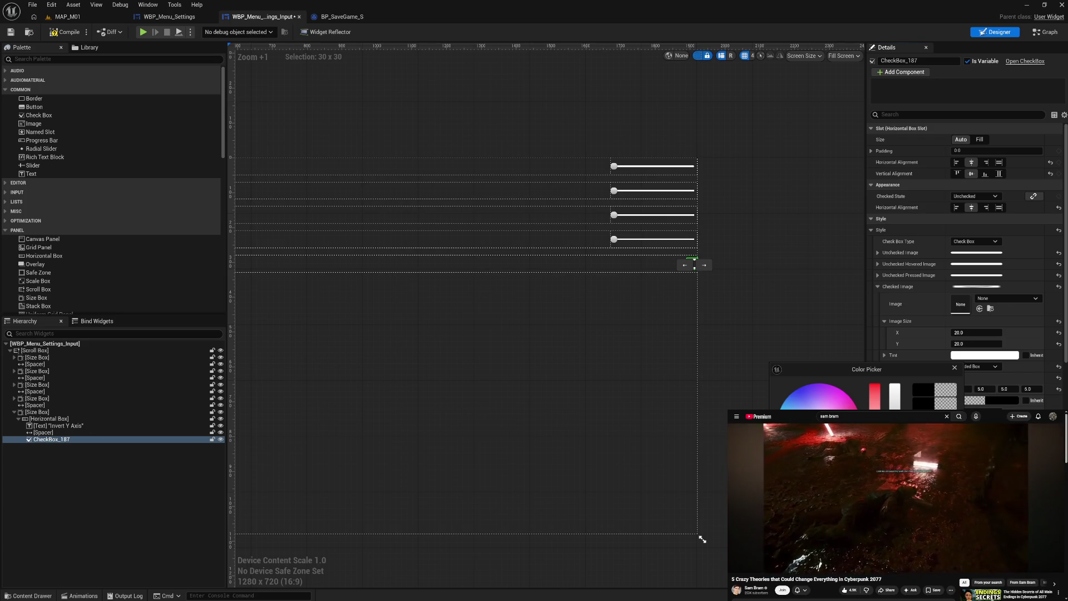
{"action": "key", "text": "Escape"}
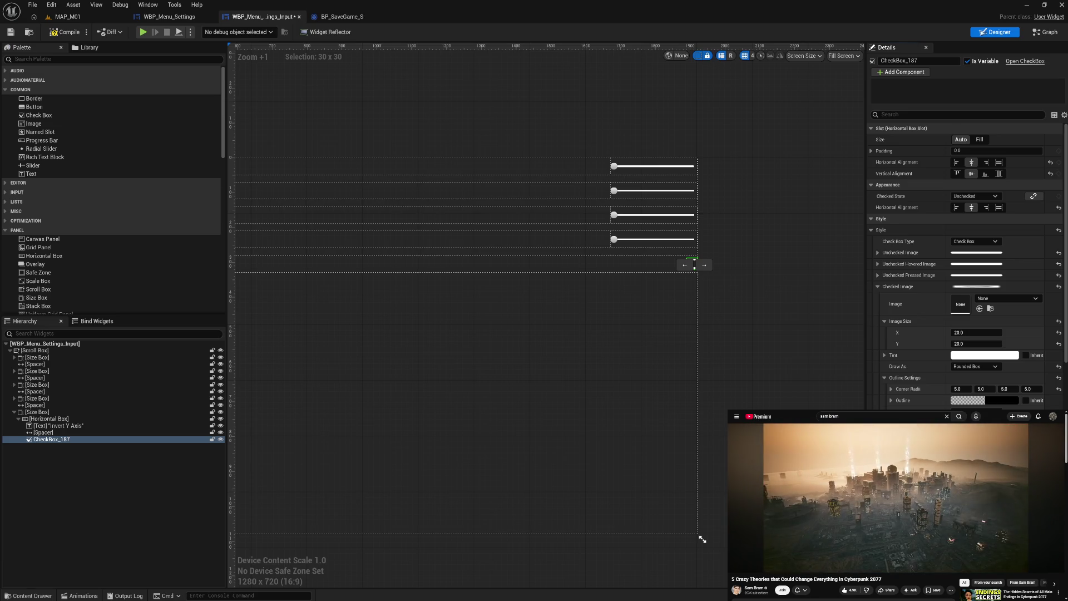
{"action": "left_click", "coordinate": [966, 401]}
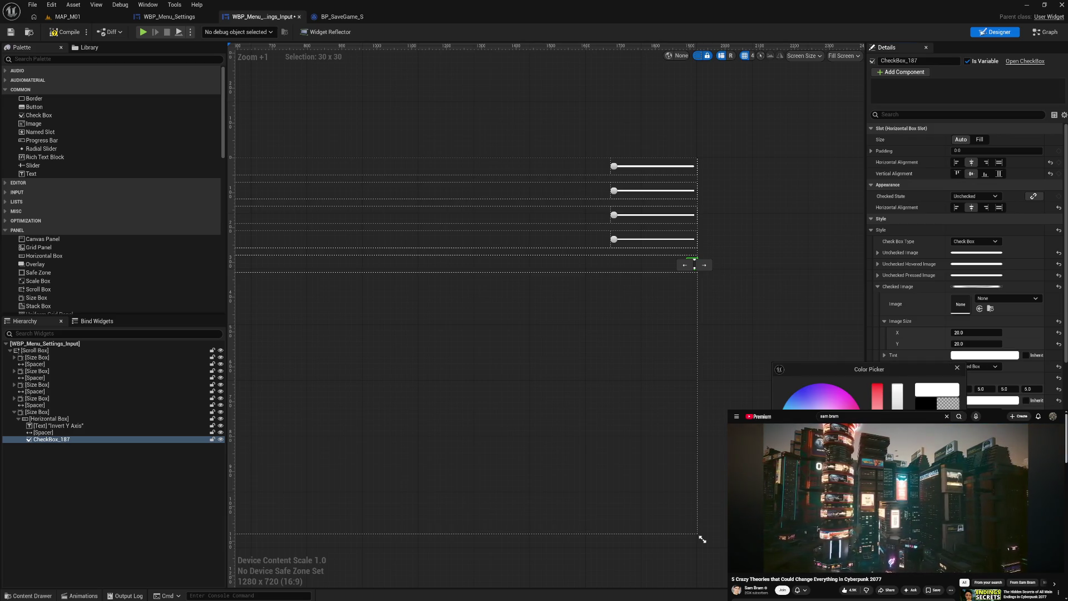
{"action": "key", "text": "Escape"}
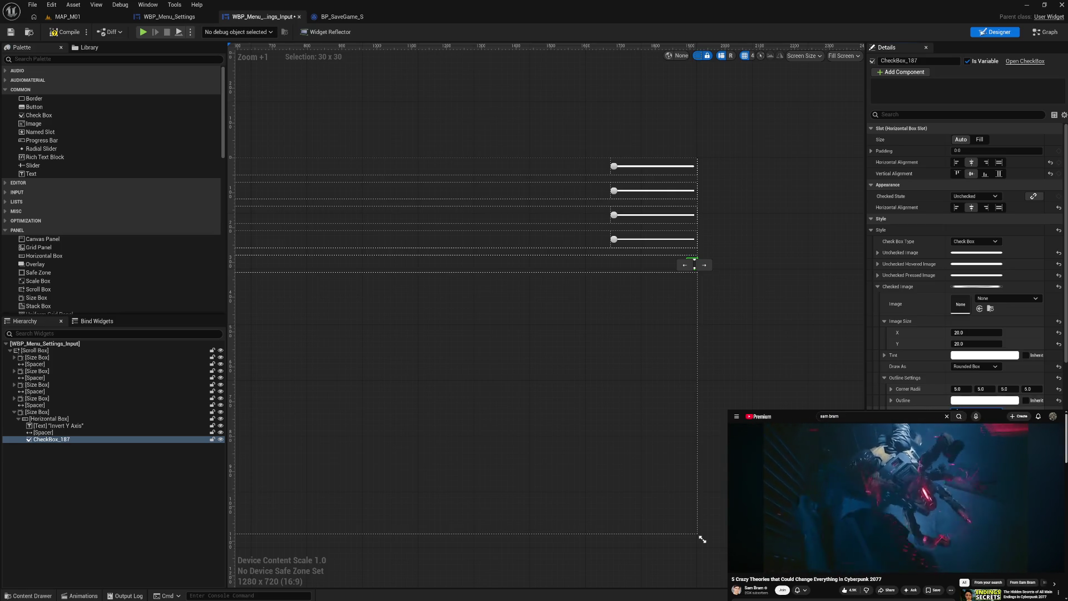
Expand the Unchecked Image settings to compare its size values, then collapse them
{"action": "left_click", "coordinate": [878, 253]}
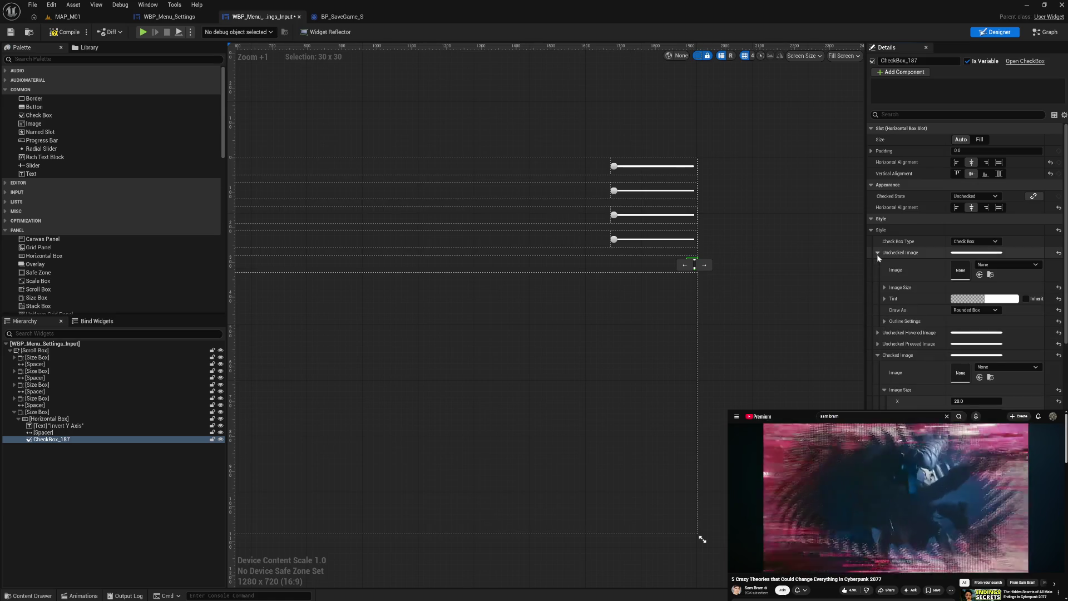
{"action": "left_click", "coordinate": [885, 288]}
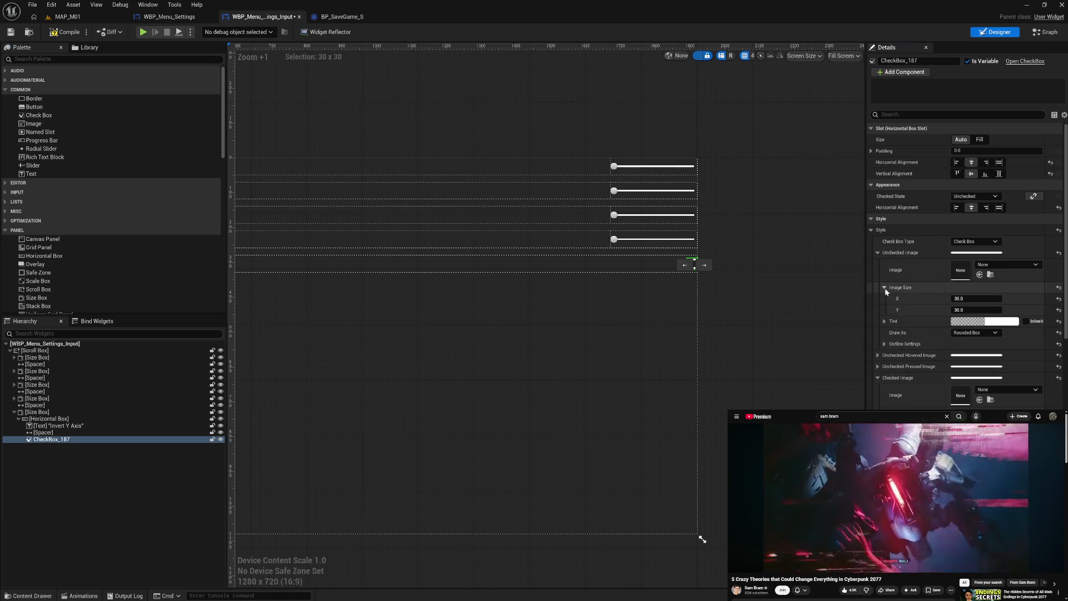
{"action": "left_click", "coordinate": [878, 253]}
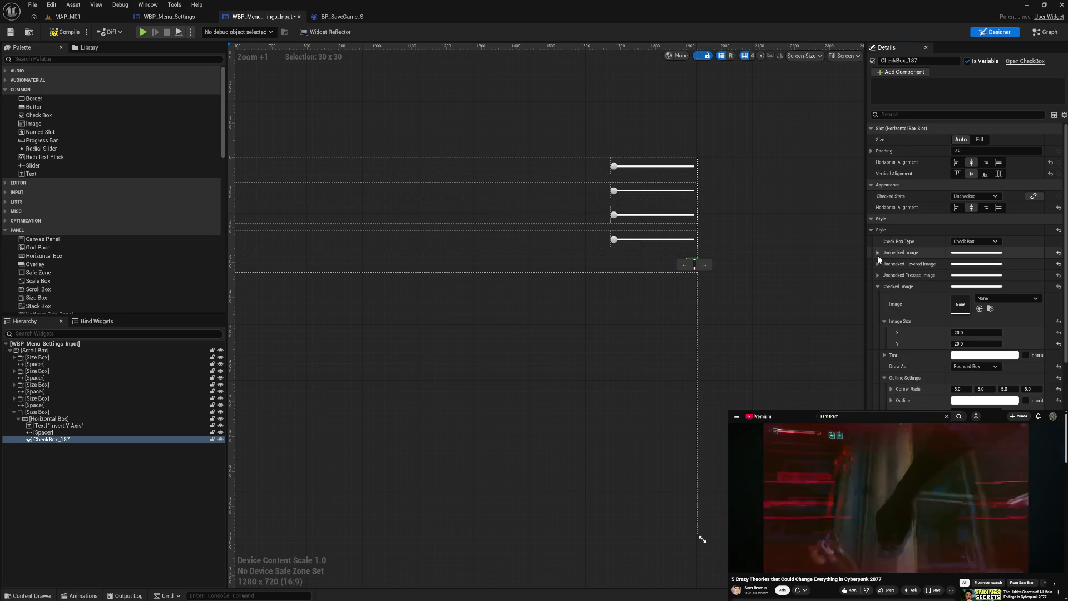
Set the Checked Image size to 30 × 30 and make its tint transparent
{"action": "type", "text": "30"}
{"action": "left_click", "coordinate": [969, 344]}
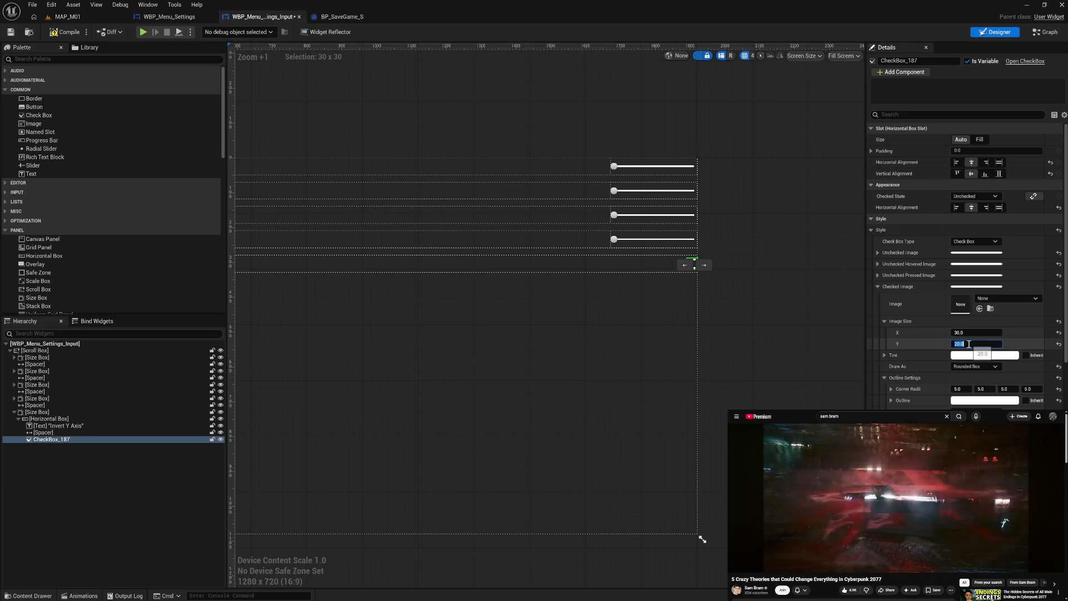
{"action": "key", "text": "Return"}
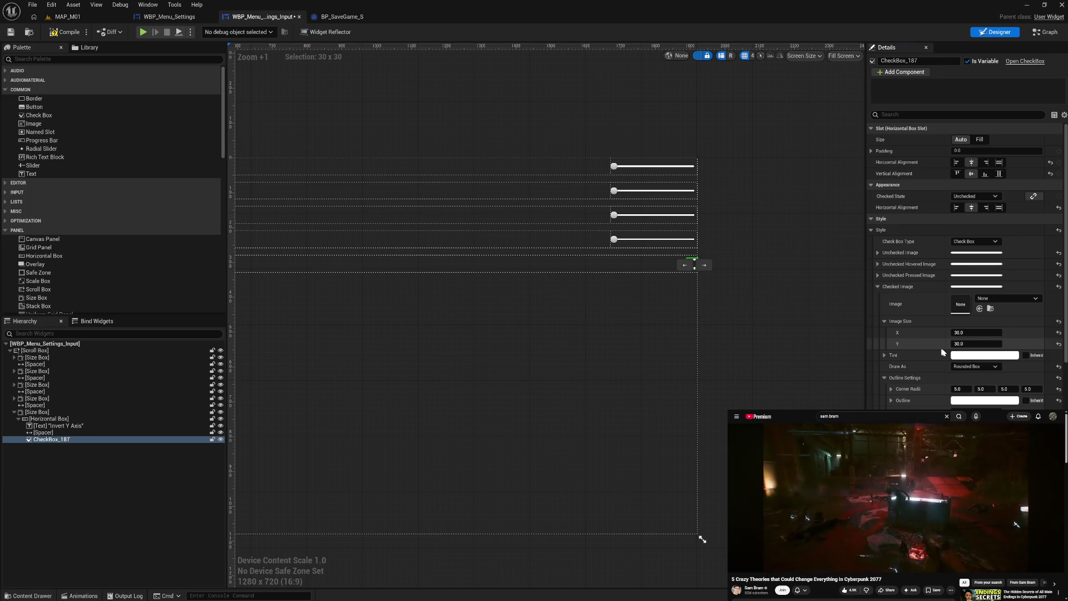
{"action": "left_click", "coordinate": [970, 356]}
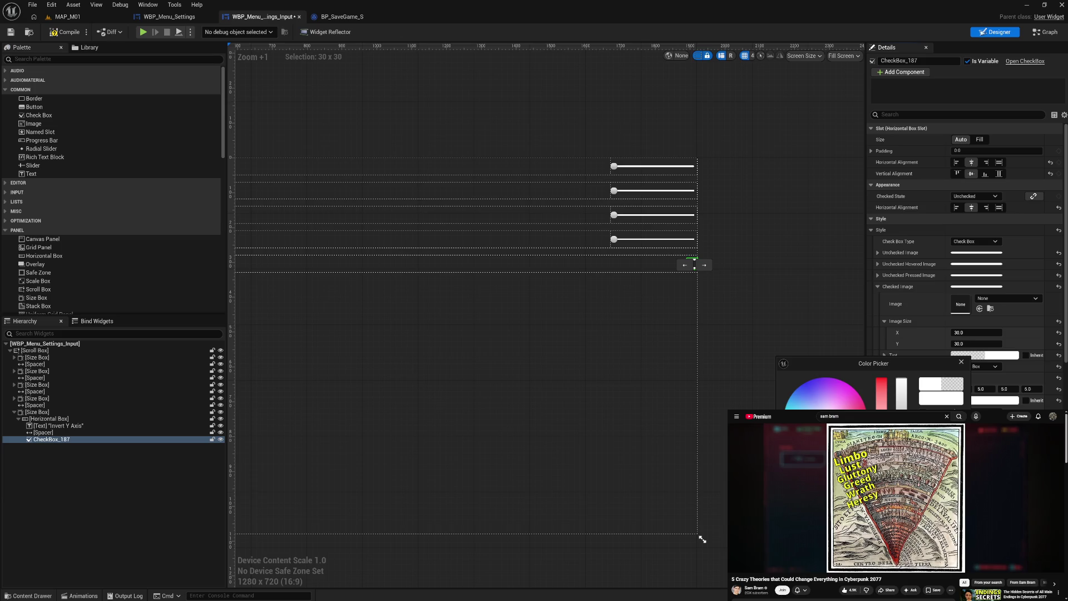
{"action": "key", "text": "Escape"}
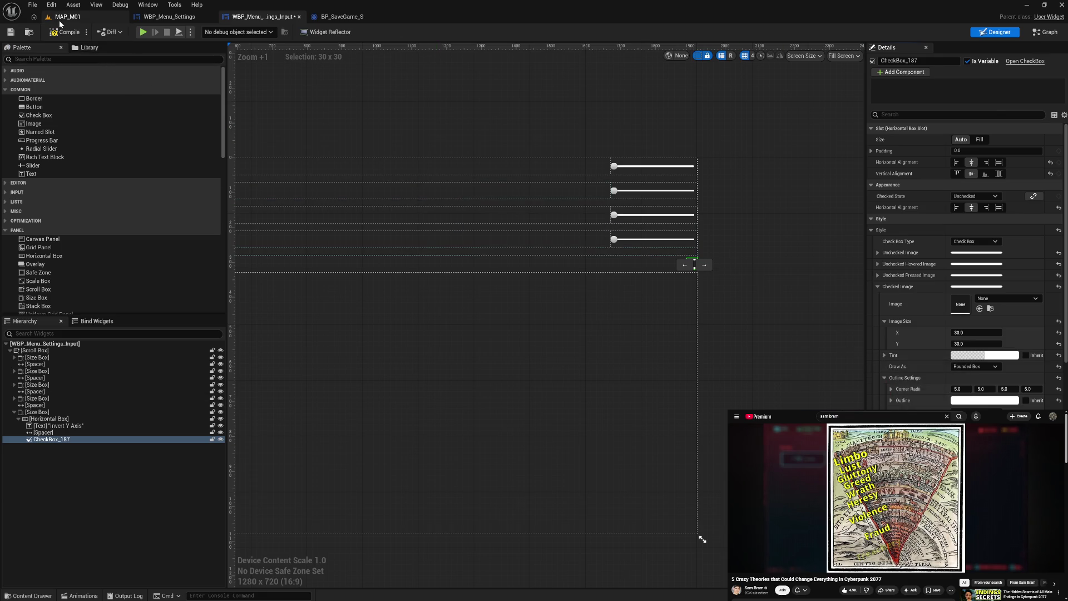
Switch to the MAP_M01 tab and back to the input settings widget, and save it
{"action": "left_click", "coordinate": [64, 17]}
{"action": "left_click", "coordinate": [262, 17]}
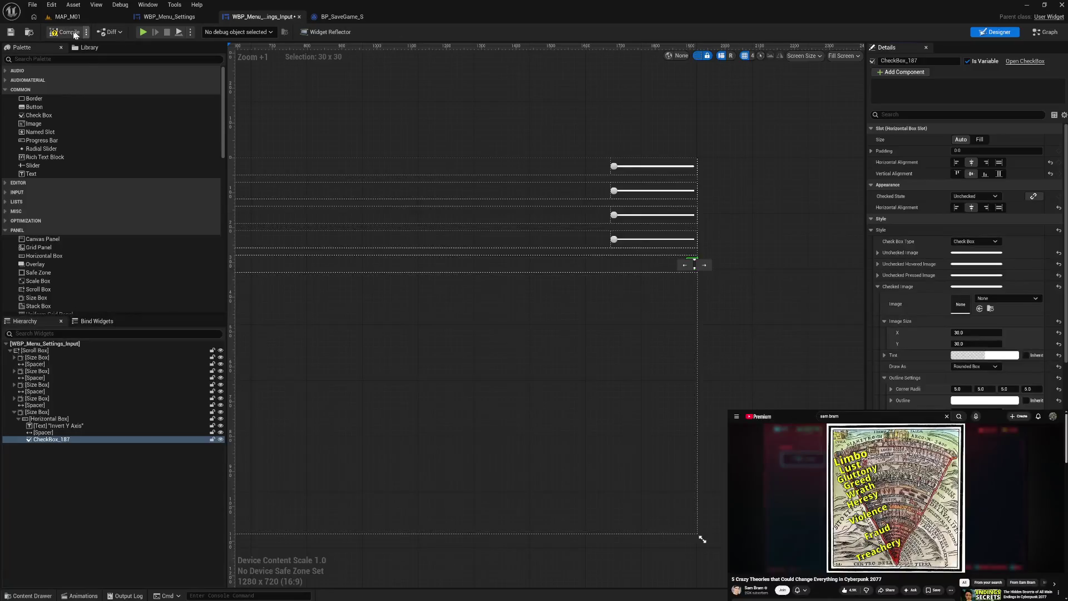
{"action": "key", "text": "ctrl+s"}
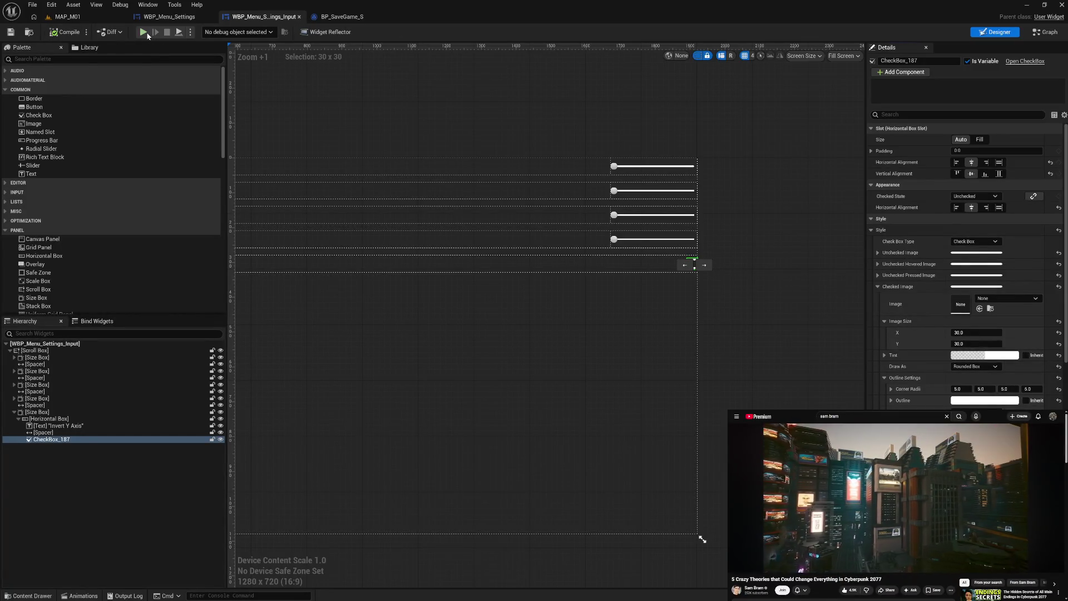
Play-test the Settings screen by checking, unchecking and rechecking Invert Y Axis, then exit the preview
{"action": "left_click", "coordinate": [144, 32]}
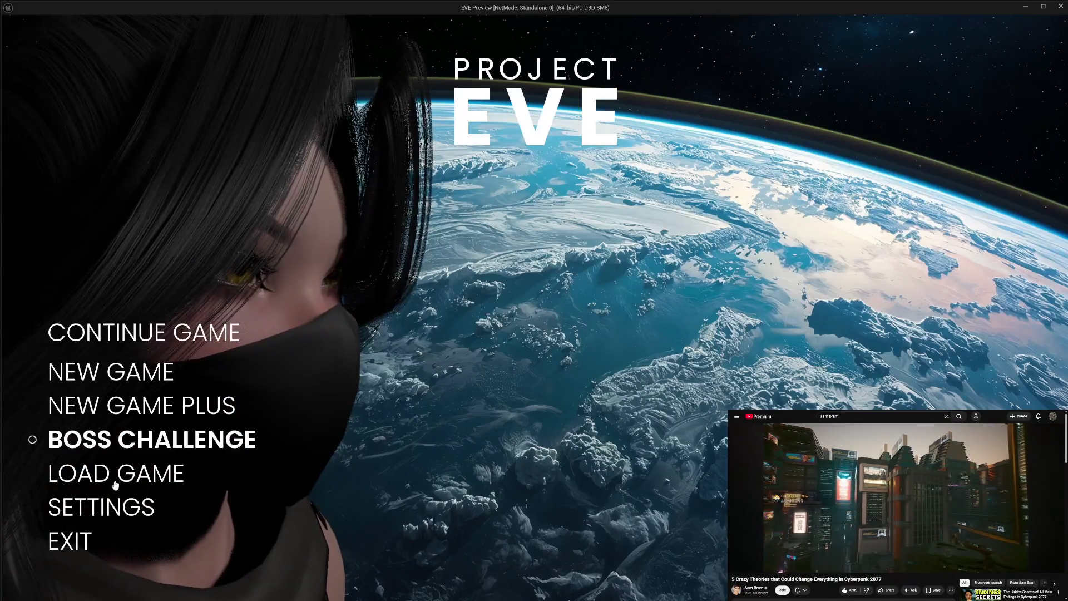
{"action": "left_click", "coordinate": [107, 506]}
{"action": "left_click", "coordinate": [692, 316]}
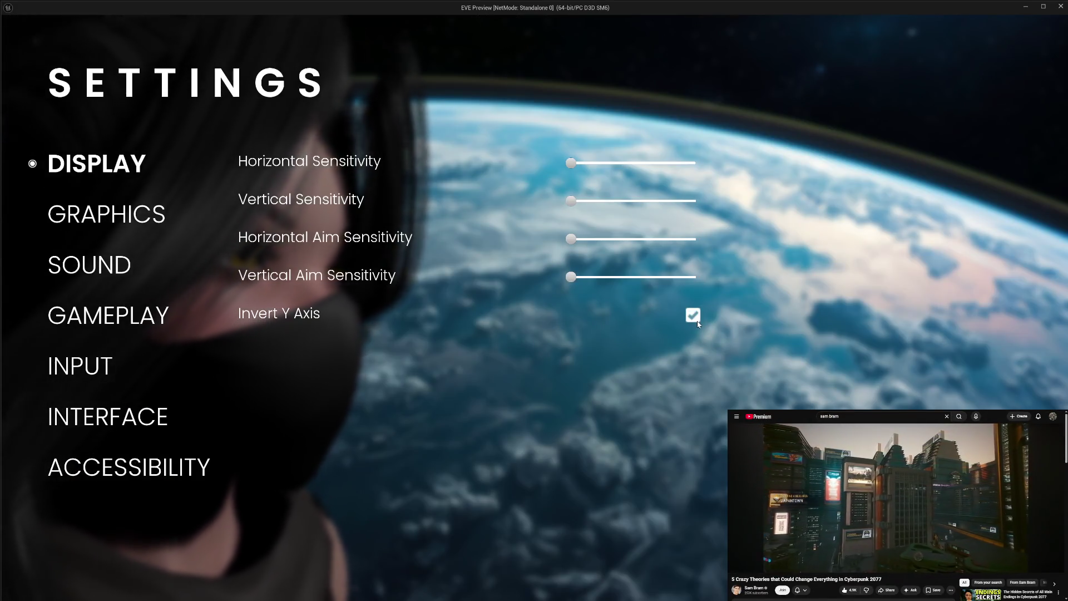
{"action": "left_click", "coordinate": [693, 315]}
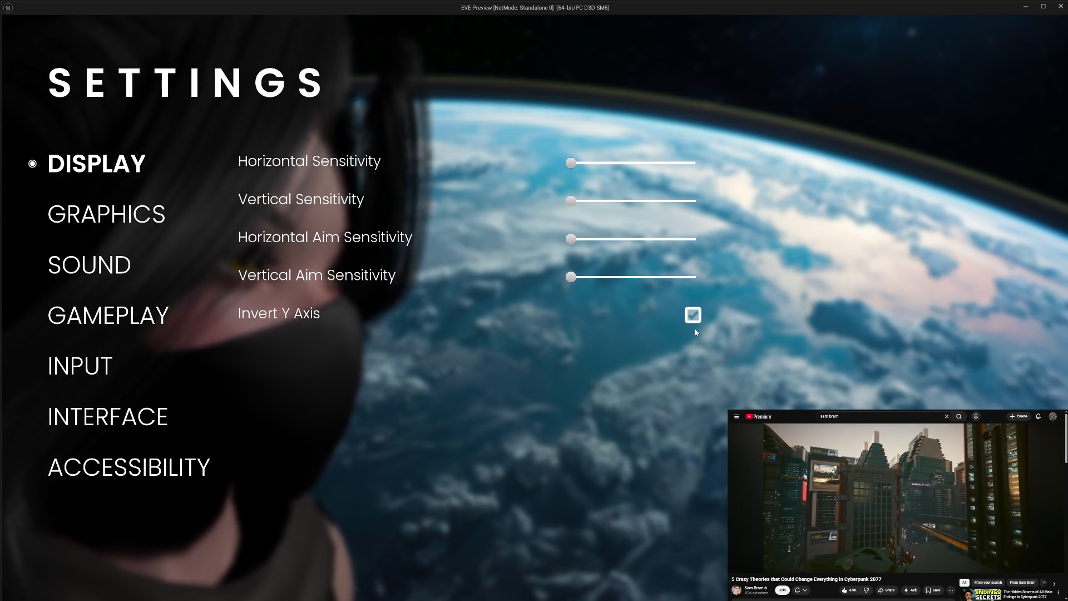
{"action": "left_click", "coordinate": [694, 320]}
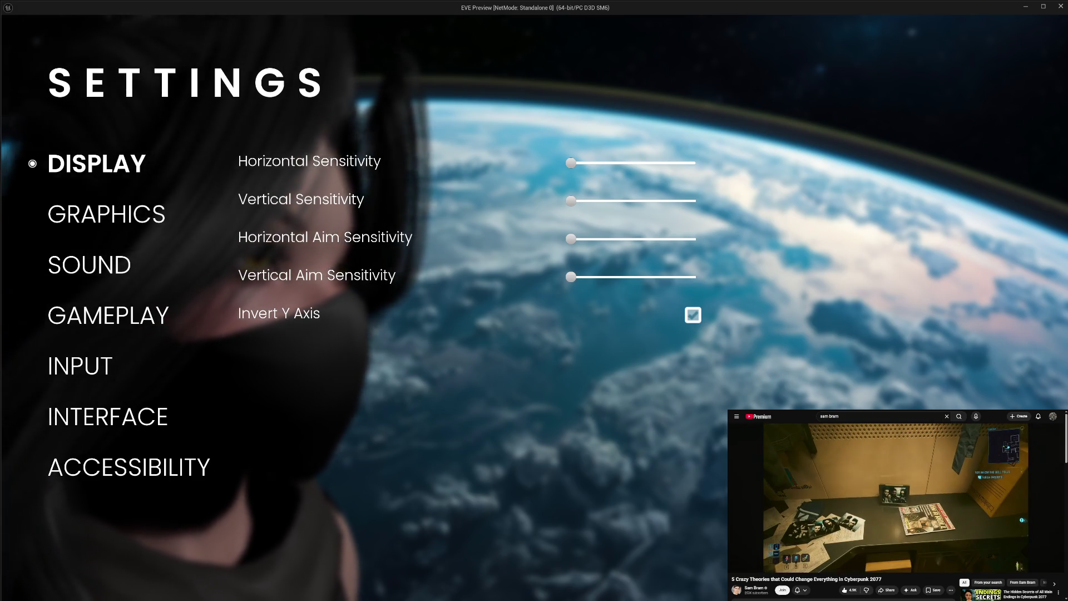
{"action": "key", "text": "Escape"}
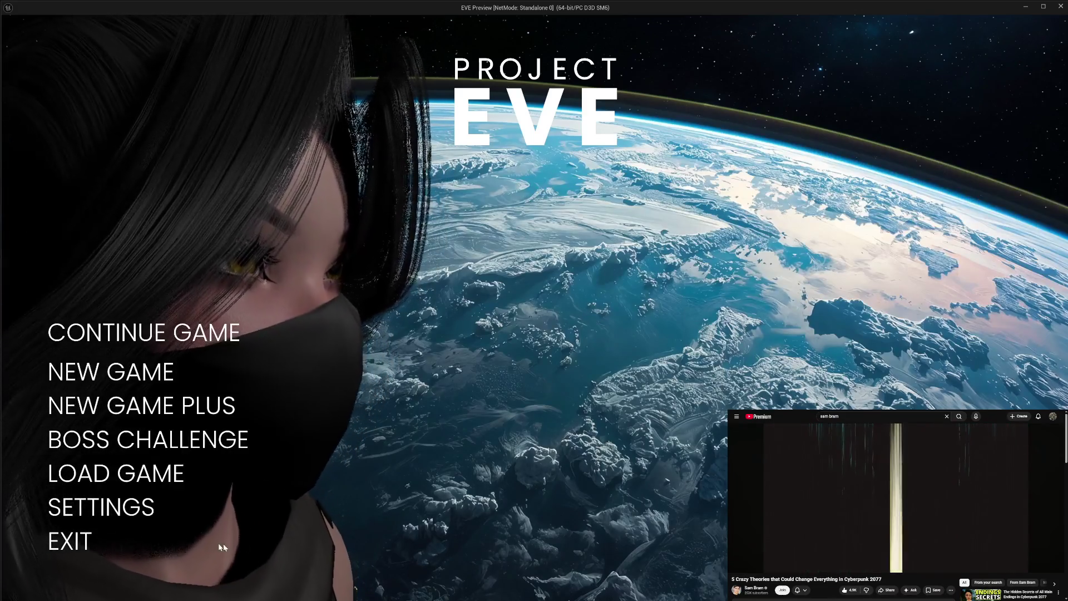
{"action": "left_click", "coordinate": [67, 551]}
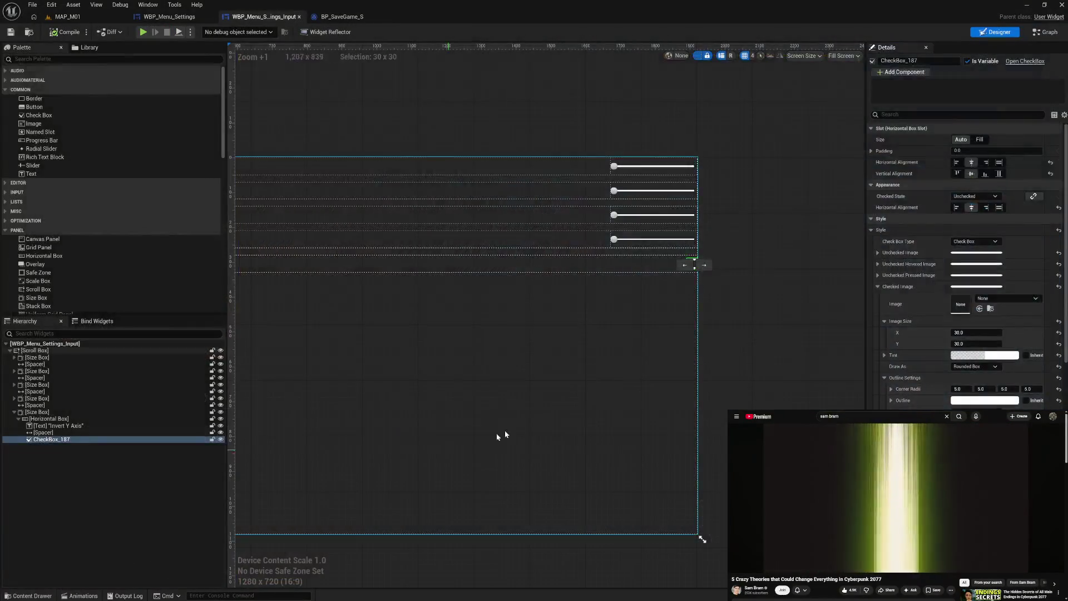
Change Check Box Type to Toggle Button and then back to Check Box
{"action": "left_click", "coordinate": [967, 243]}
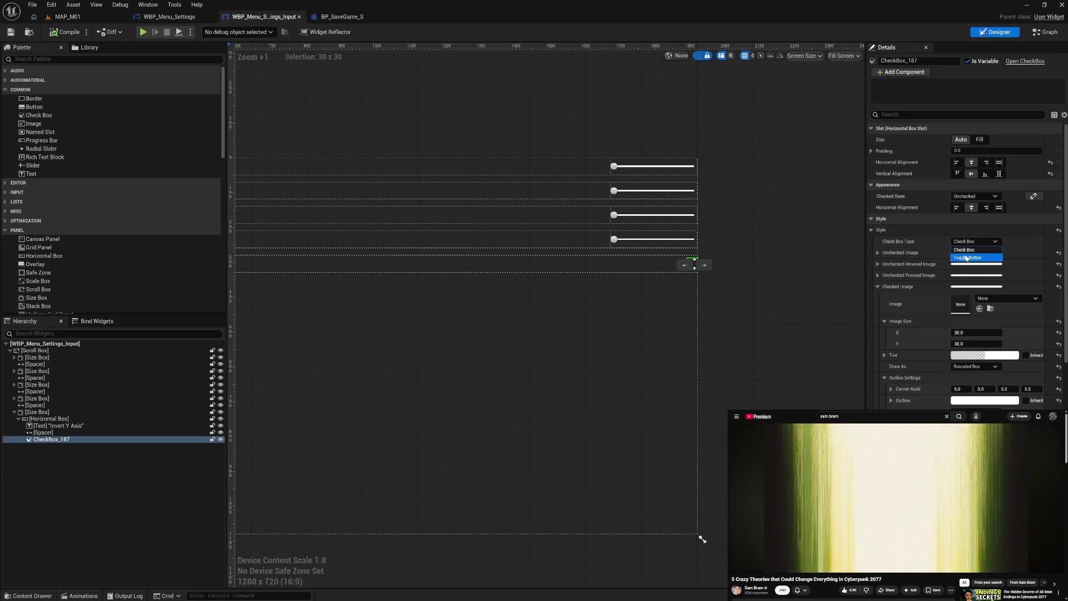
{"action": "left_click", "coordinate": [966, 257]}
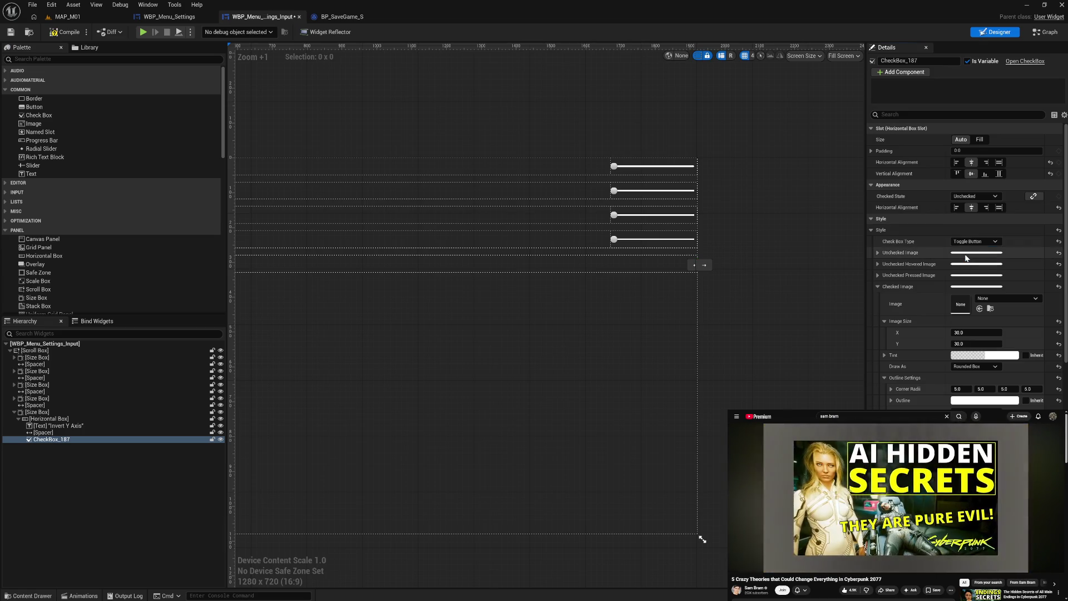
{"action": "left_click", "coordinate": [972, 243]}
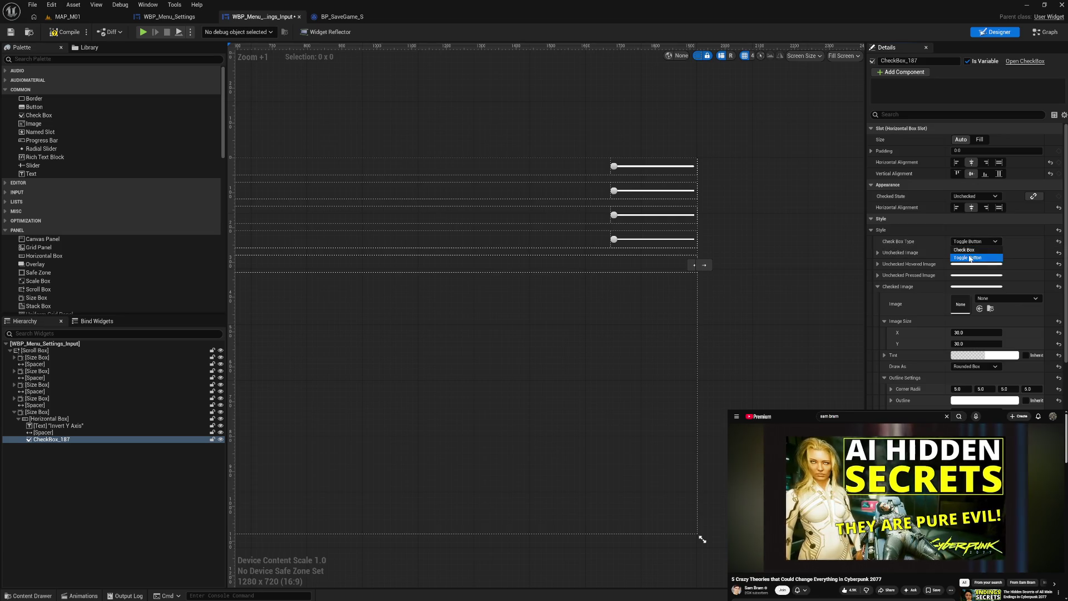
{"action": "left_click", "coordinate": [972, 252]}
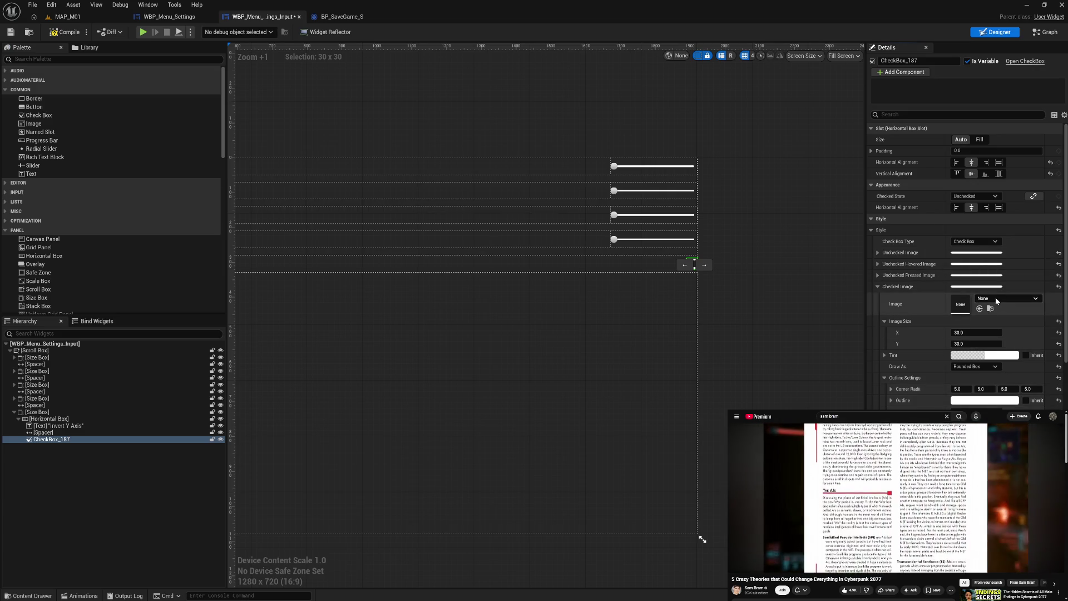
Leave the Checked Image texture set to None and start play mode
{"action": "left_click", "coordinate": [995, 299]}
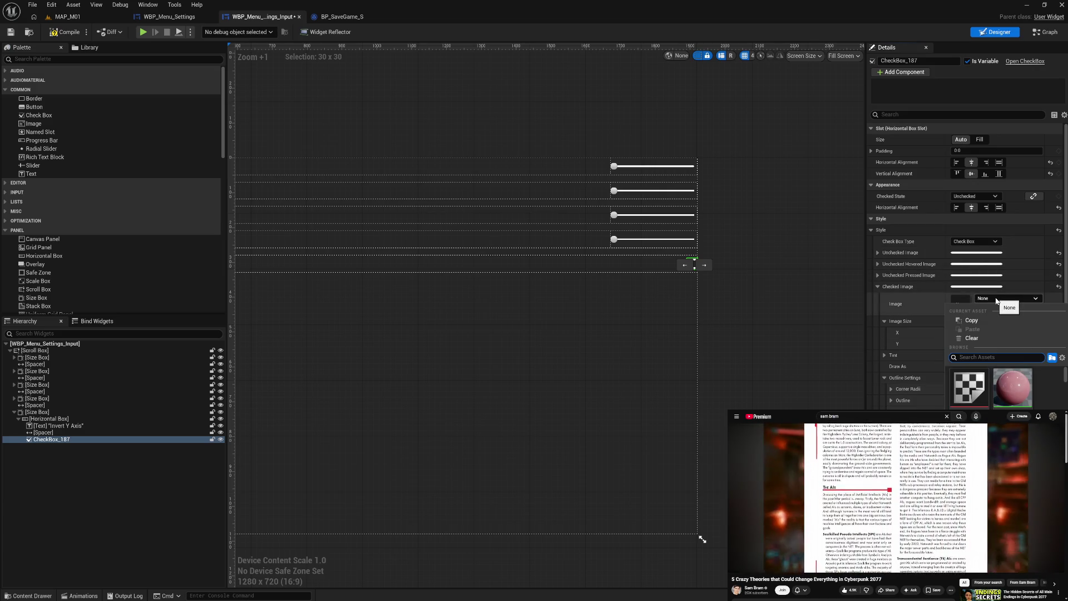
{"action": "left_click", "coordinate": [1020, 341]}
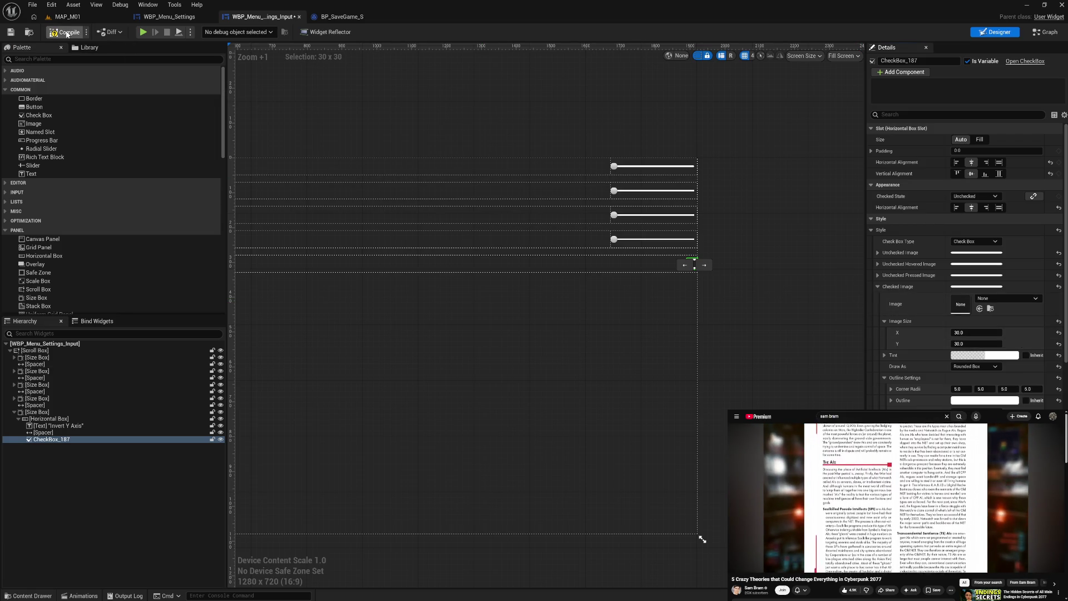
{"action": "left_click", "coordinate": [154, 32]}
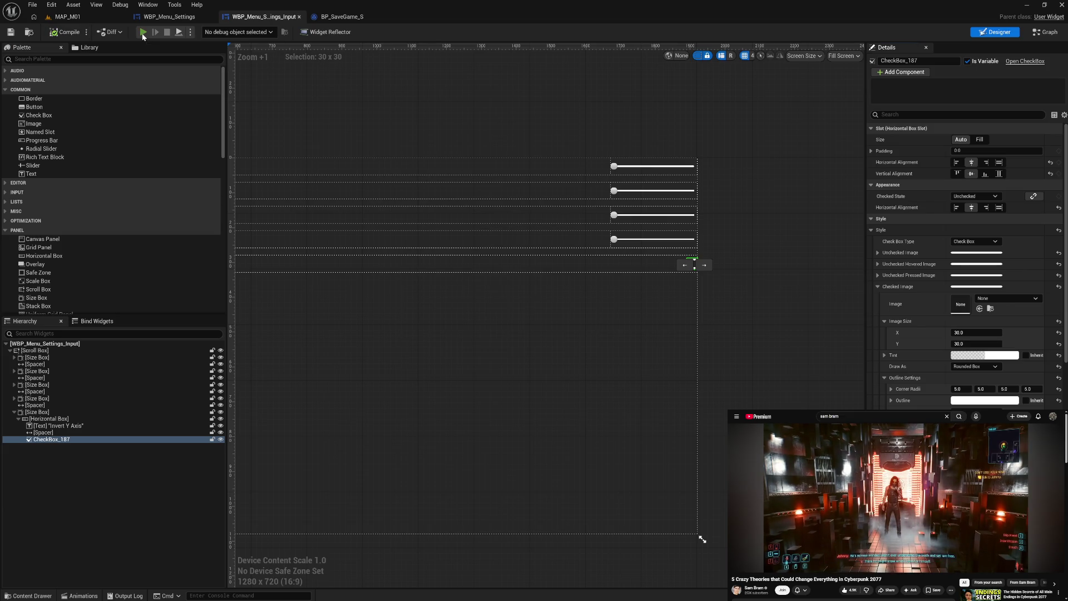
In the game's Settings, tick and untick Invert Y Axis twice, then exit the preview
{"action": "left_click", "coordinate": [129, 507]}
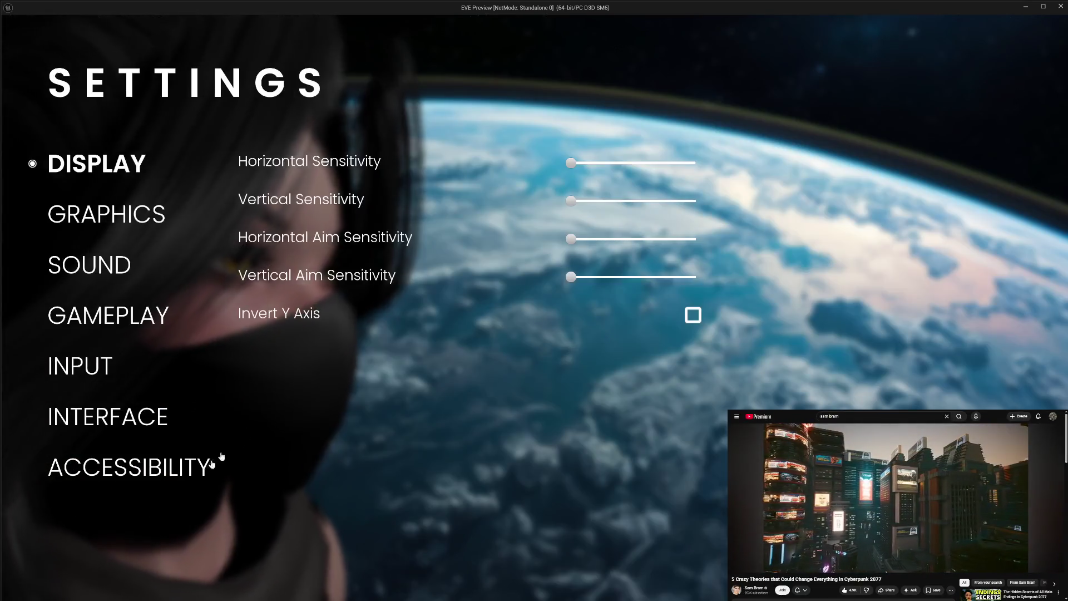
{"action": "left_click", "coordinate": [694, 315]}
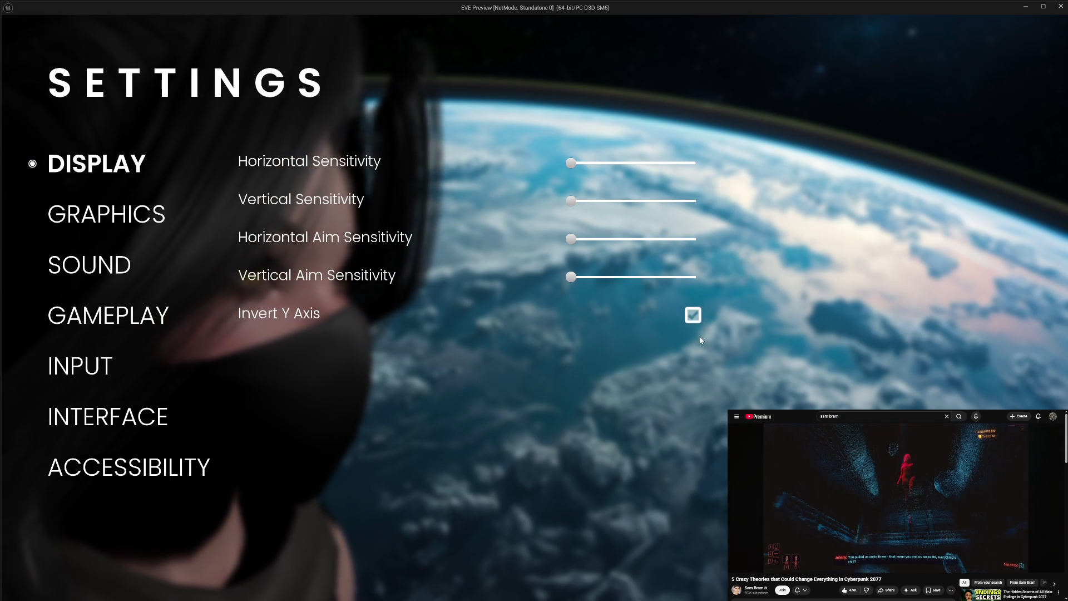
{"action": "left_click", "coordinate": [693, 316]}
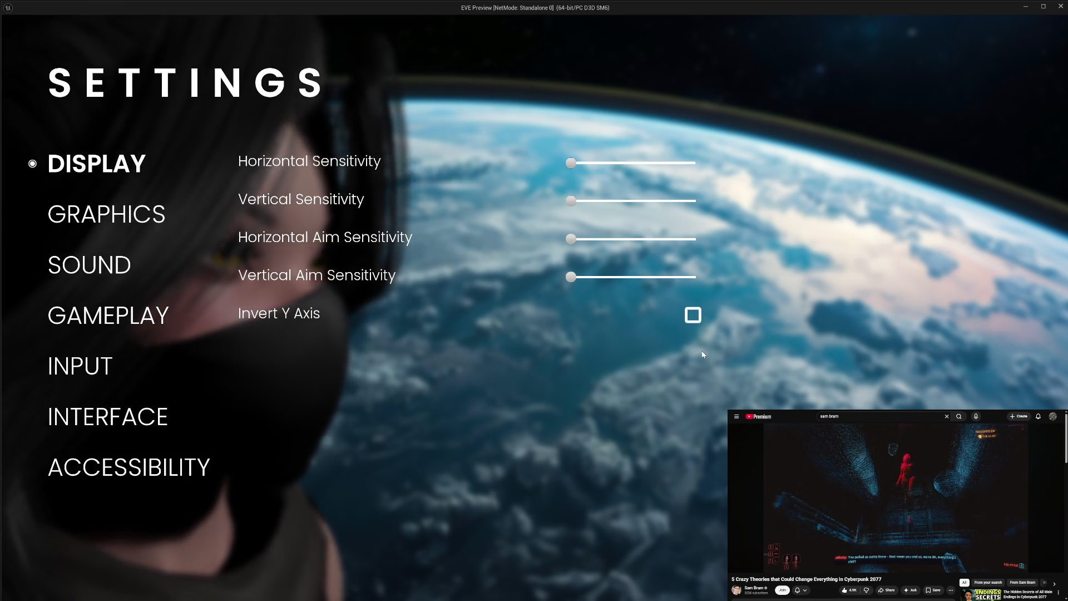
{"action": "left_click", "coordinate": [694, 319]}
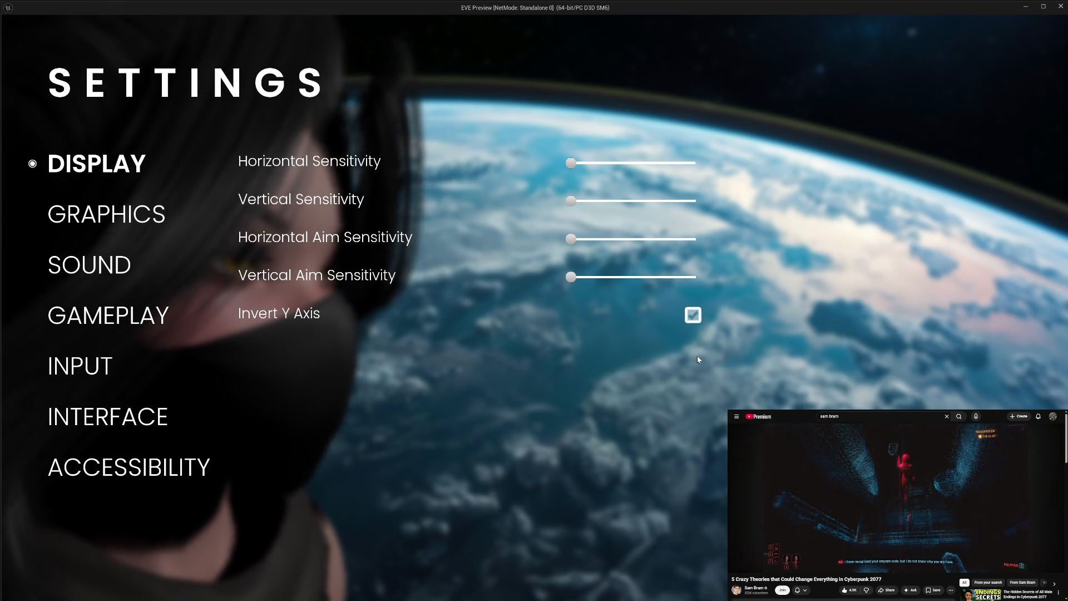
{"action": "left_click", "coordinate": [694, 319]}
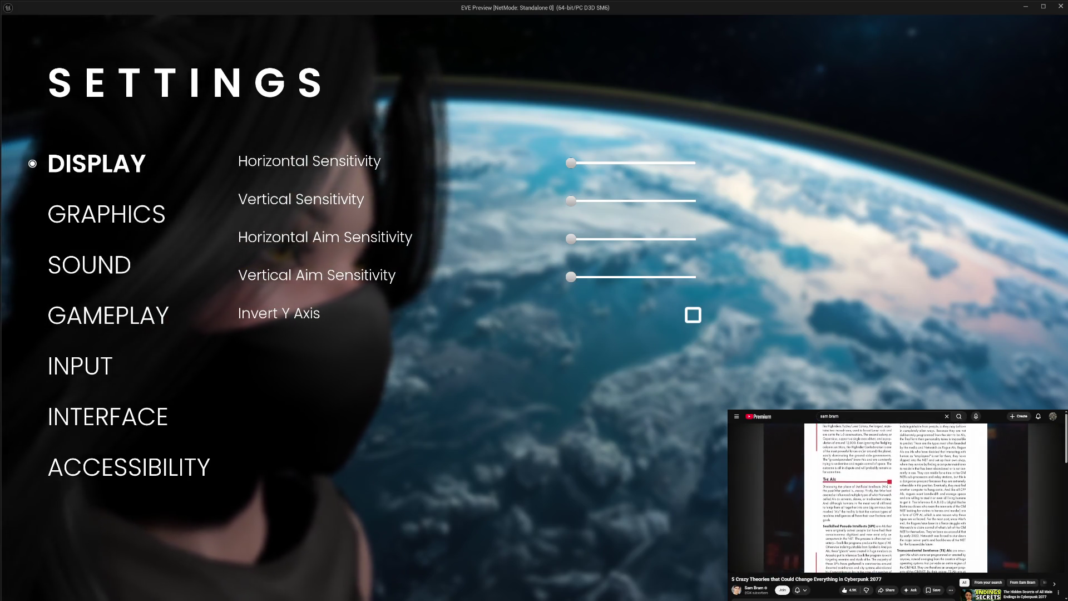
{"action": "key", "text": "Escape"}
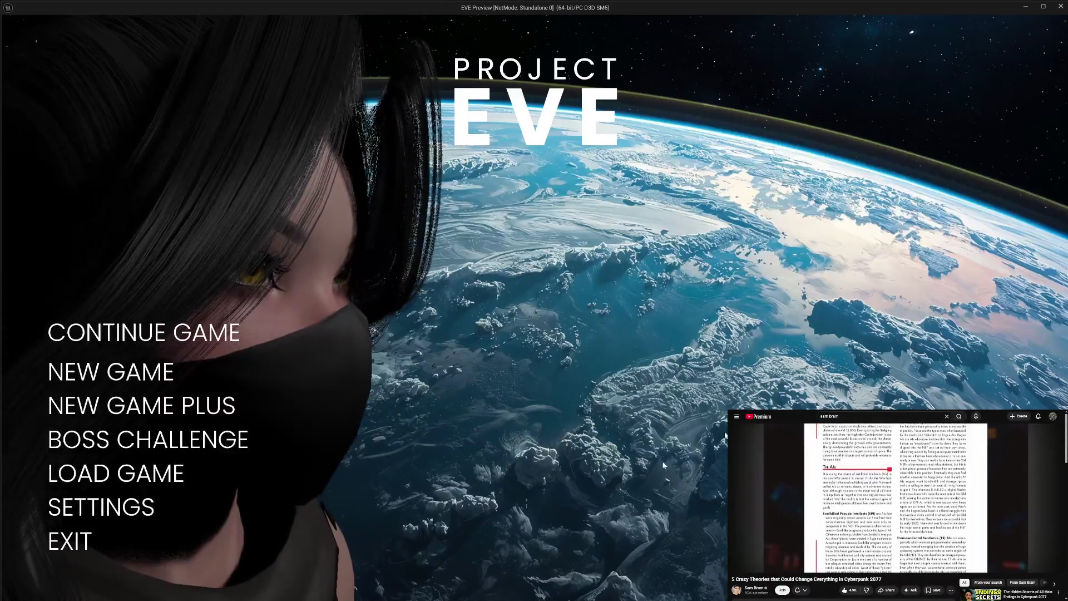
{"action": "left_click", "coordinate": [79, 539]}
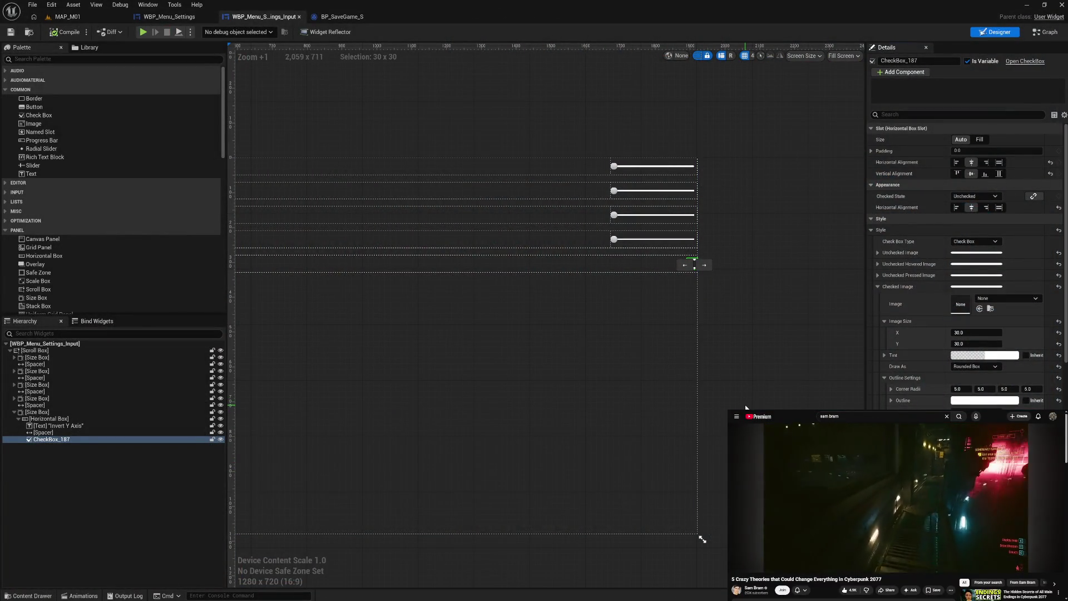
Search the Checked Image asset picker for 'T_whit' and assign T_Placeholder_White
{"action": "left_click", "coordinate": [1007, 298]}
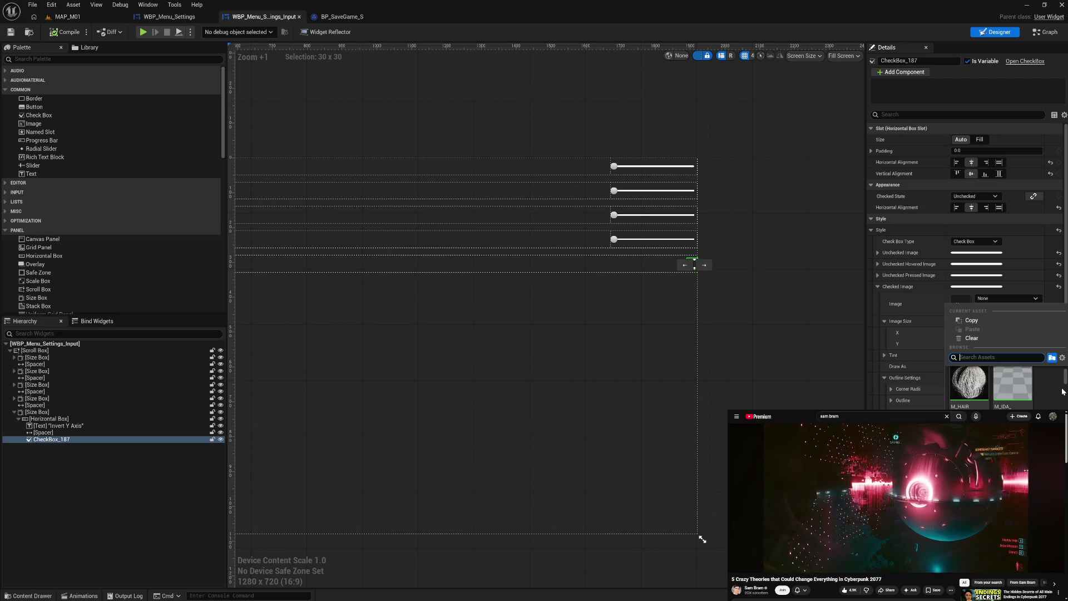
{"action": "scroll", "coordinate": [1062, 391], "scroll_direction": "down", "scroll_amount": 1}
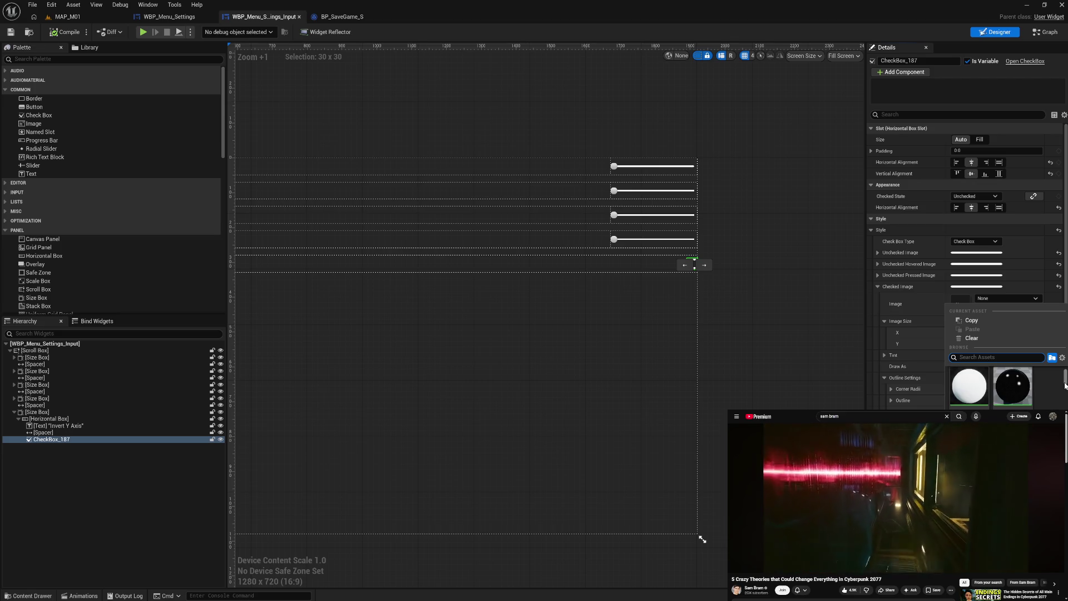
{"action": "scroll", "coordinate": [1063, 389], "scroll_direction": "down", "scroll_amount": 1}
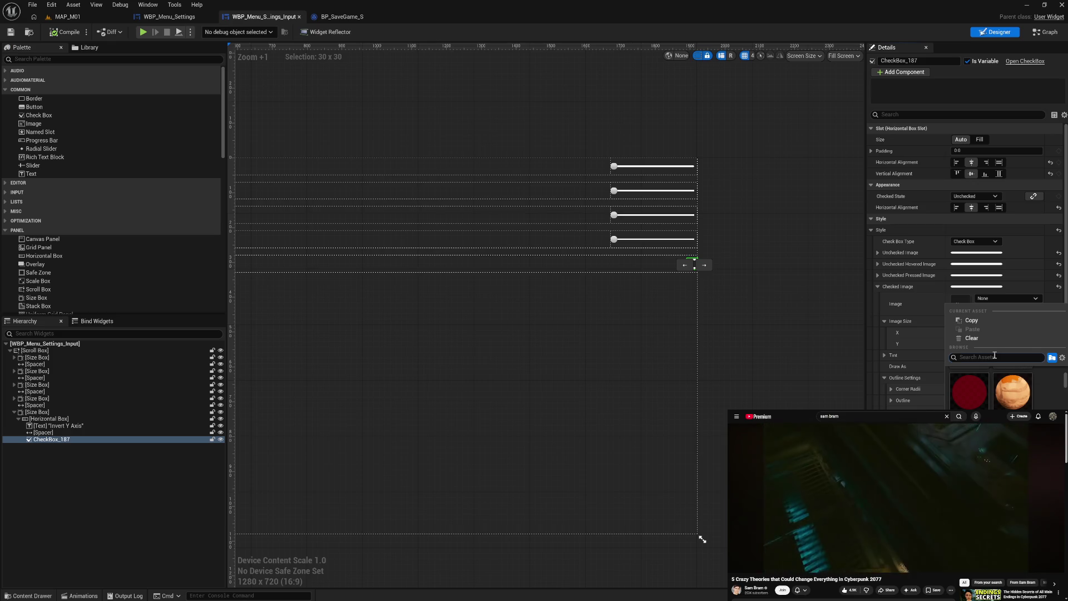
{"action": "type", "text": "T"}
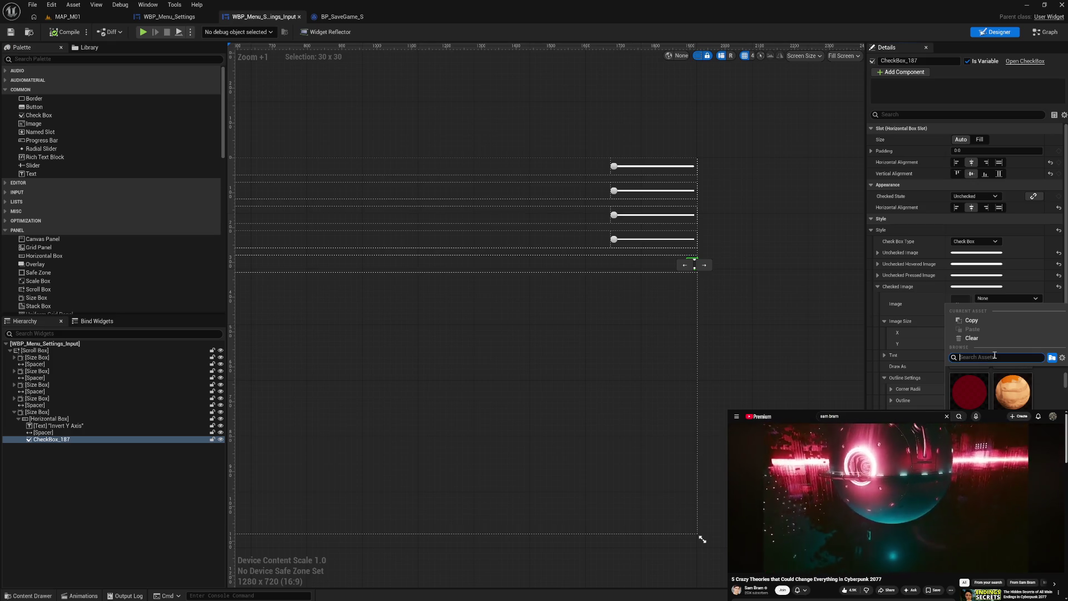
{"action": "type", "text": "_"}
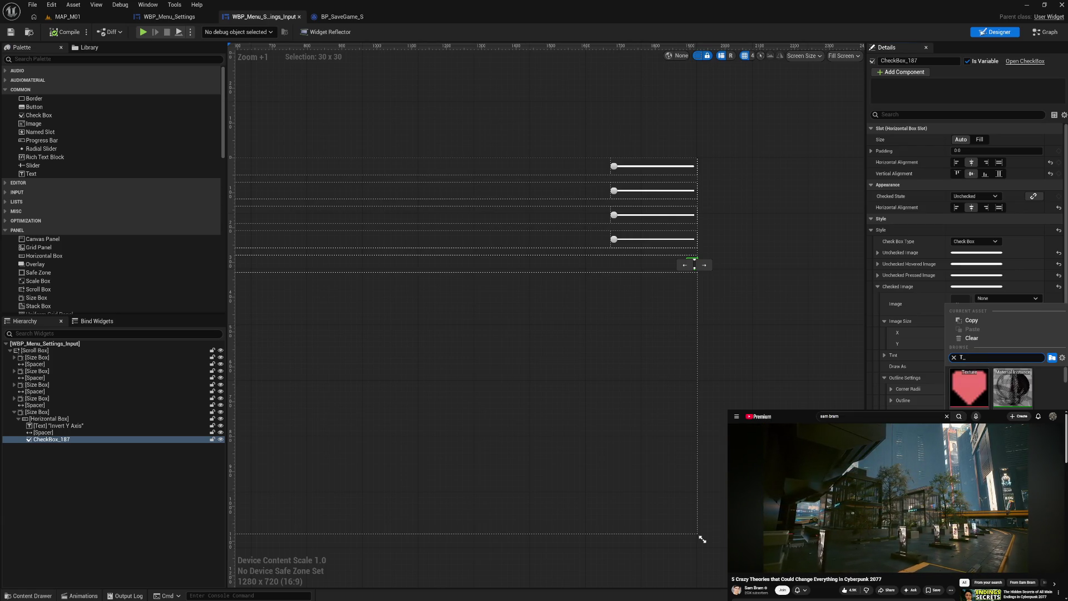
{"action": "type", "text": "lig"}
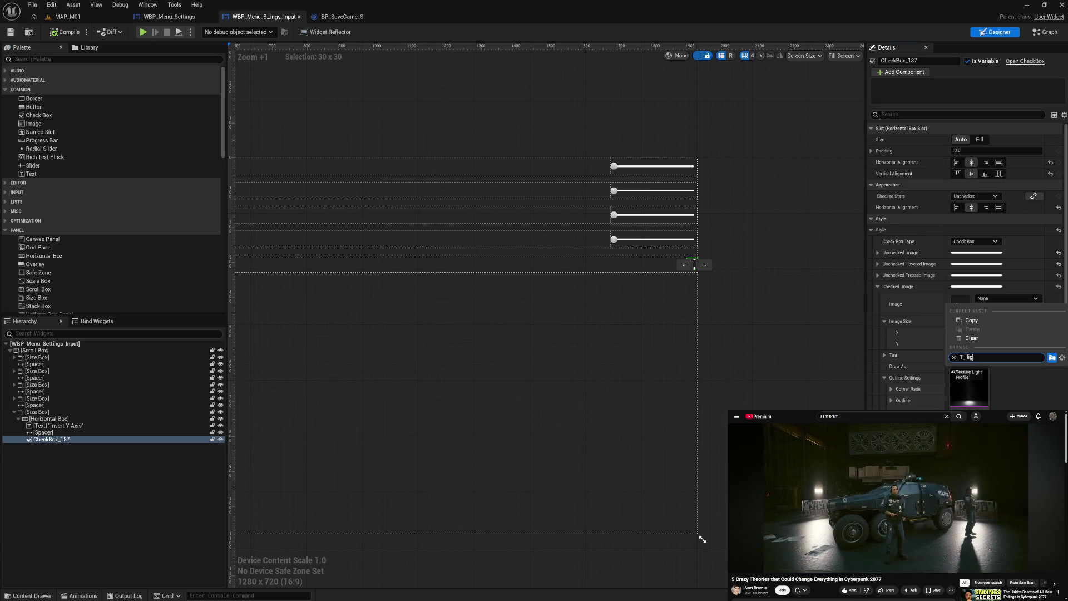
{"action": "key", "text": "BackSpace"}
{"action": "key", "text": "BackSpace"}
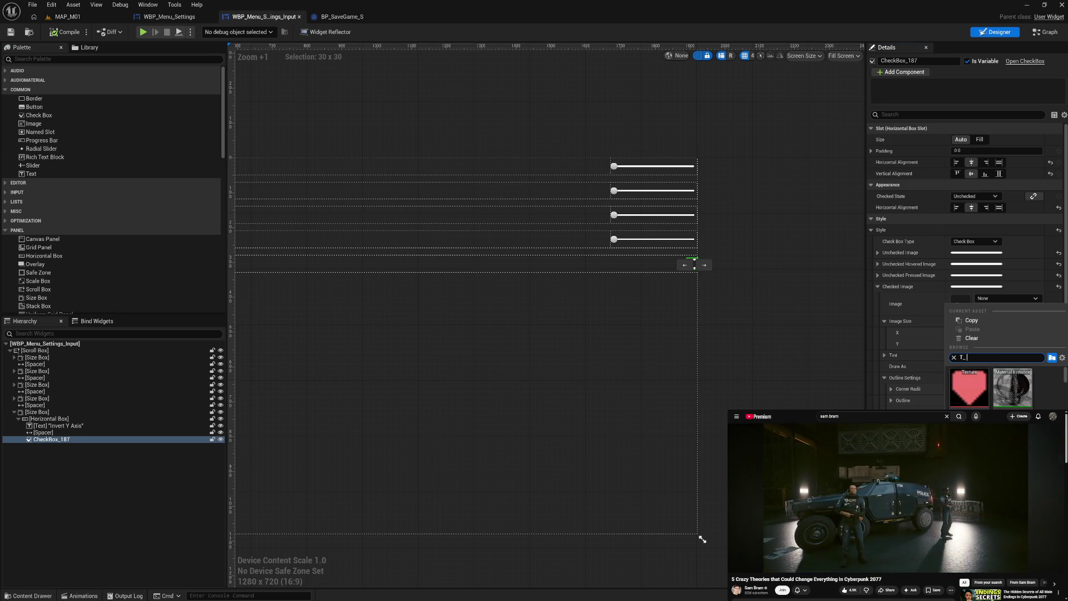
{"action": "type", "text": "wh"}
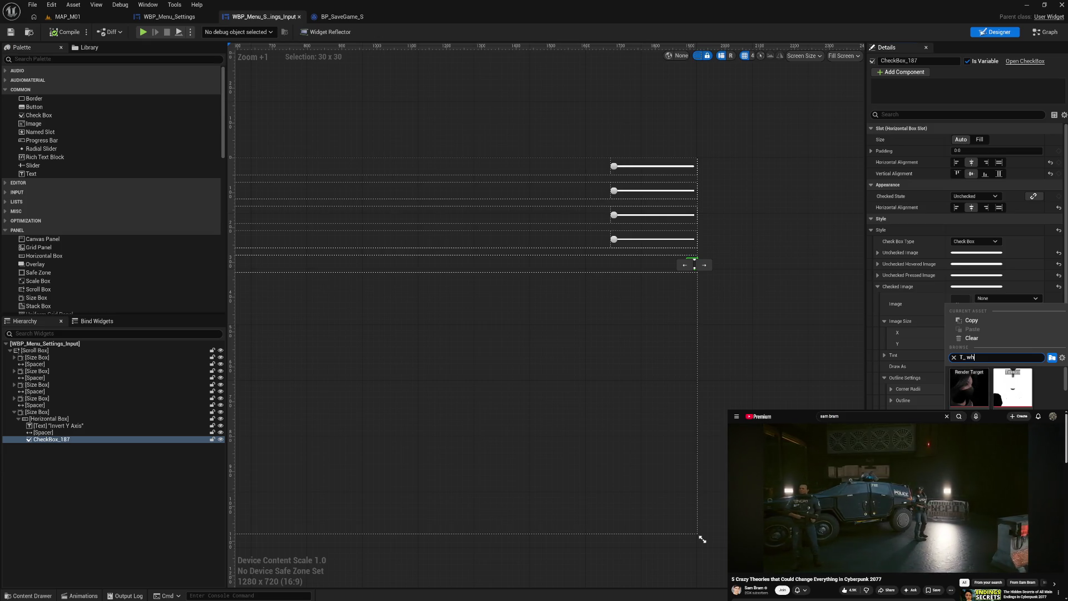
{"action": "type", "text": "ite"}
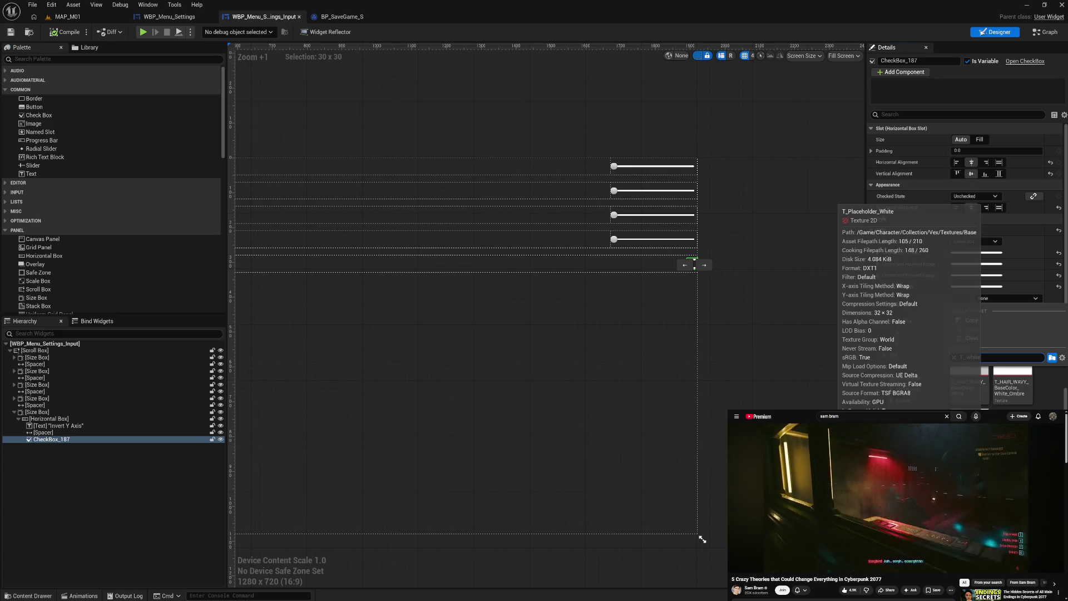
{"action": "left_click", "coordinate": [969, 384]}
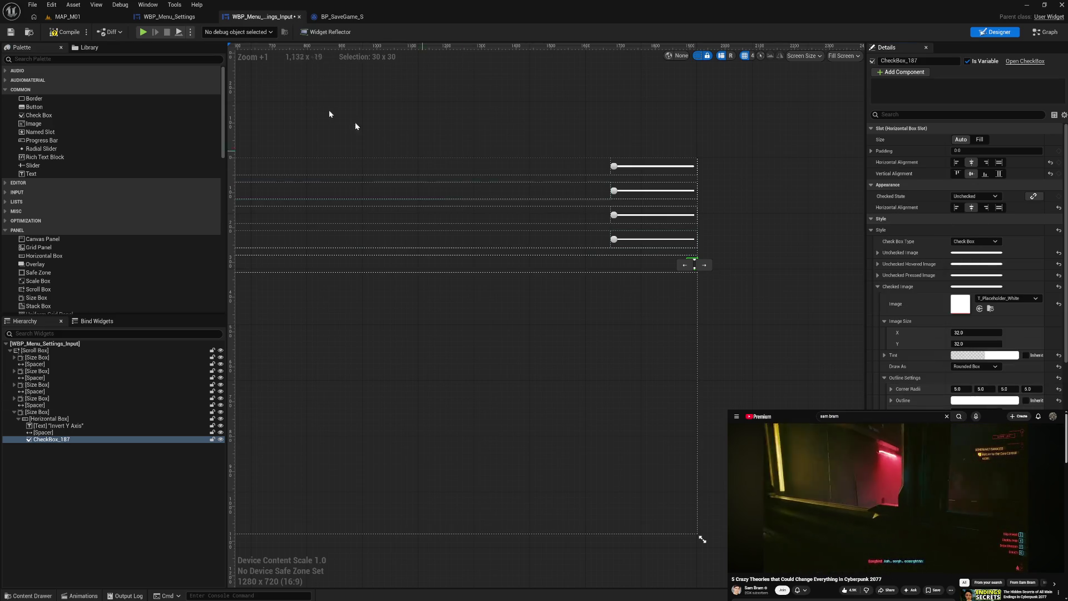
Play the game, tick Invert Y Axis on the settings screen to view its white checked look, then exit the preview
{"action": "left_click", "coordinate": [143, 33]}
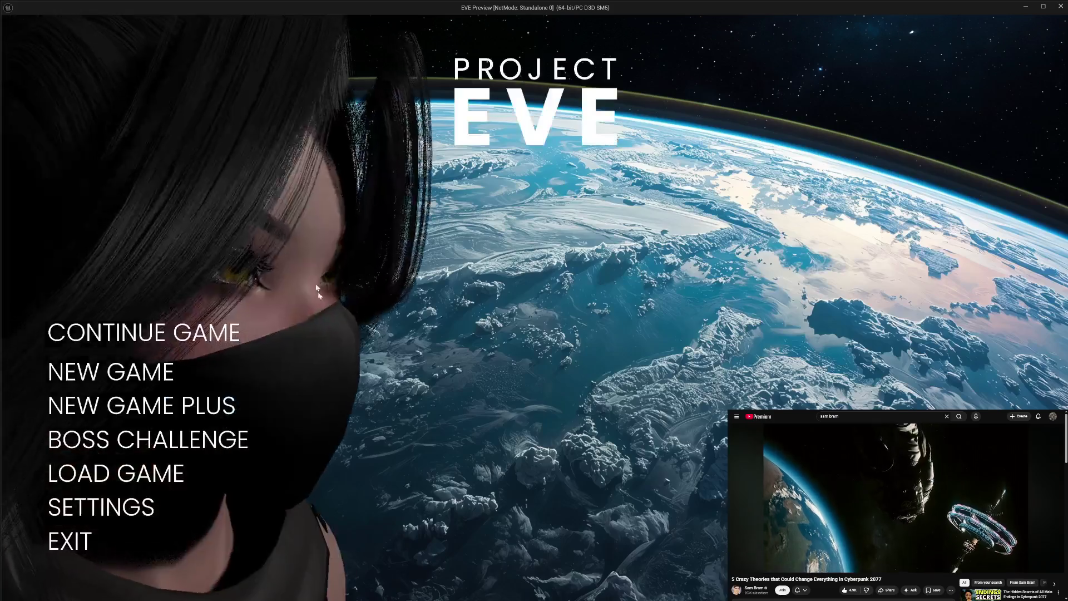
{"action": "left_click", "coordinate": [124, 506]}
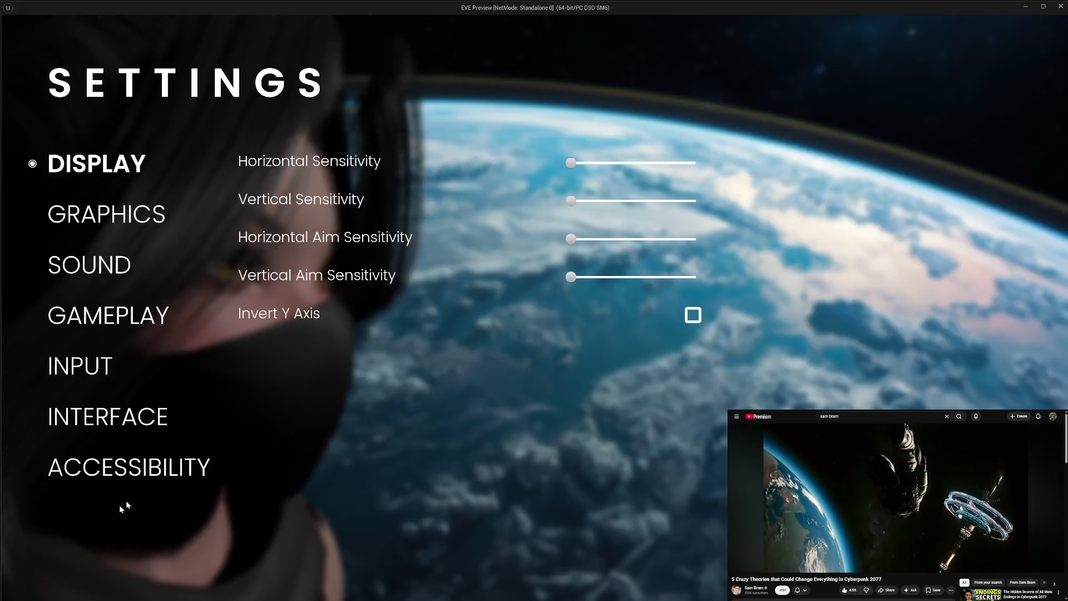
{"action": "left_click", "coordinate": [694, 316]}
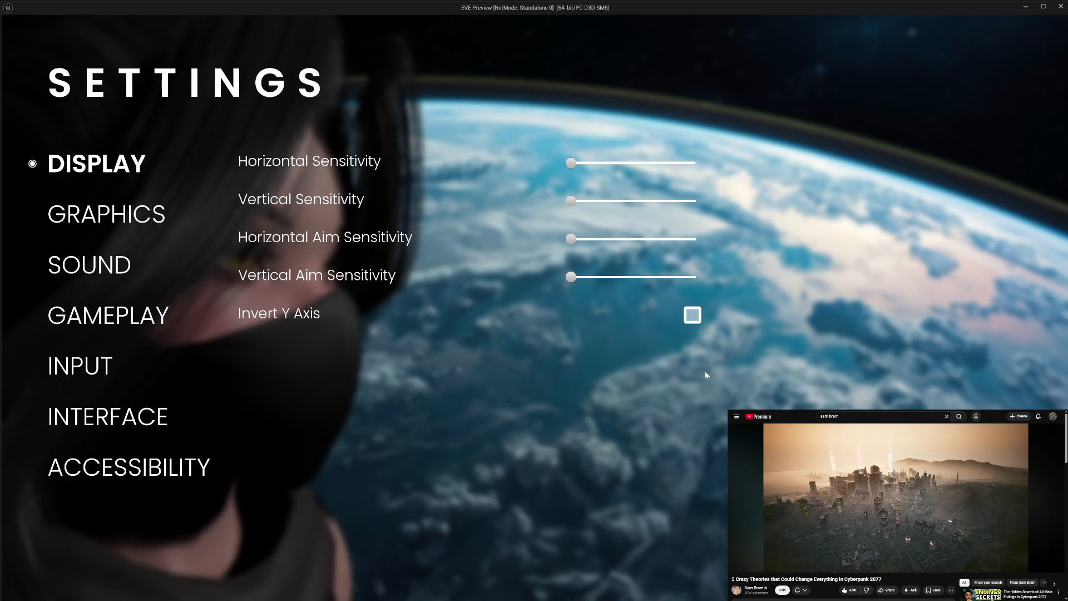
{"action": "left_click", "coordinate": [694, 317]}
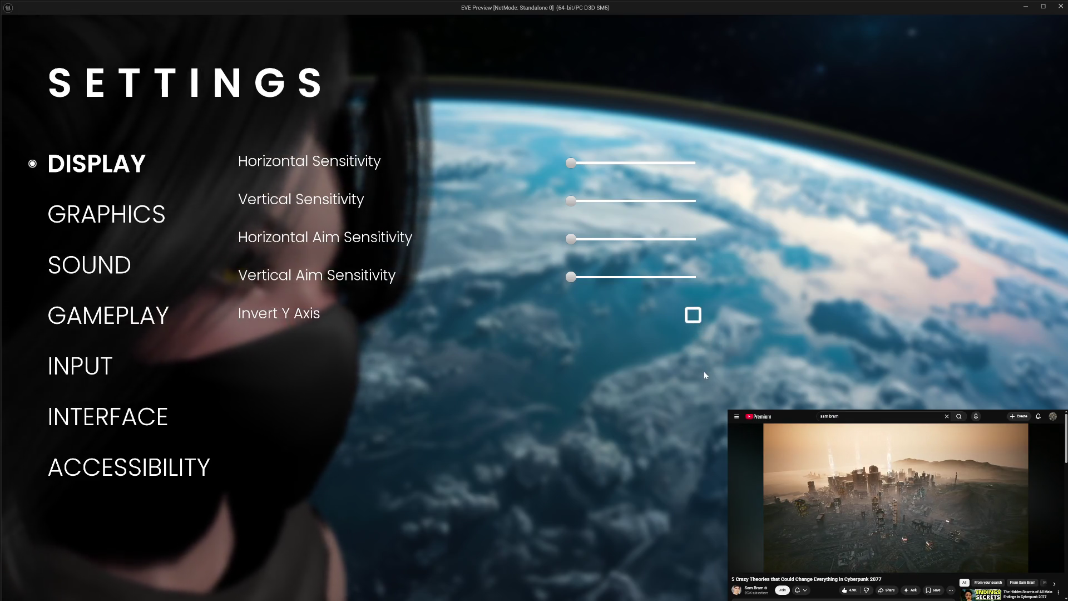
{"action": "left_click", "coordinate": [695, 320]}
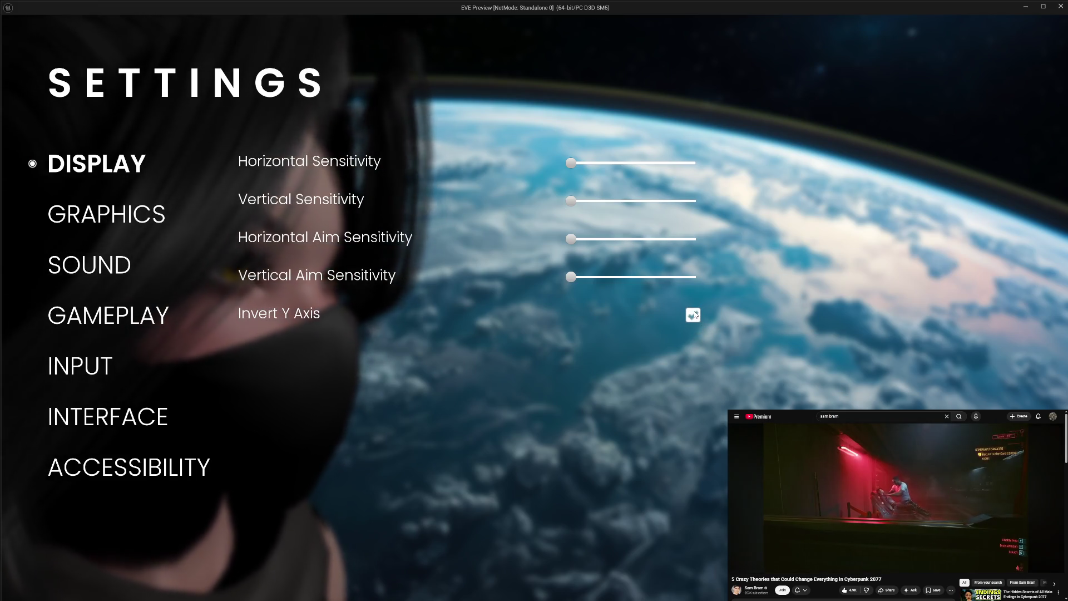
{"action": "key", "text": "Escape"}
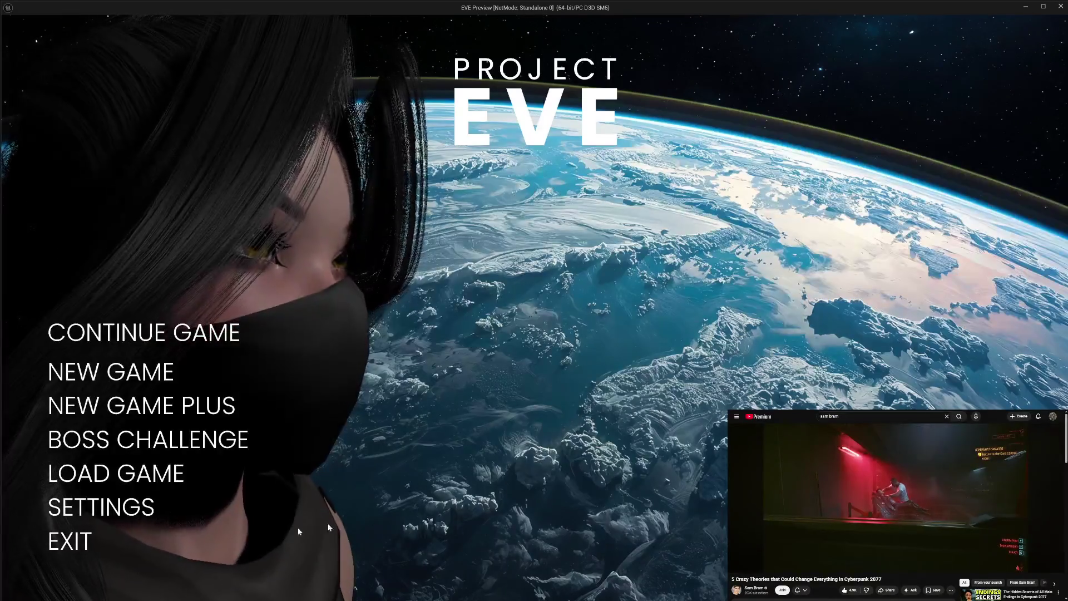
{"action": "left_click", "coordinate": [67, 539]}
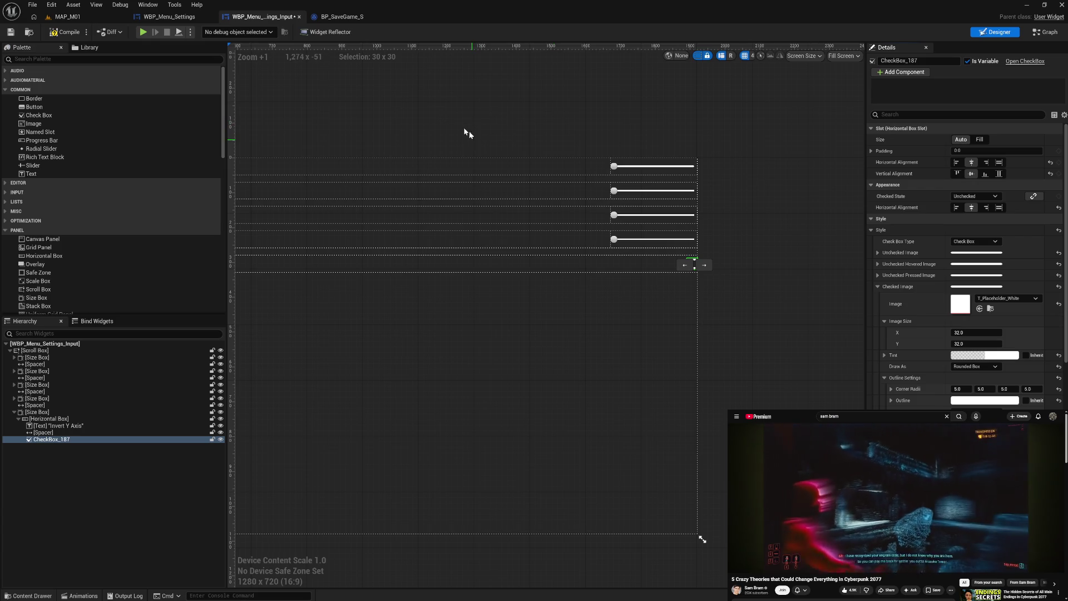
Compile the widget, then in play mode toggle Invert Y Axis on and off several times and exit
{"action": "left_click", "coordinate": [67, 32]}
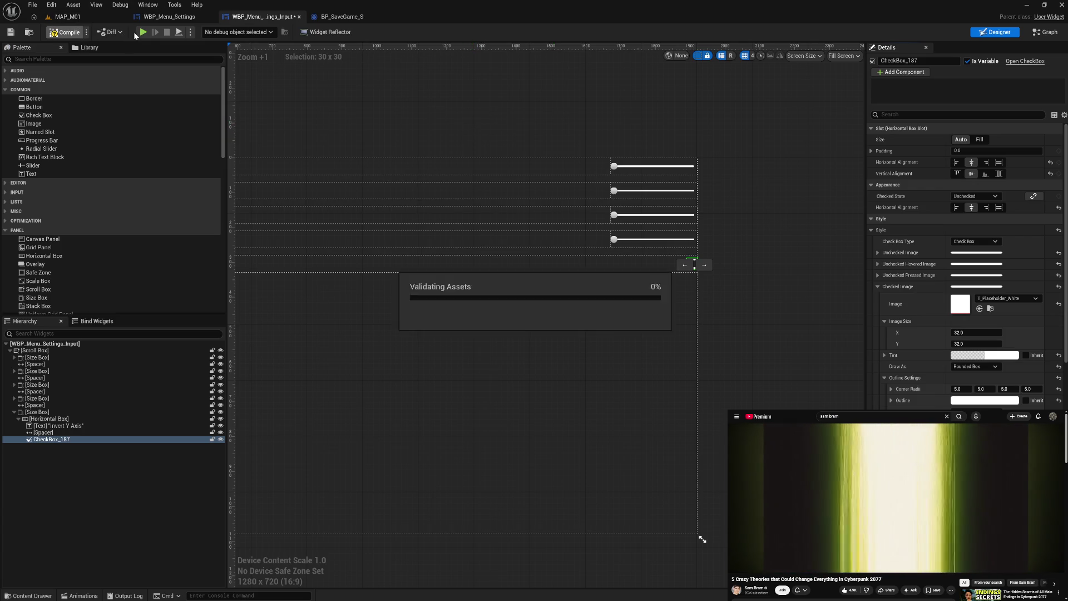
{"action": "key", "text": "alt+p"}
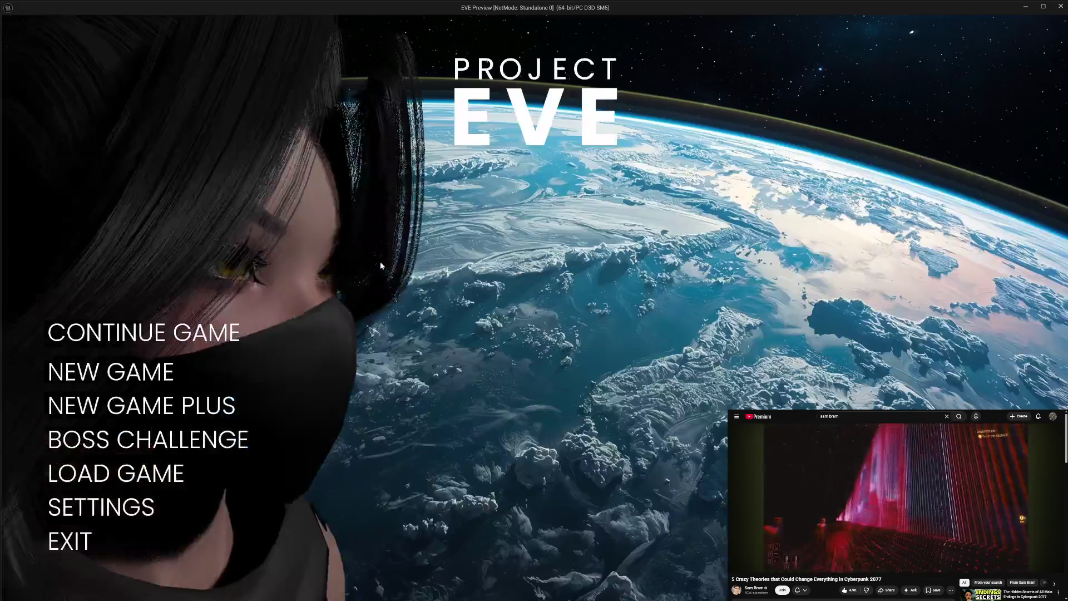
{"action": "left_click", "coordinate": [98, 506]}
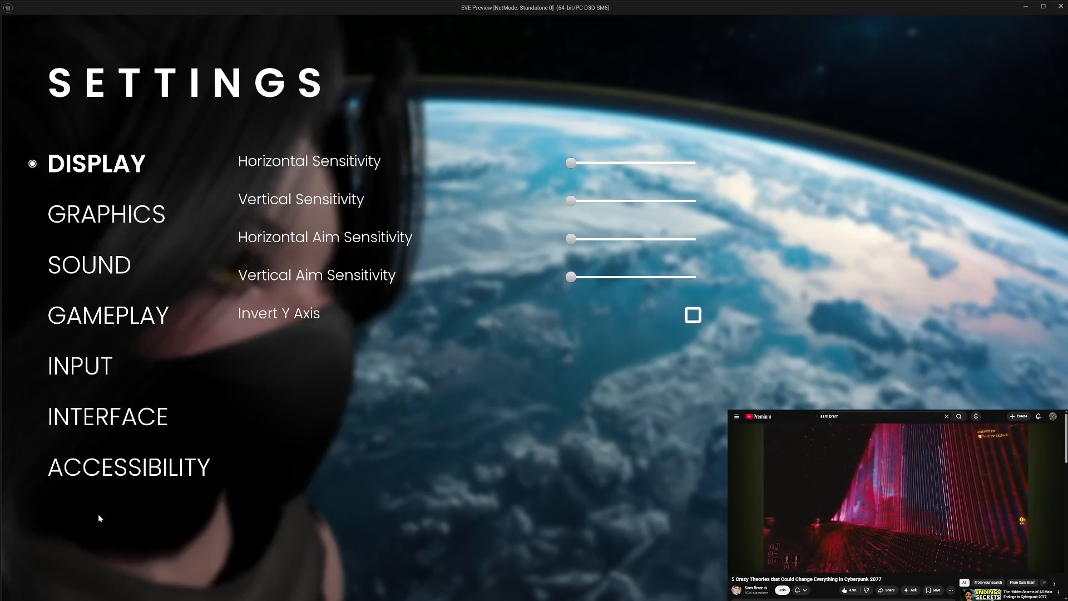
{"action": "left_click", "coordinate": [692, 314]}
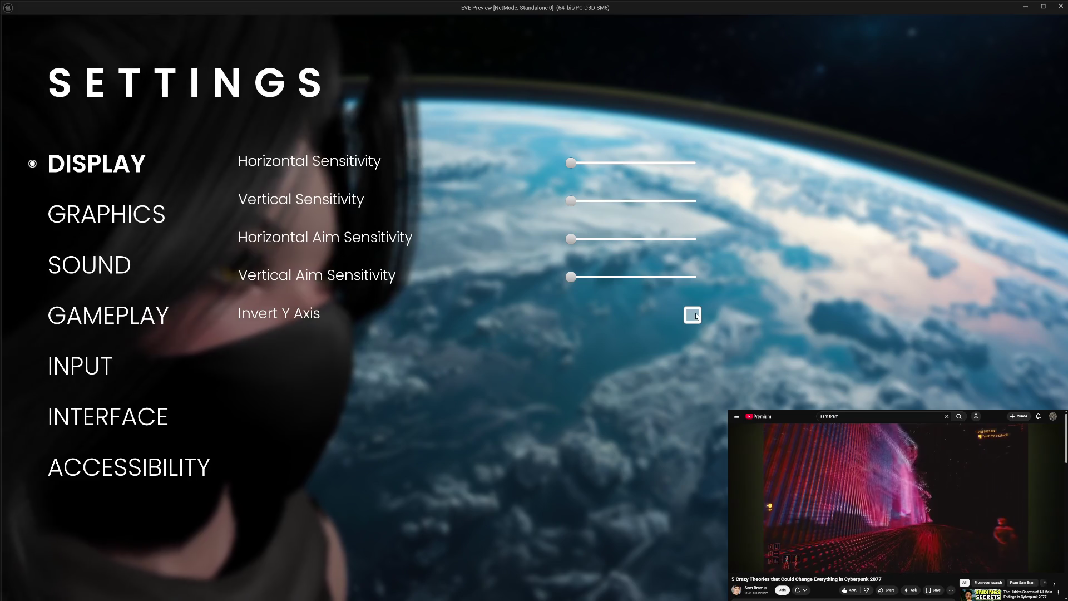
{"action": "left_click", "coordinate": [692, 315]}
{"action": "left_click", "coordinate": [692, 315]}
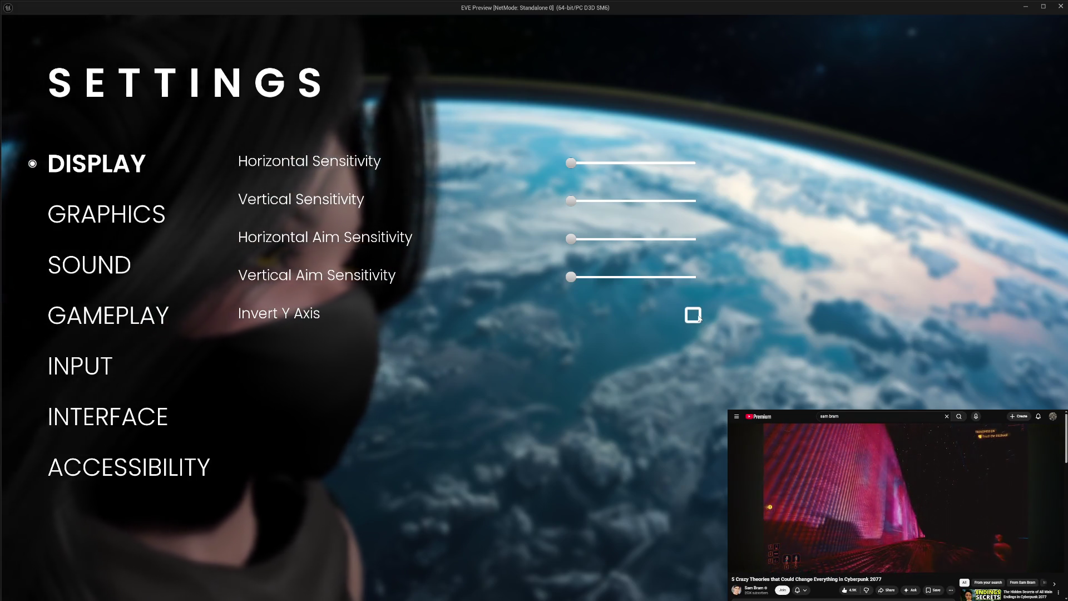
{"action": "left_click", "coordinate": [699, 318]}
{"action": "left_click", "coordinate": [699, 318]}
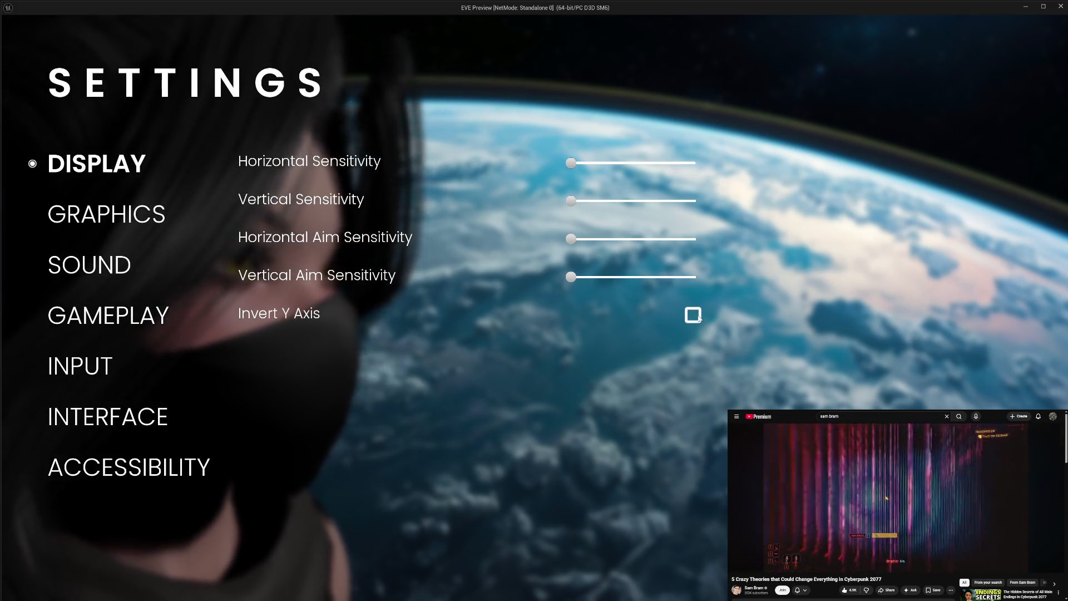
{"action": "key", "text": "Escape"}
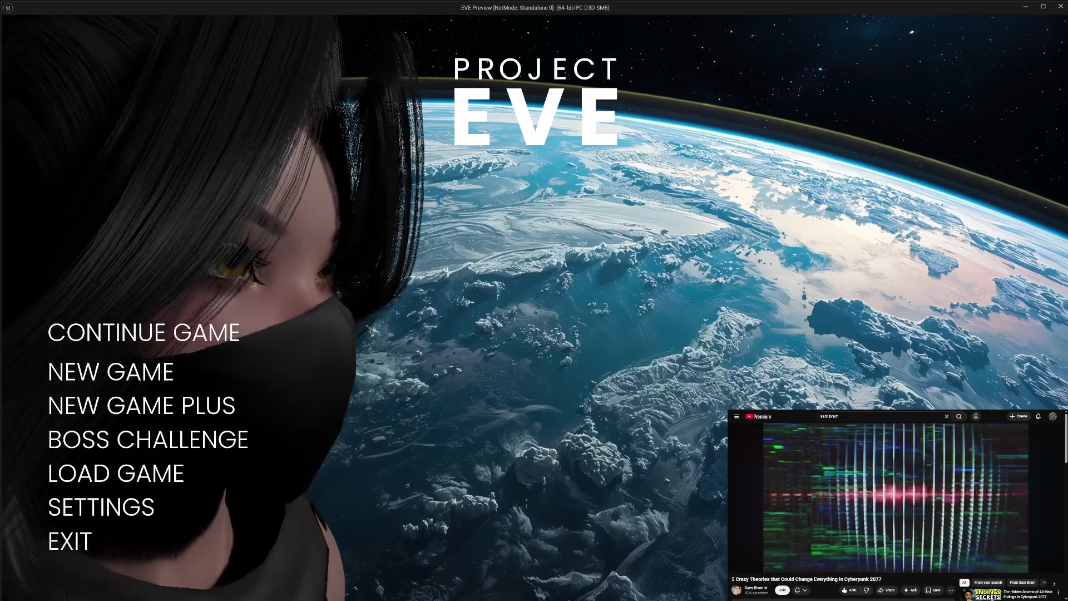
{"action": "left_click", "coordinate": [111, 541]}
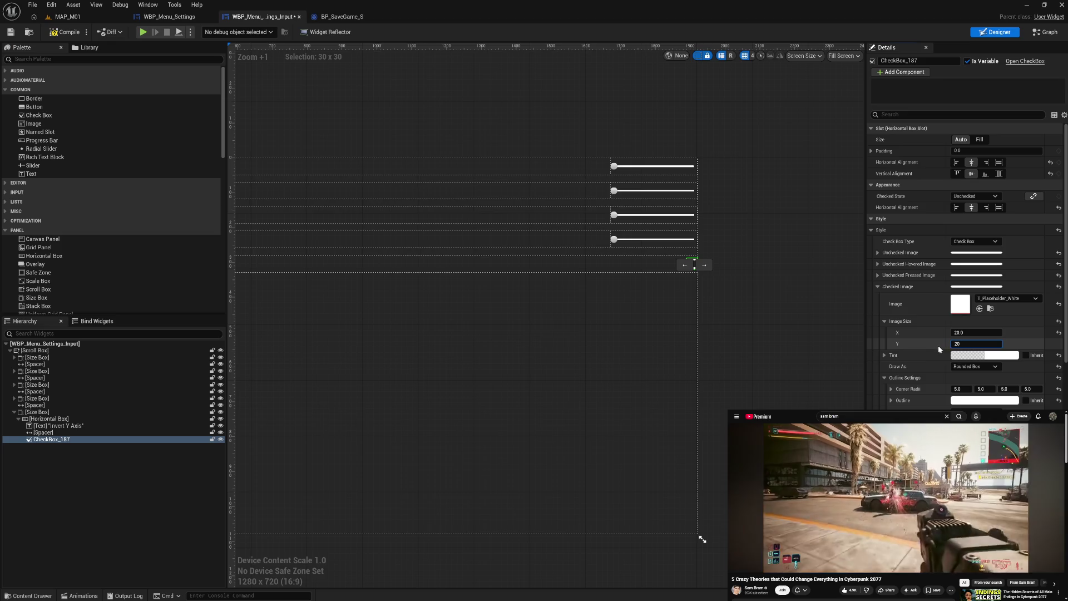
Play-test the 20 × 20 checked image by toggling Invert Y Axis repeatedly, then close the preview
{"action": "left_click", "coordinate": [143, 32]}
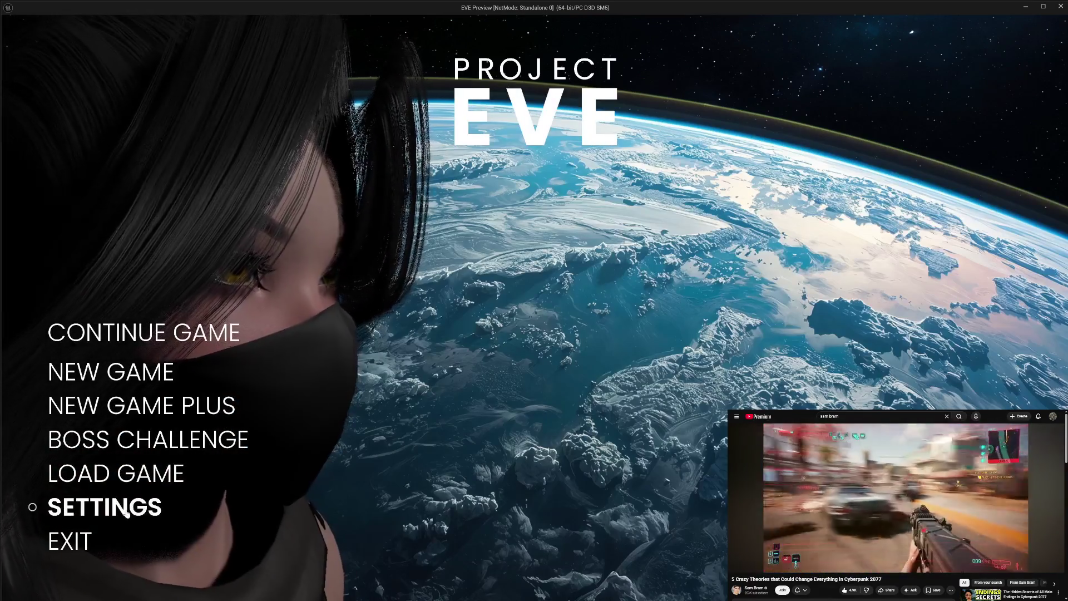
{"action": "left_click", "coordinate": [127, 511]}
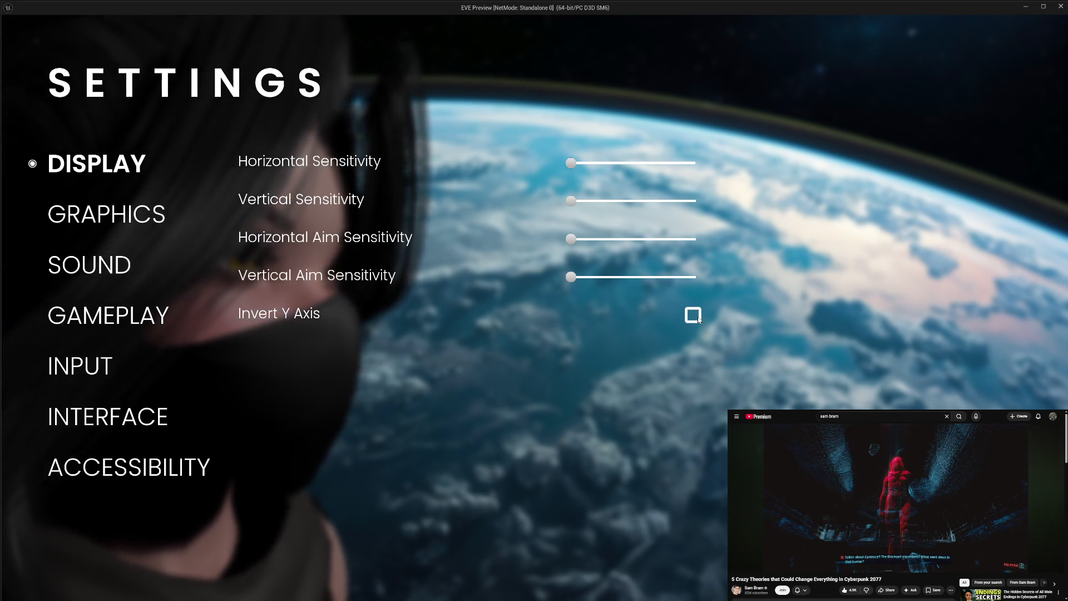
{"action": "left_click", "coordinate": [694, 316]}
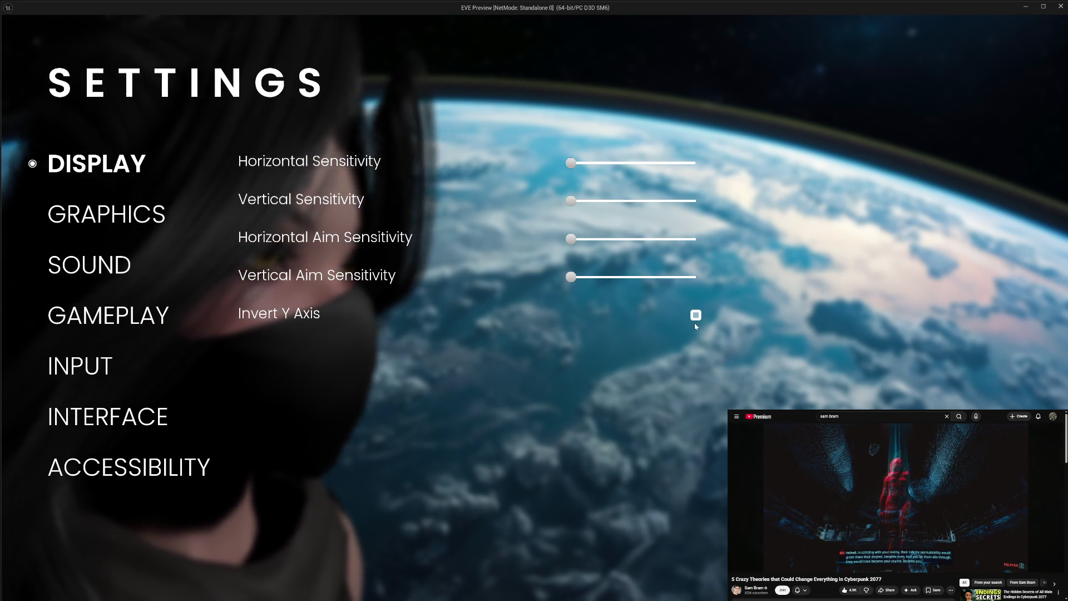
{"action": "left_click", "coordinate": [697, 318]}
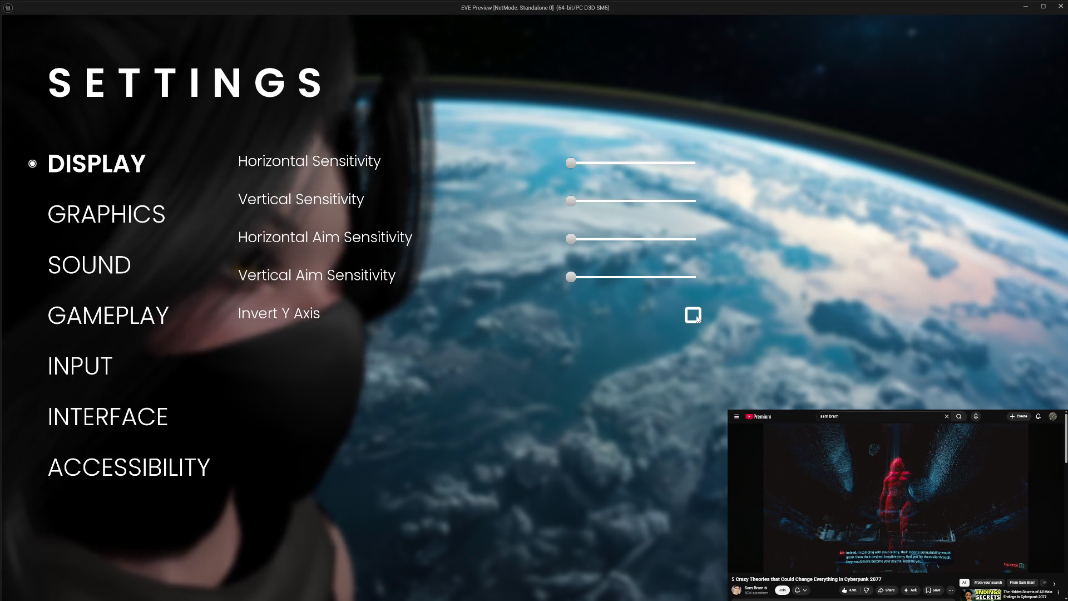
{"action": "left_click", "coordinate": [696, 317]}
{"action": "left_click", "coordinate": [695, 316]}
{"action": "left_click", "coordinate": [695, 316]}
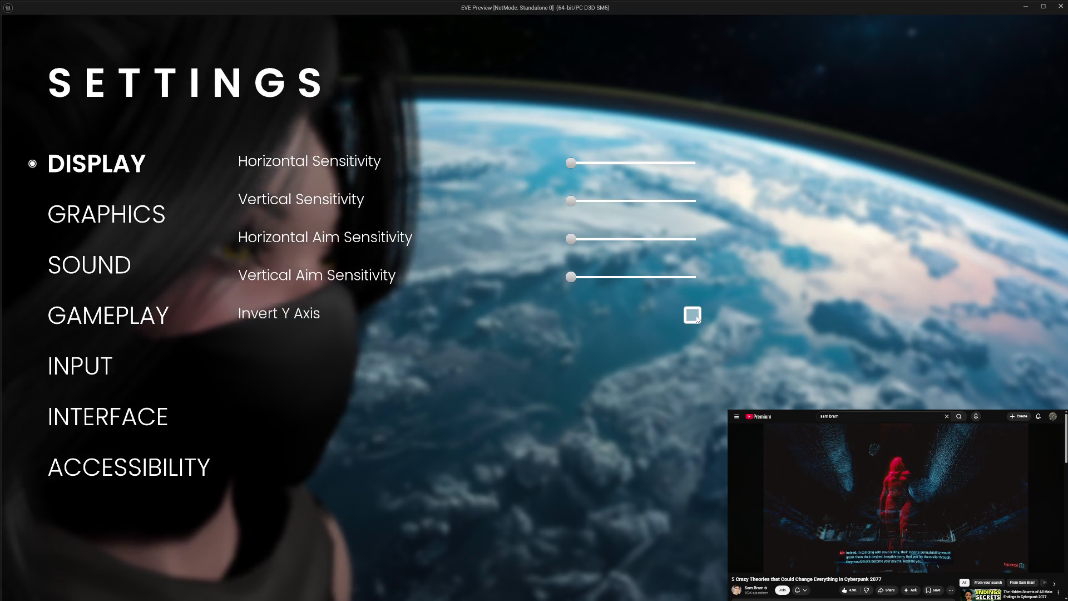
{"action": "left_click", "coordinate": [696, 316]}
{"action": "left_click", "coordinate": [695, 317]}
{"action": "left_click", "coordinate": [695, 316]}
{"action": "left_click", "coordinate": [695, 316]}
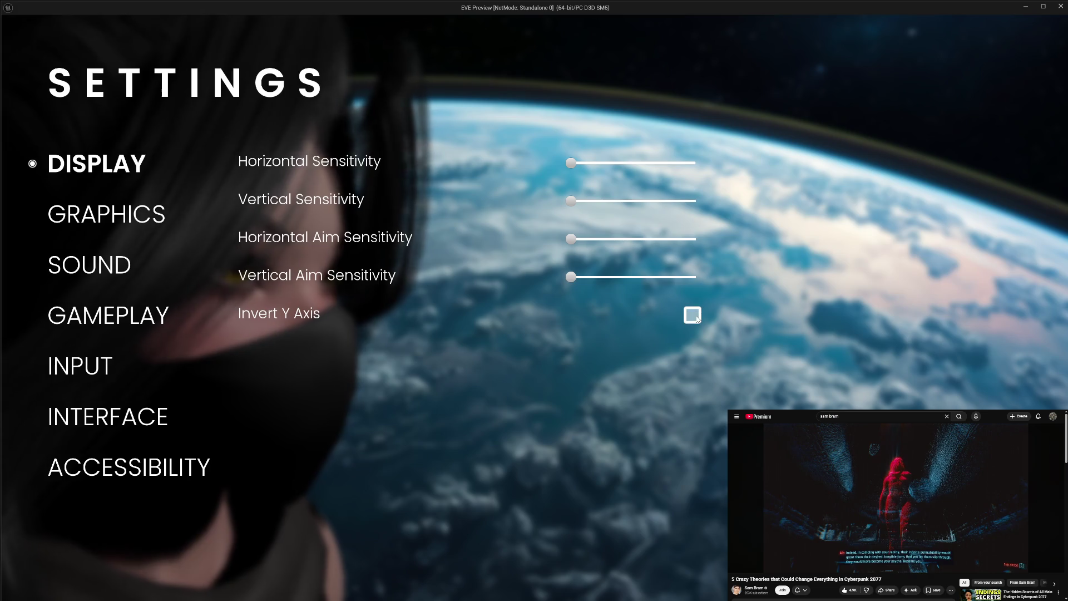
{"action": "left_click", "coordinate": [696, 317]}
{"action": "key", "text": "Escape"}
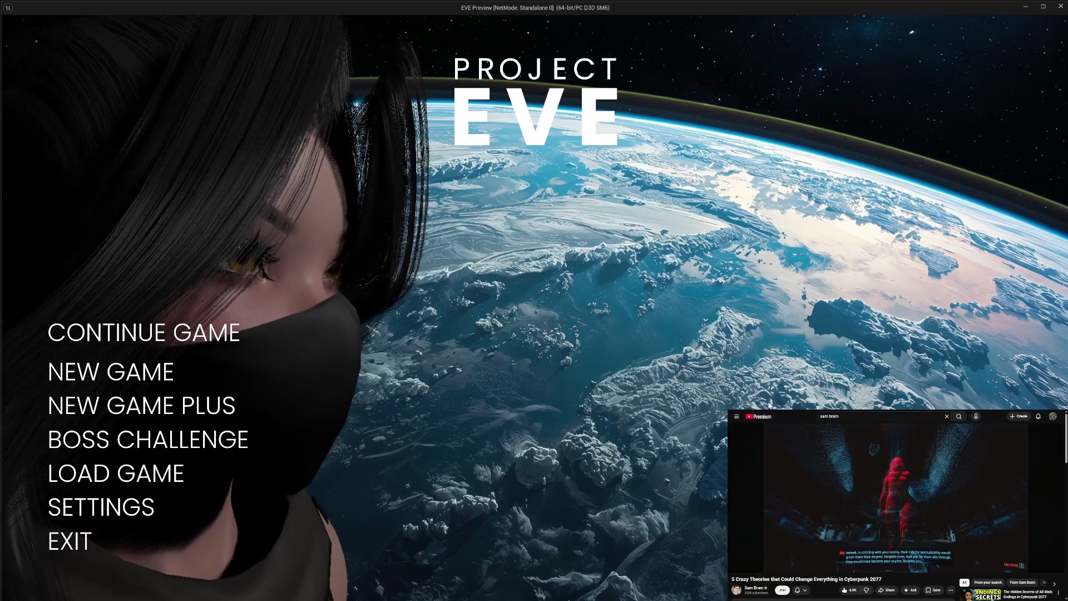
{"action": "key", "text": "Escape"}
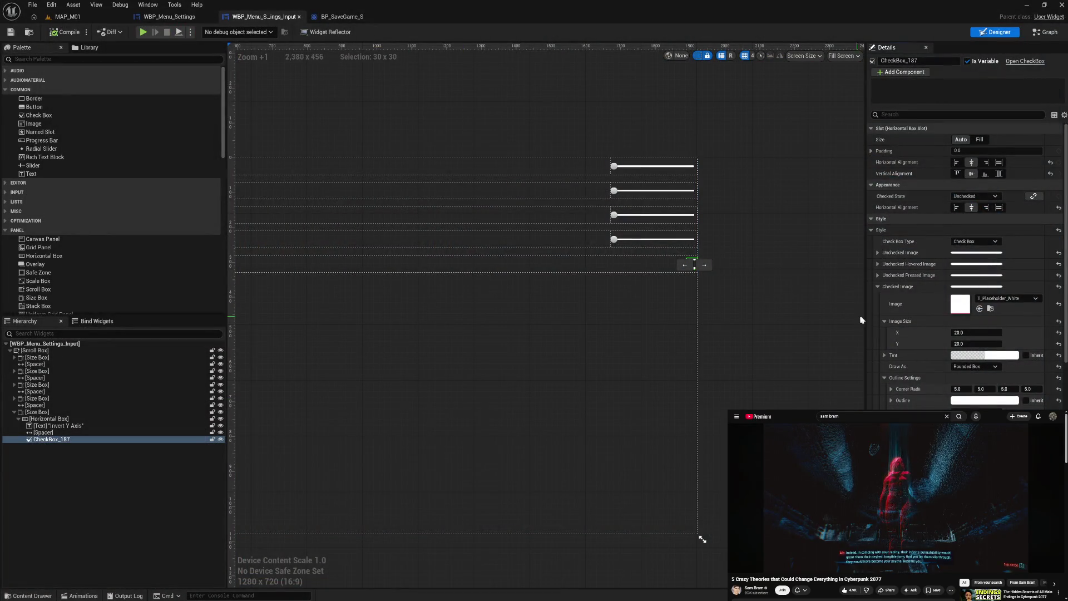
Assign the T_Placeholder_White texture to the checkbox's Unchecked Image
{"action": "left_click", "coordinate": [878, 252]}
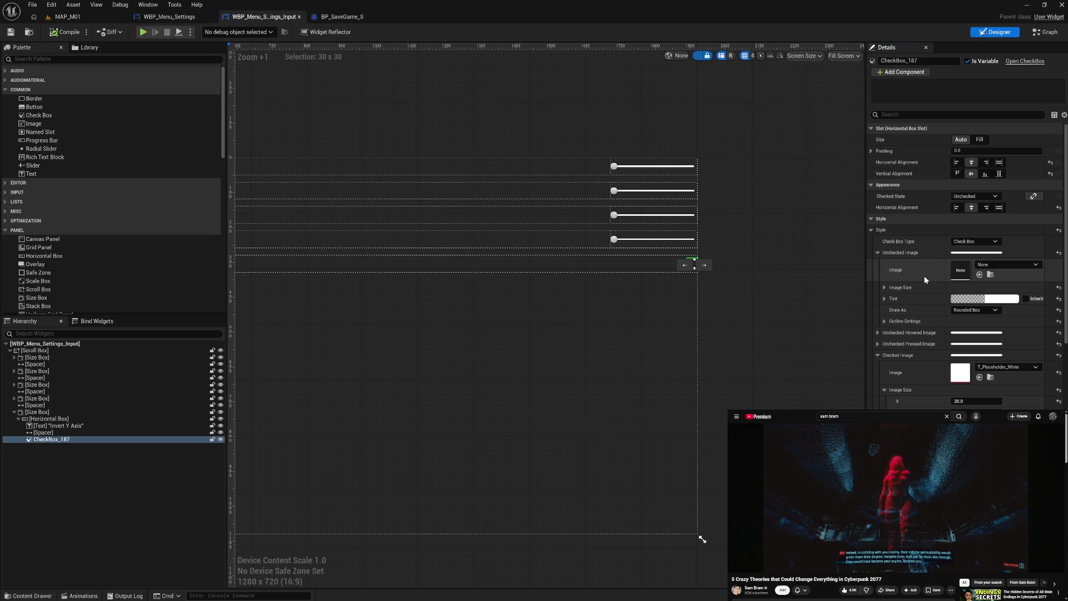
{"action": "left_click", "coordinate": [982, 267]}
{"action": "type", "text": "t whit"}
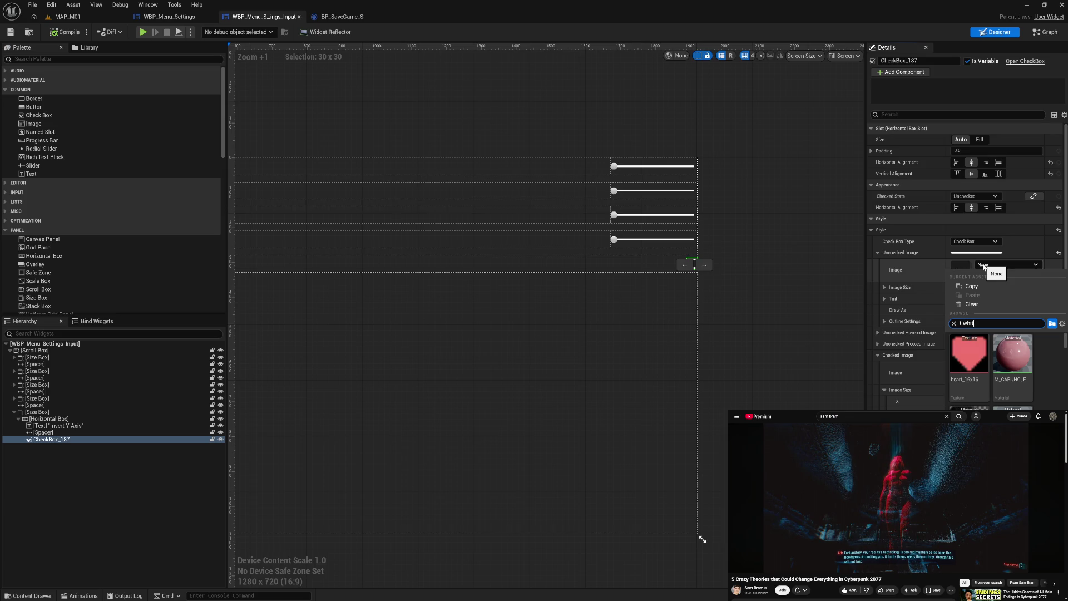
{"action": "type", "text": "e"}
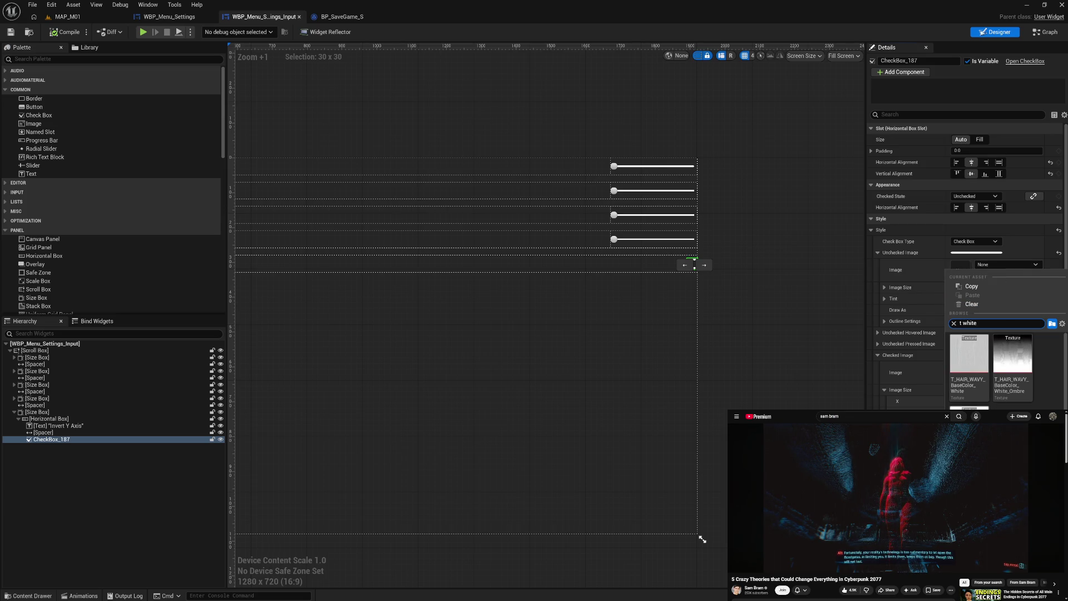
{"action": "key", "text": "Return"}
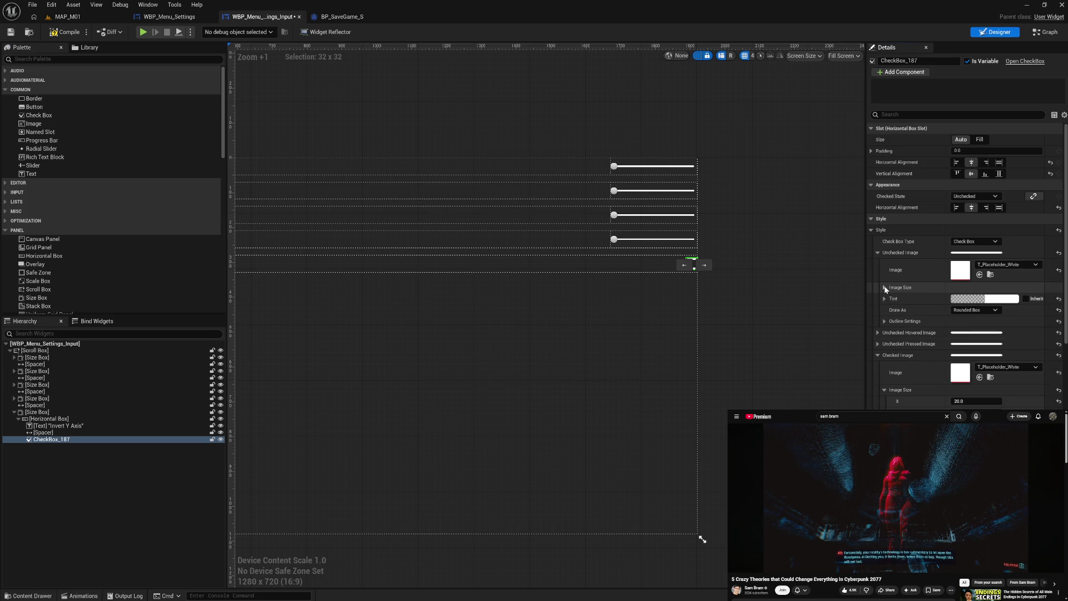
Set the unchecked image's Image Size to 20 × 20
{"action": "left_click", "coordinate": [885, 288]}
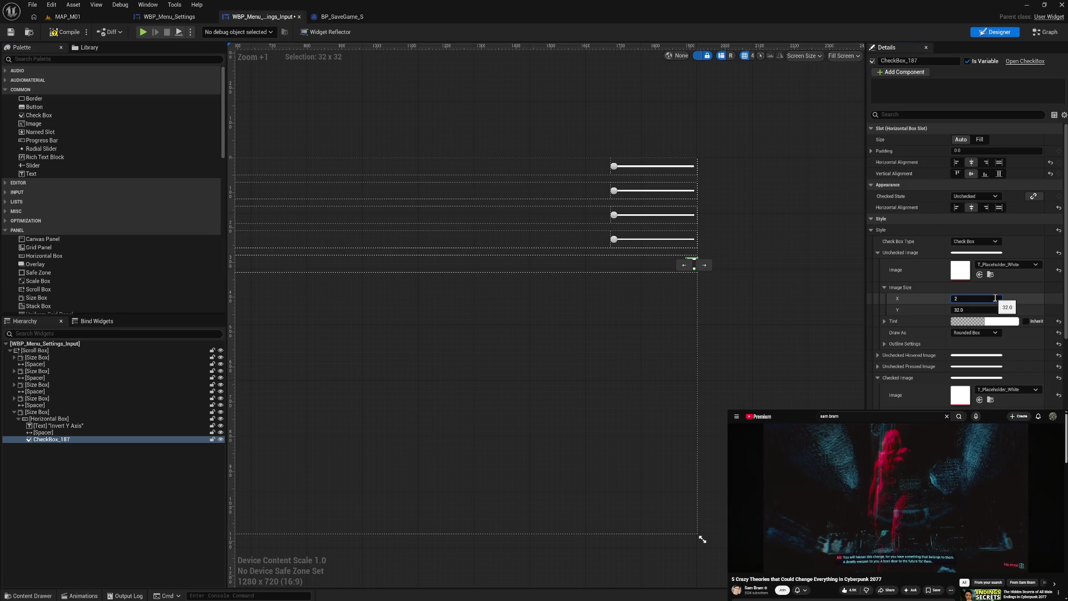
{"action": "type", "text": "20"}
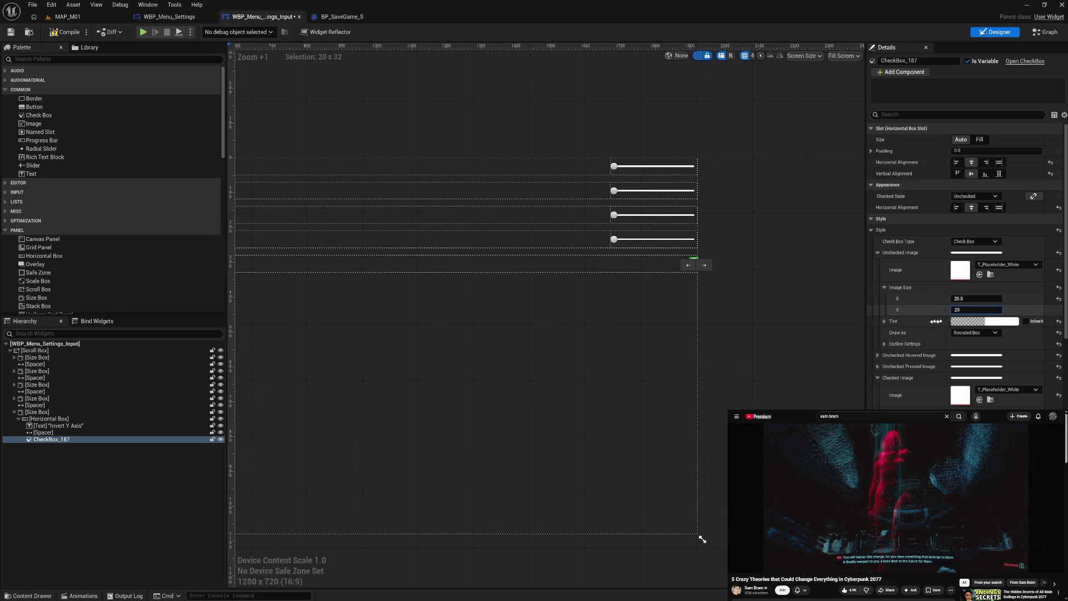
{"action": "key", "text": "Return"}
{"action": "left_click", "coordinate": [885, 344]}
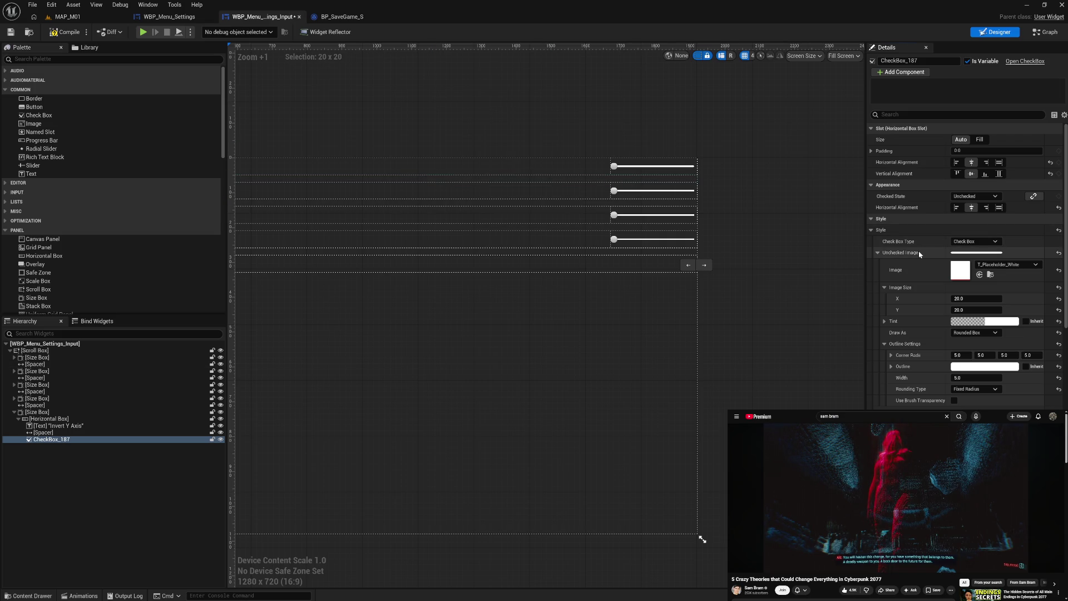
Compile, play the game, and toggle Invert Y Axis on the settings screen before returning to the main menu
{"action": "left_click", "coordinate": [56, 34]}
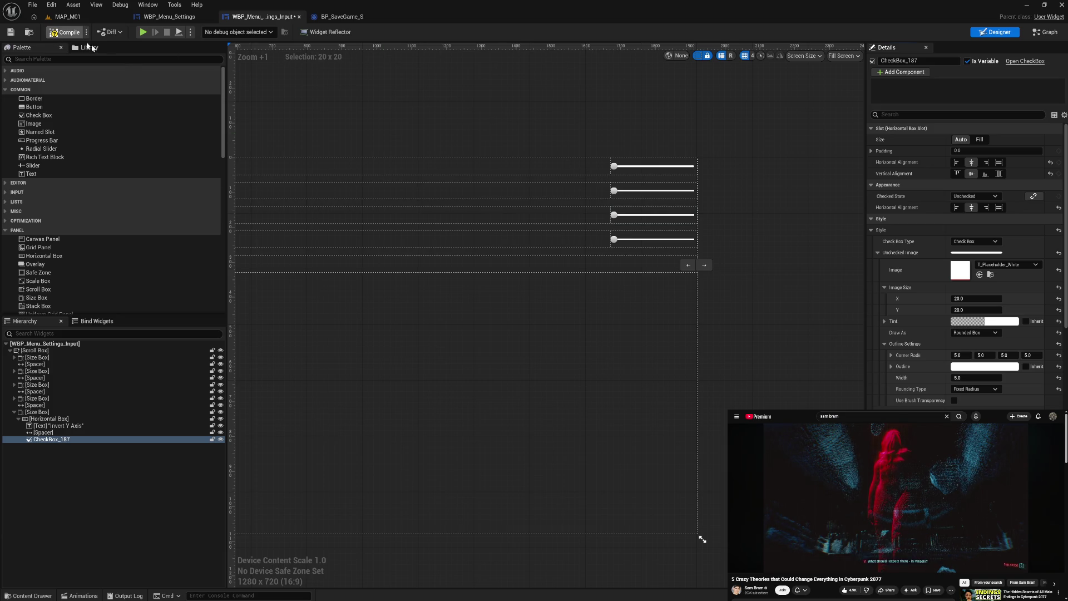
{"action": "left_click", "coordinate": [143, 33]}
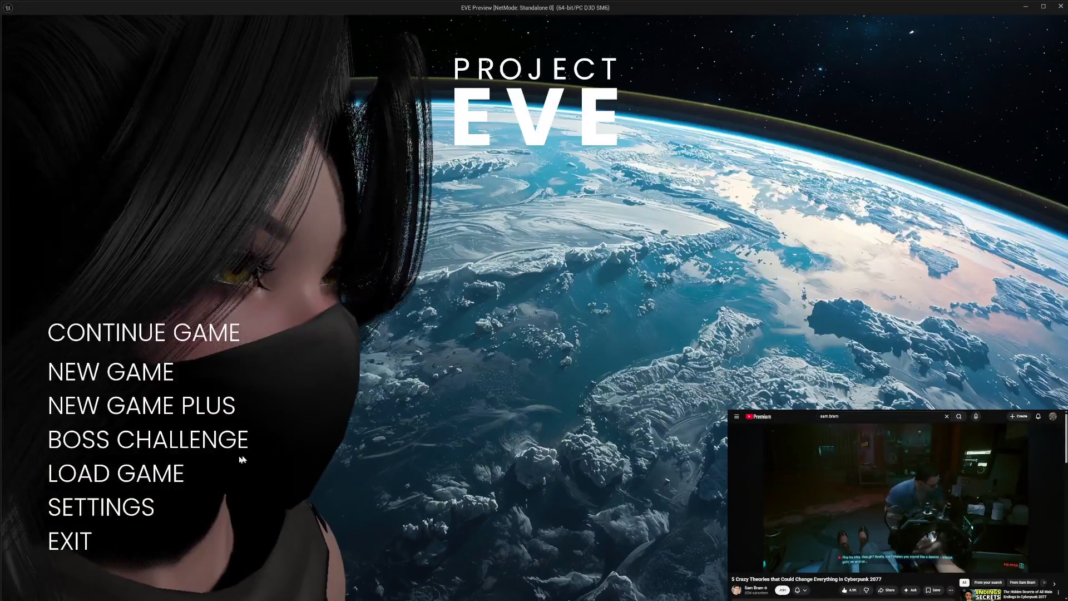
{"action": "left_click", "coordinate": [100, 507]}
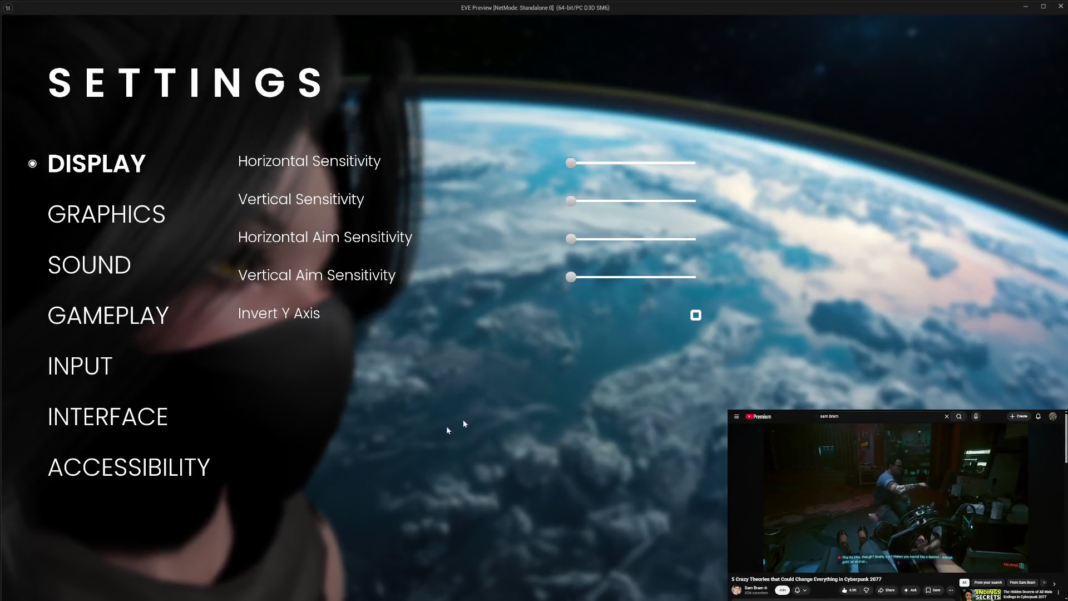
{"action": "left_click", "coordinate": [695, 315]}
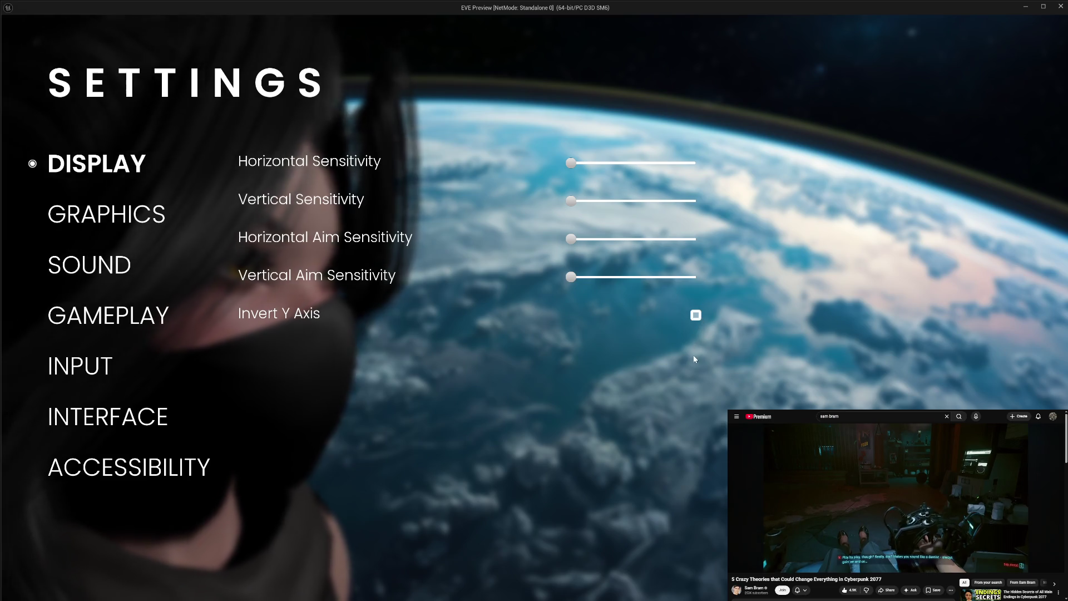
{"action": "left_click", "coordinate": [697, 318]}
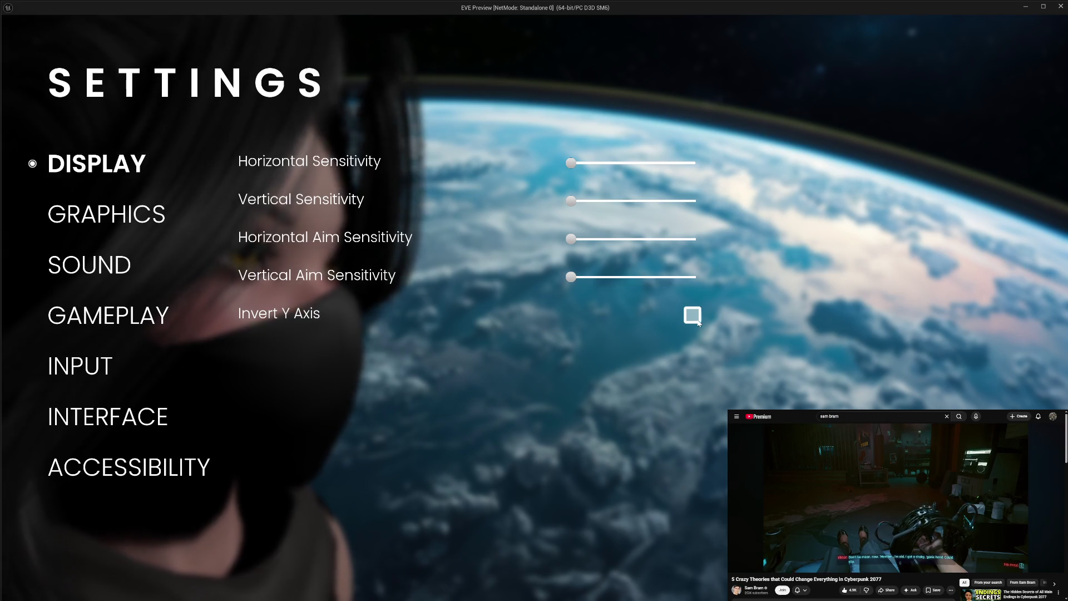
{"action": "key", "text": "Escape"}
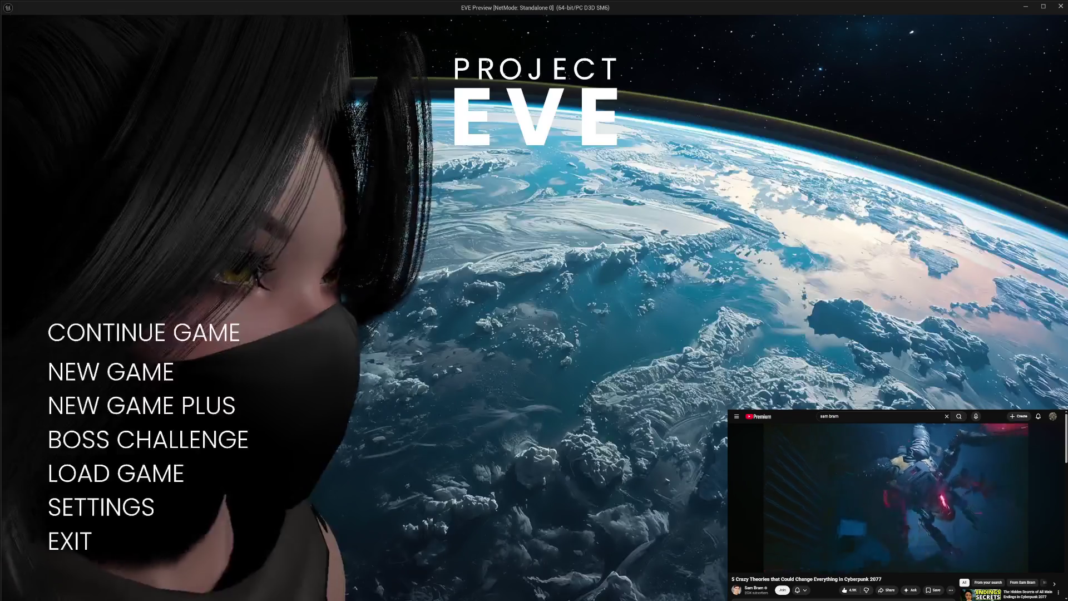
Back in the editor, set the unchecked image size to 30 × 30 and save the widget
{"action": "left_click", "coordinate": [93, 543]}
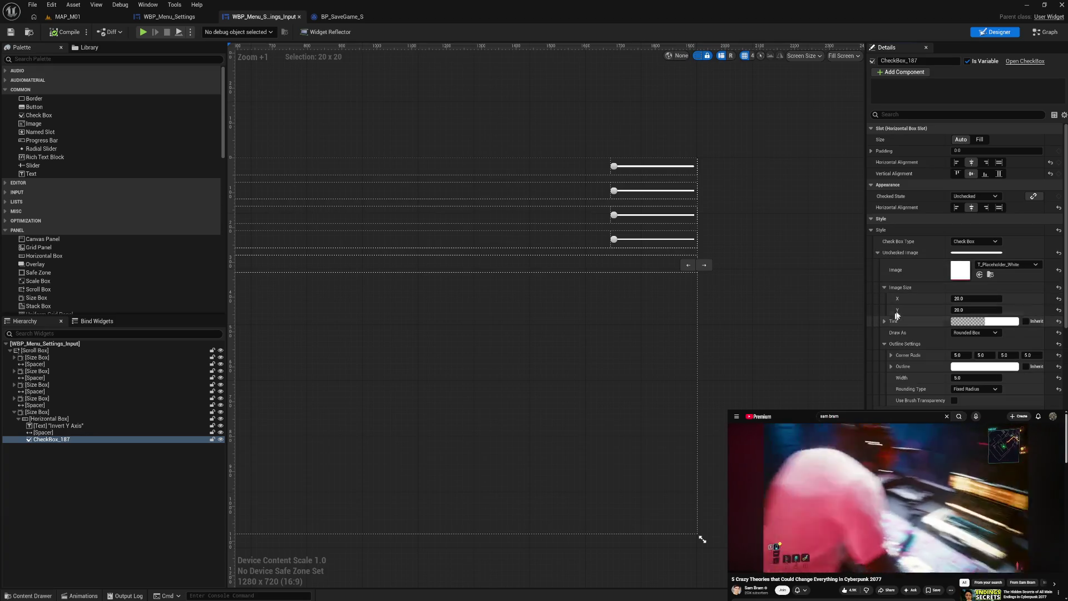
{"action": "type", "text": "3"}
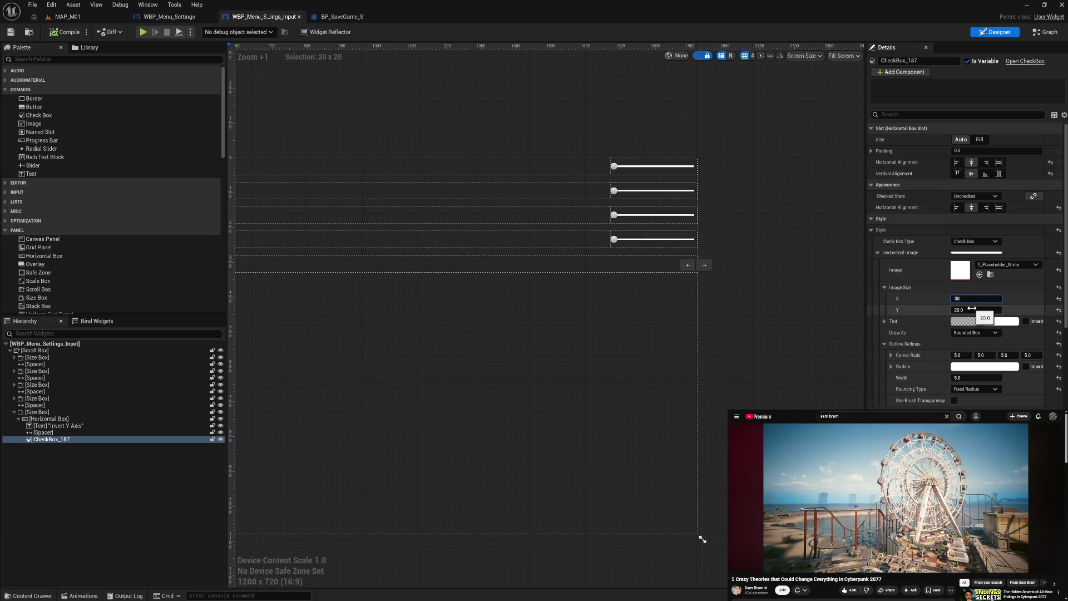
{"action": "key", "text": "Return"}
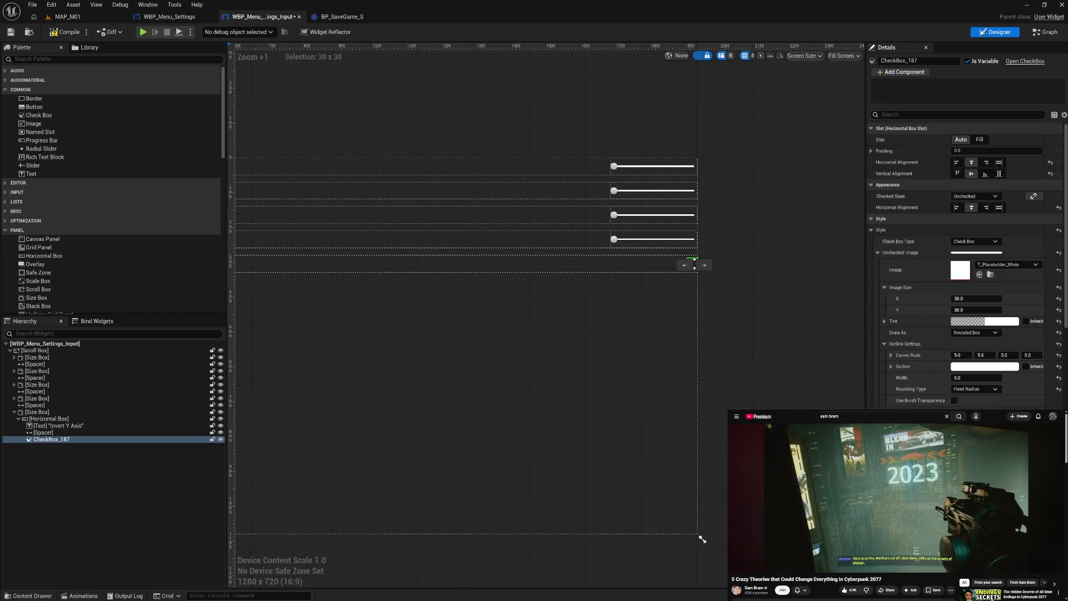
{"action": "scroll", "coordinate": [965, 262], "scroll_direction": "down", "scroll_amount": 5}
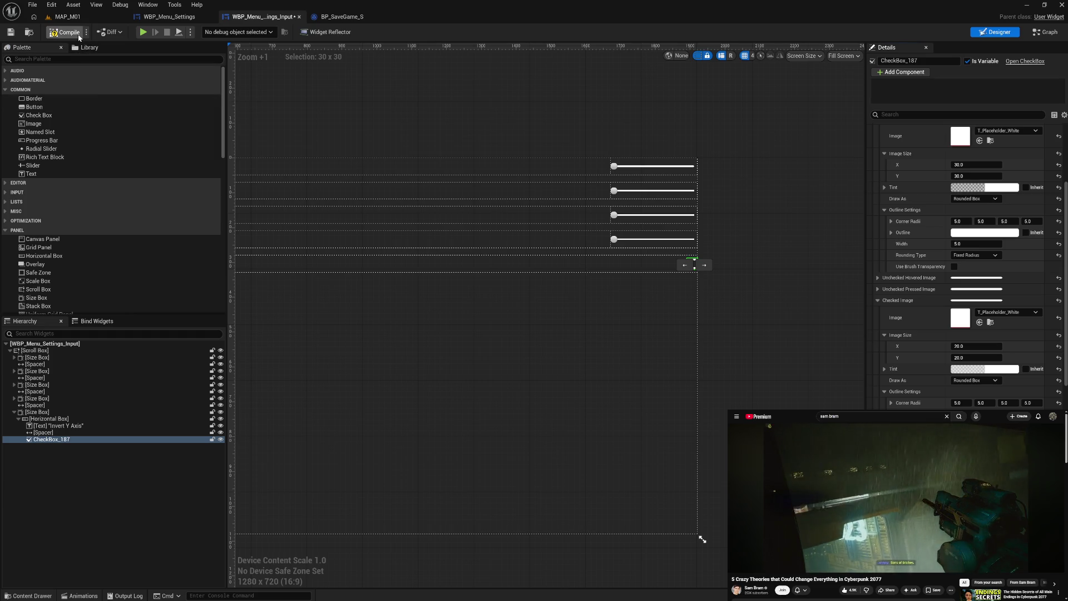
{"action": "key", "text": "ctrl+s"}
Play-test the settings screen, ticking and unticking Invert Y Axis, then exit the preview
{"action": "left_click", "coordinate": [143, 32]}
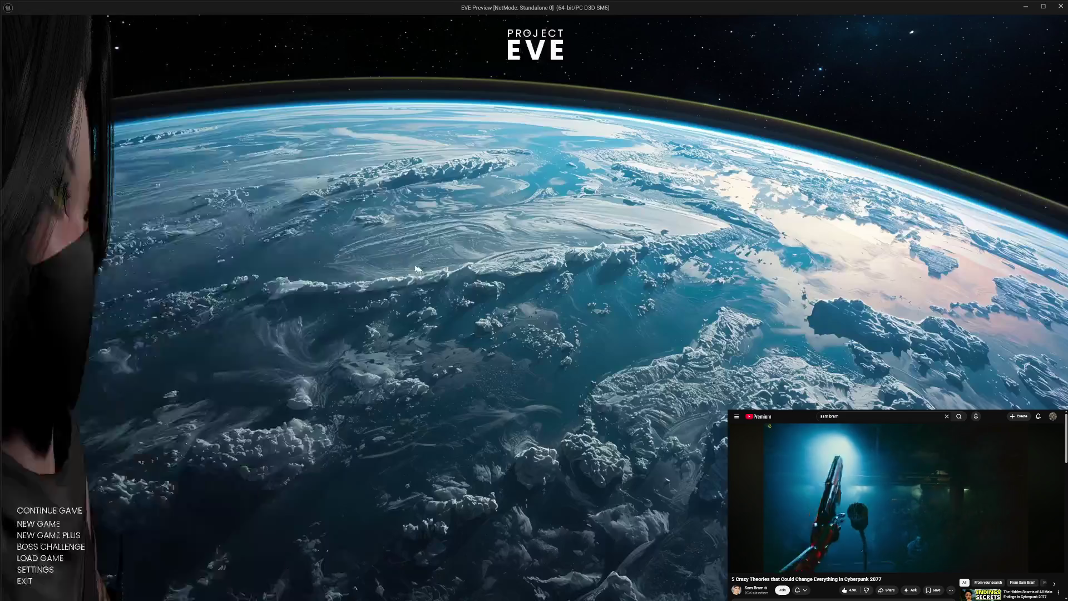
{"action": "left_click", "coordinate": [155, 489]}
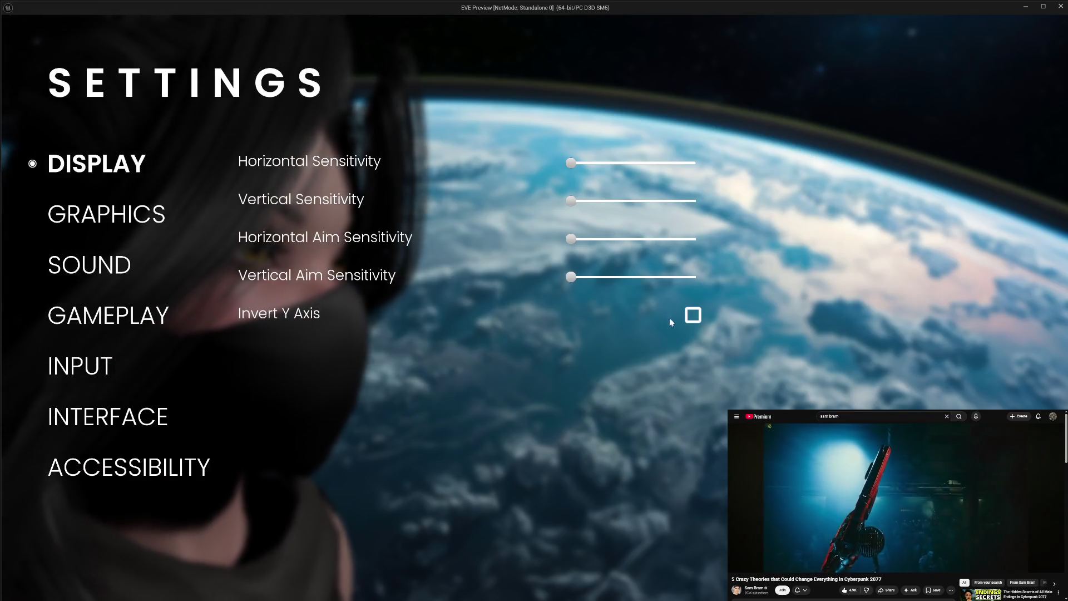
{"action": "left_click", "coordinate": [694, 315]}
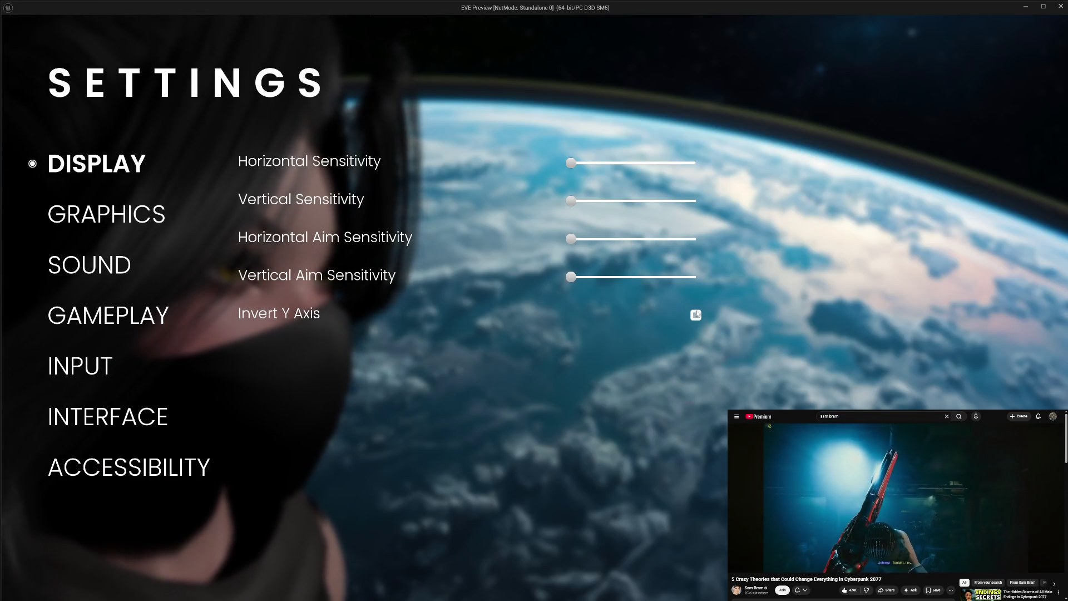
{"action": "left_click", "coordinate": [693, 315]}
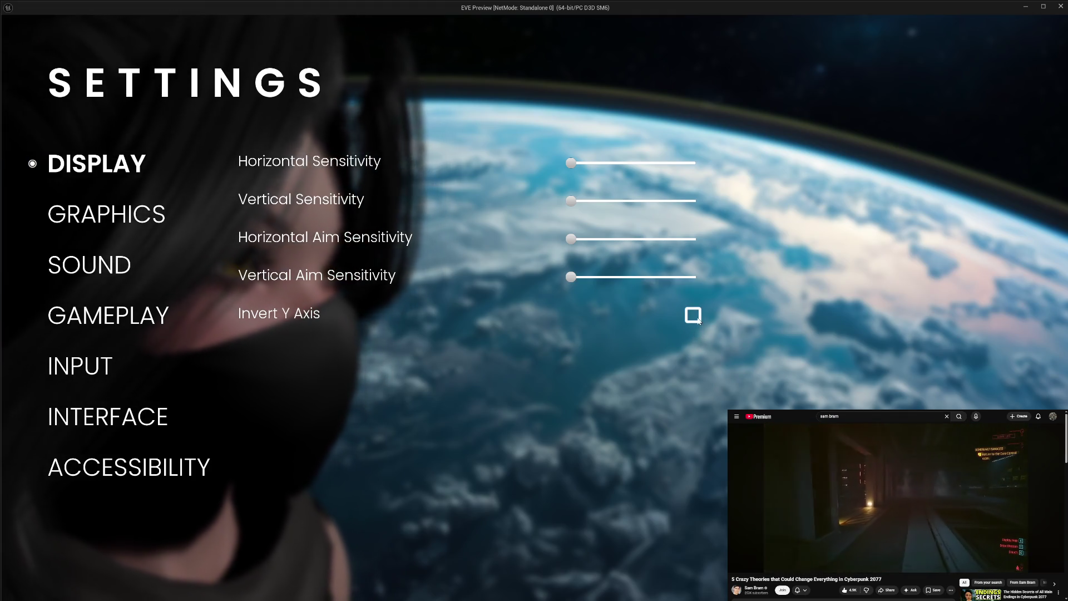
{"action": "key", "text": "Escape"}
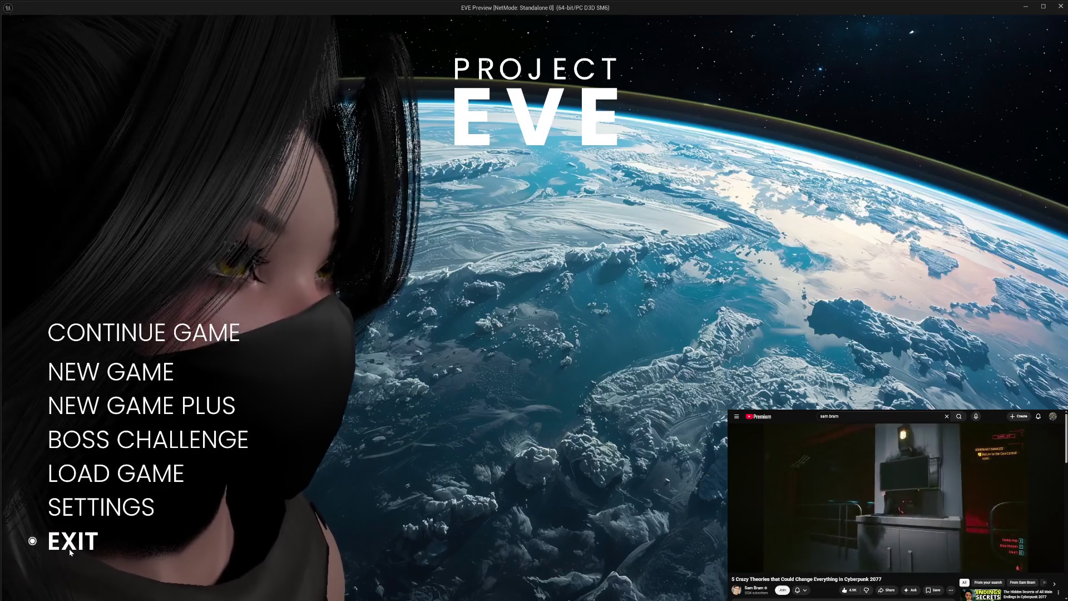
{"action": "left_click", "coordinate": [67, 541]}
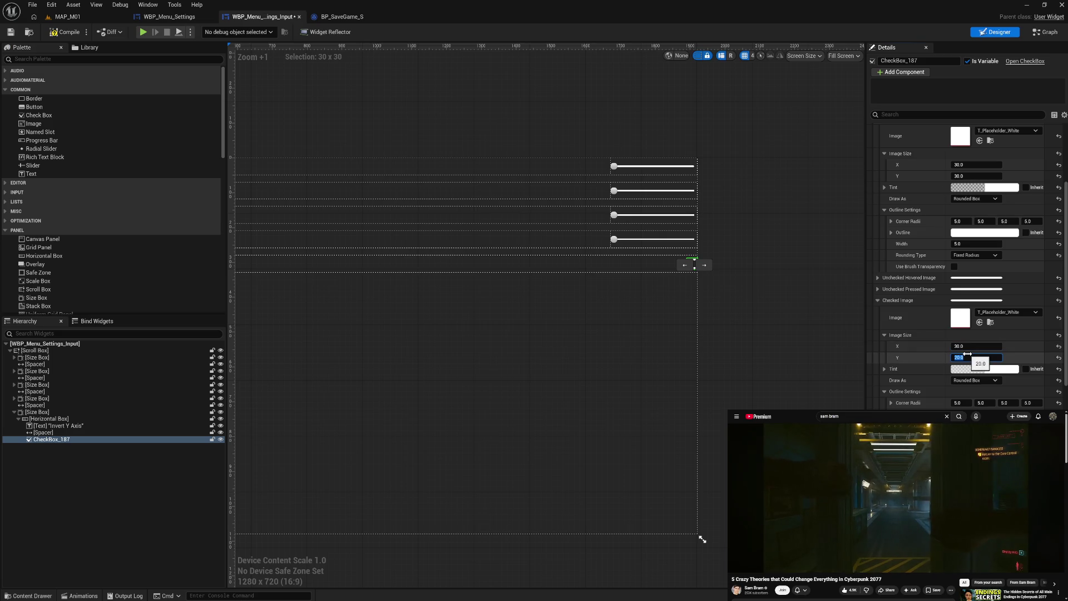
{"action": "type", "text": "30"}
Set the checked image height to 30 and inspect its Tint colour picker without changes
{"action": "key", "text": "Return"}
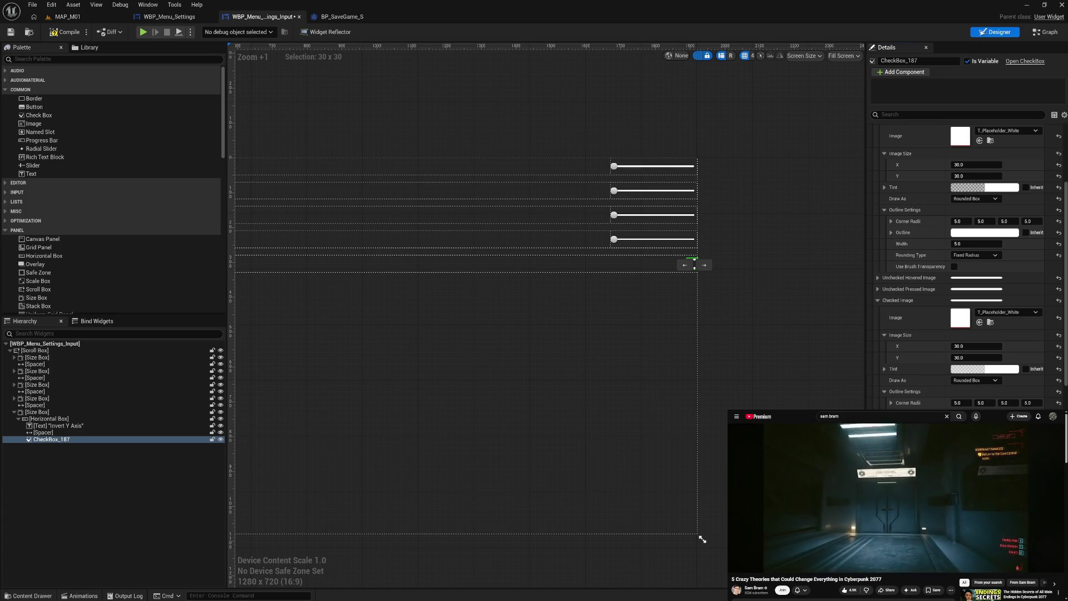
{"action": "scroll", "coordinate": [898, 367], "scroll_direction": "up", "scroll_amount": 4}
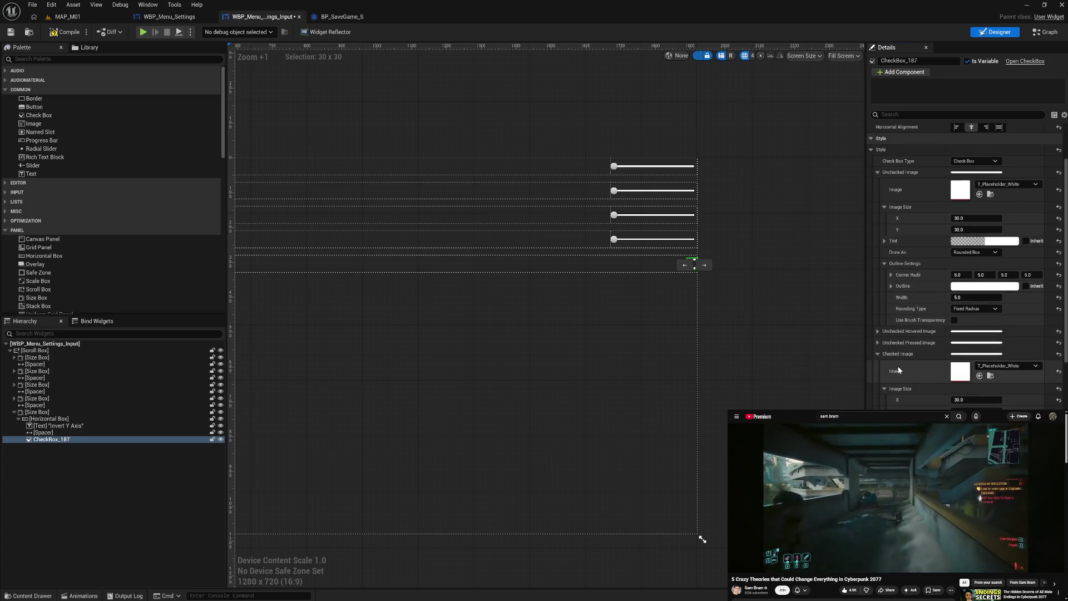
{"action": "scroll", "coordinate": [899, 369], "scroll_direction": "up", "scroll_amount": 1}
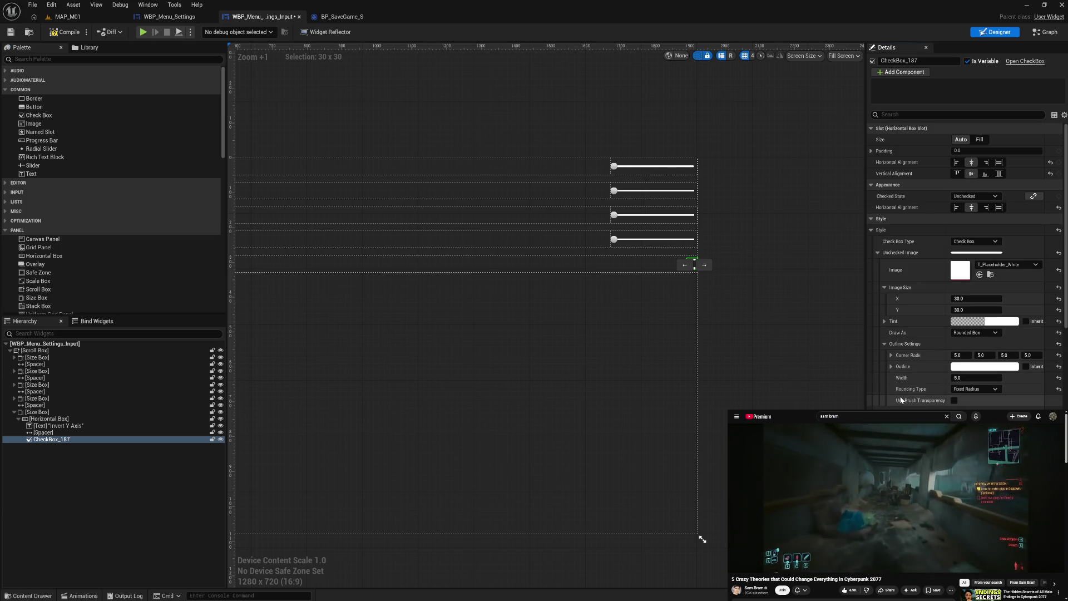
{"action": "scroll", "coordinate": [901, 400], "scroll_direction": "down", "scroll_amount": 2}
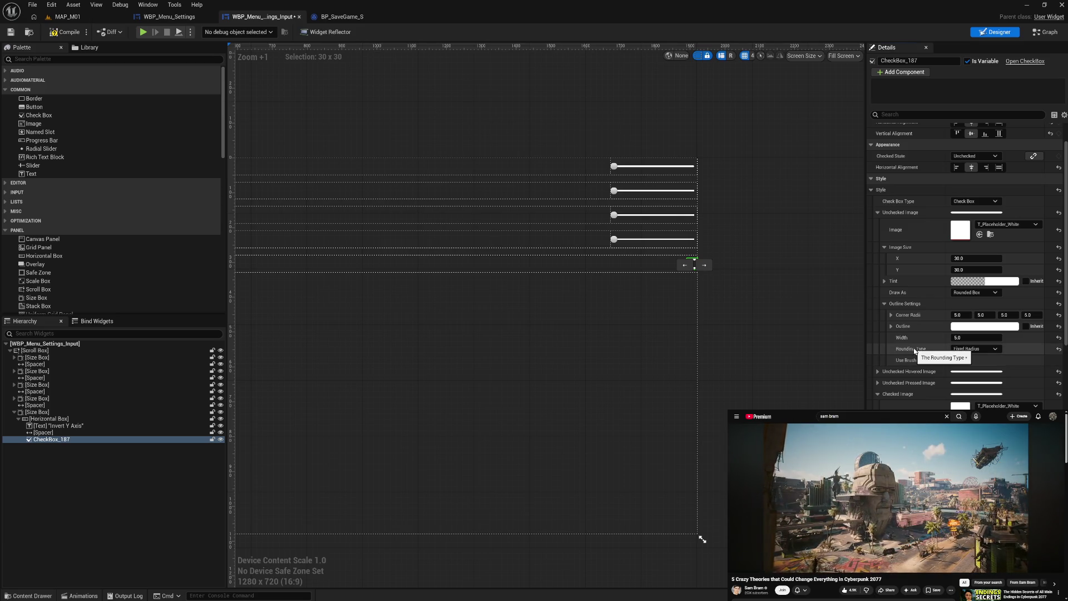
{"action": "left_click", "coordinate": [960, 282]}
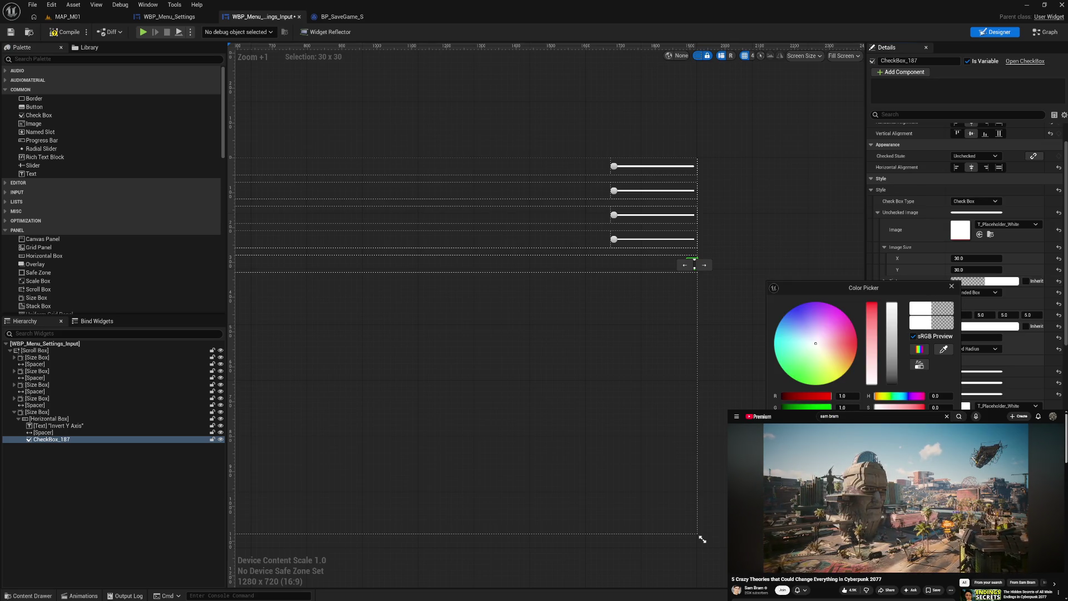
{"action": "key", "text": "Escape"}
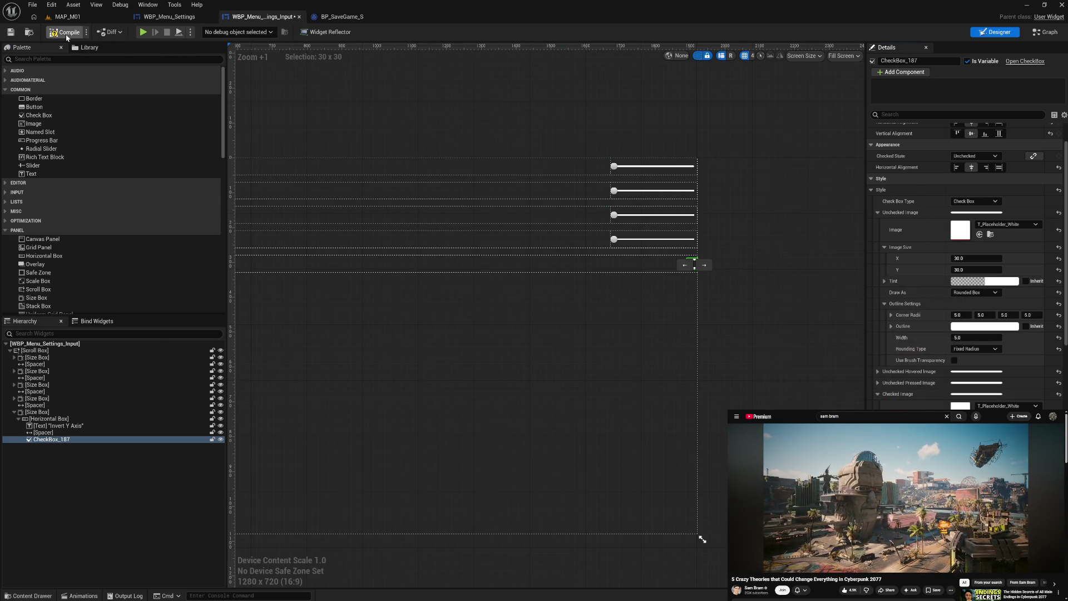
Compile the widget blueprint and preview the settings screen in play mode, then return to the editor
{"action": "left_click", "coordinate": [68, 35]}
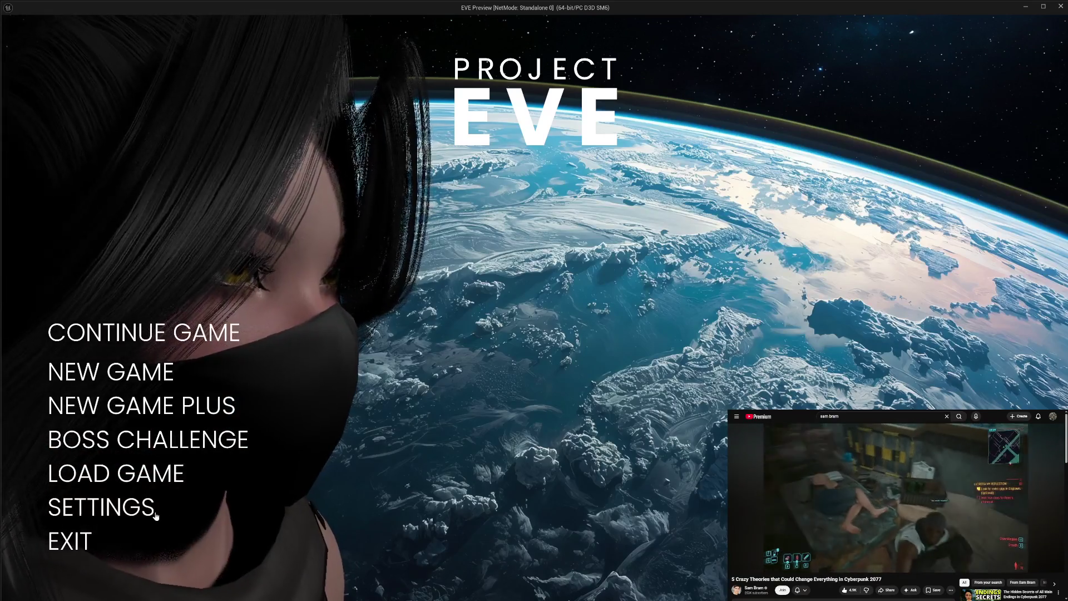
{"action": "left_click", "coordinate": [151, 508]}
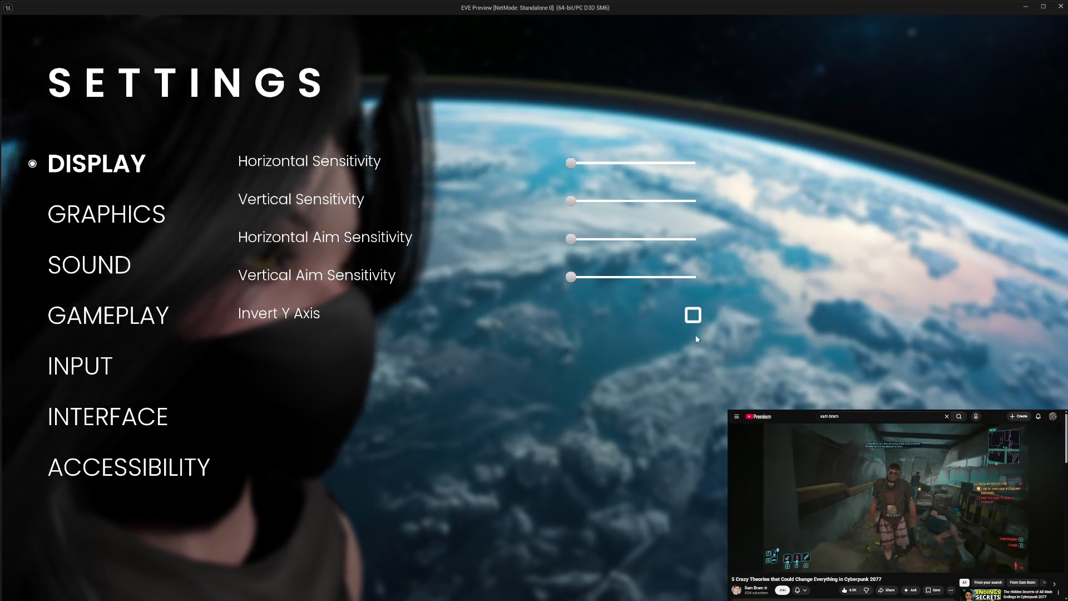
{"action": "key", "text": "Escape"}
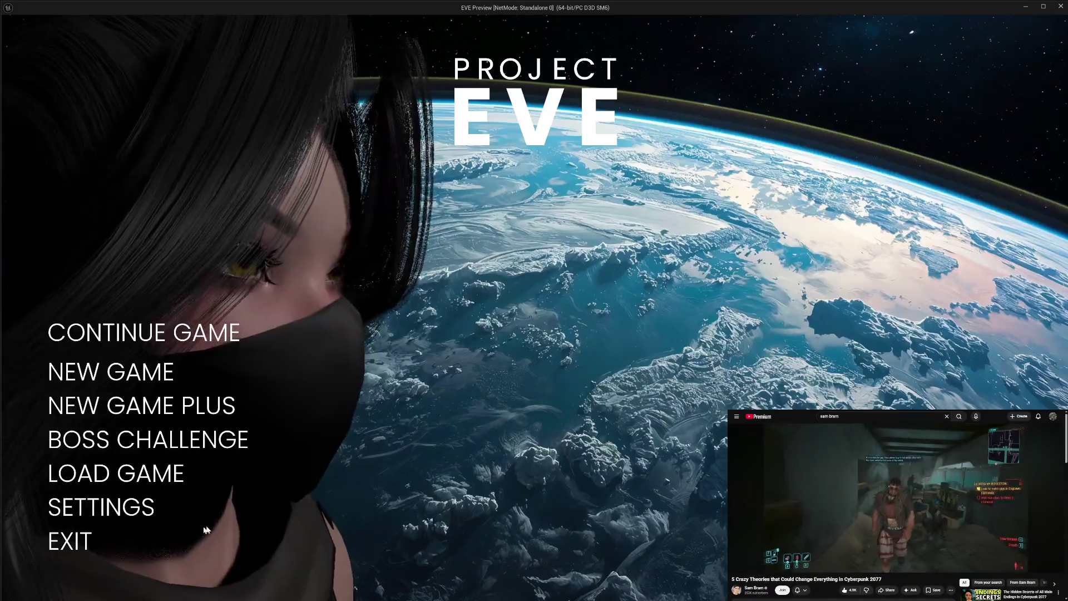
{"action": "left_click", "coordinate": [74, 543]}
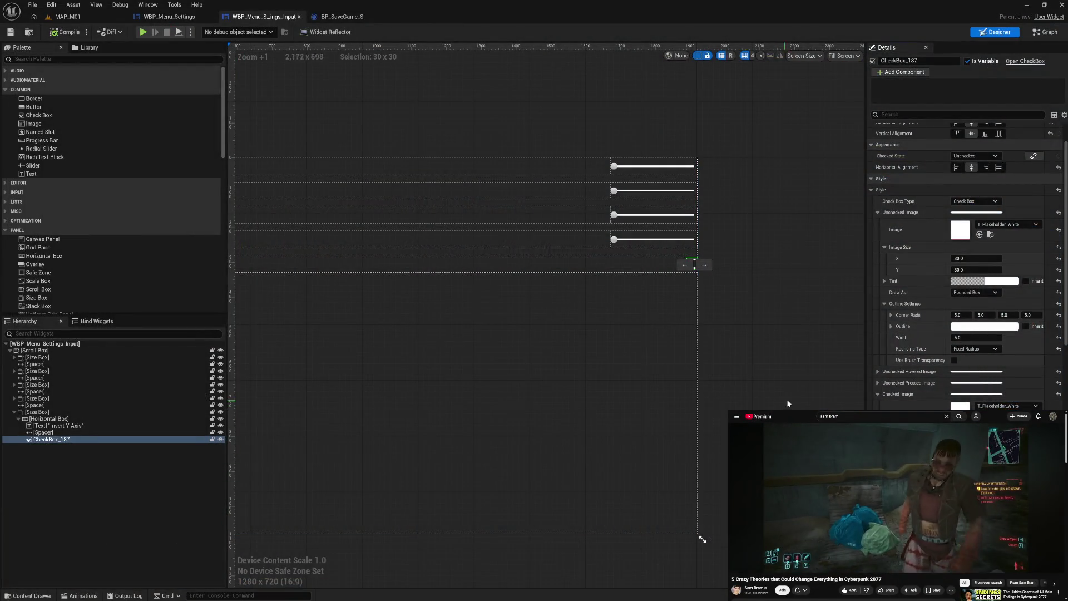
In play mode, tick Invert Y Axis and push Vertical Aim Sensitivity to maximum, then exit to the editor
{"action": "scroll", "coordinate": [967, 258], "scroll_direction": "down", "scroll_amount": 5}
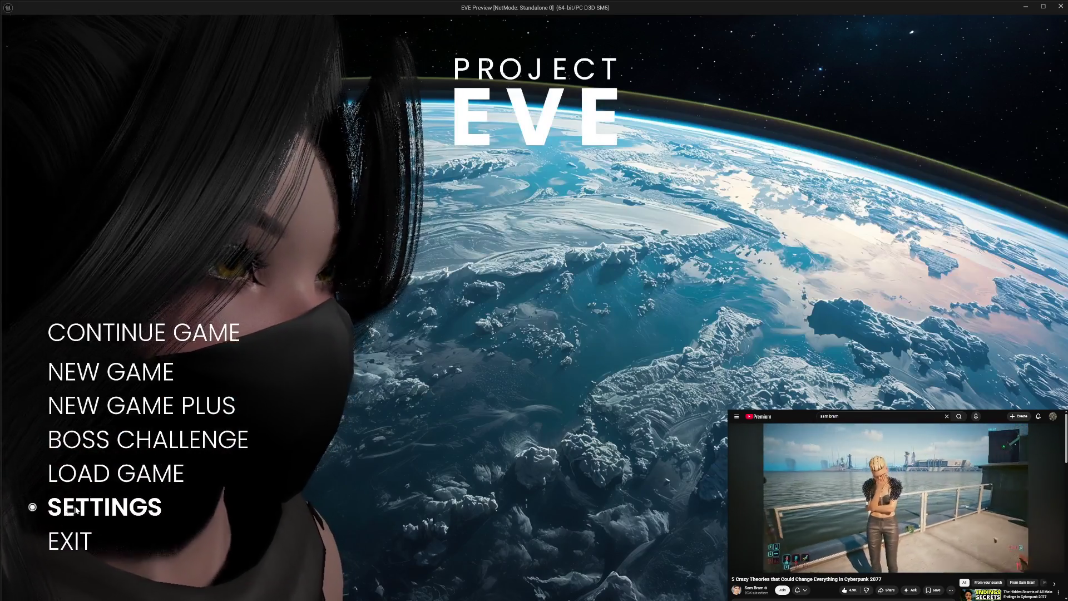
{"action": "left_click", "coordinate": [100, 506]}
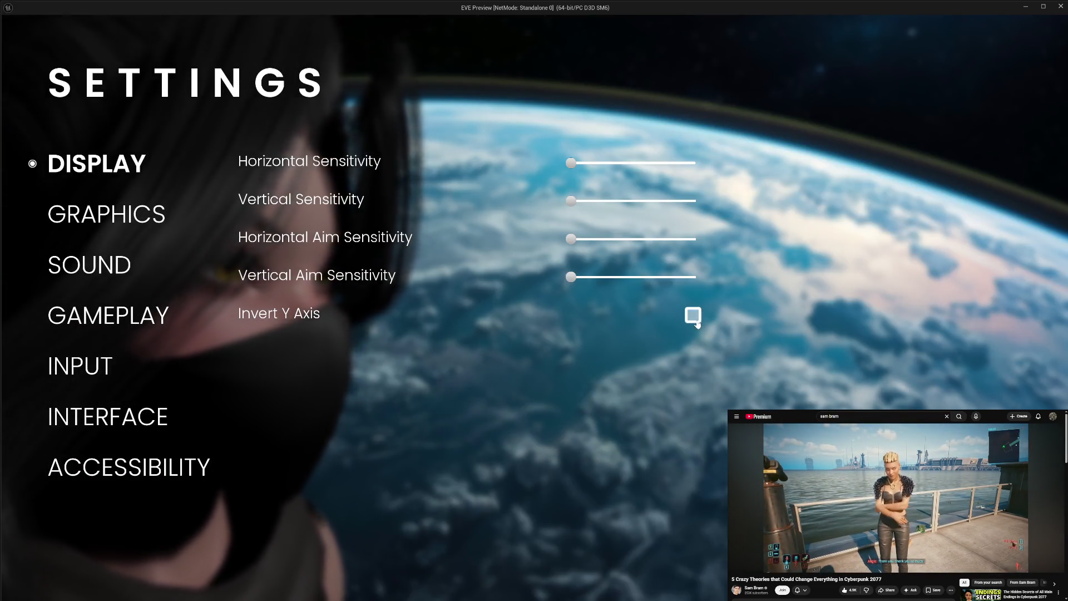
{"action": "left_click", "coordinate": [696, 322]}
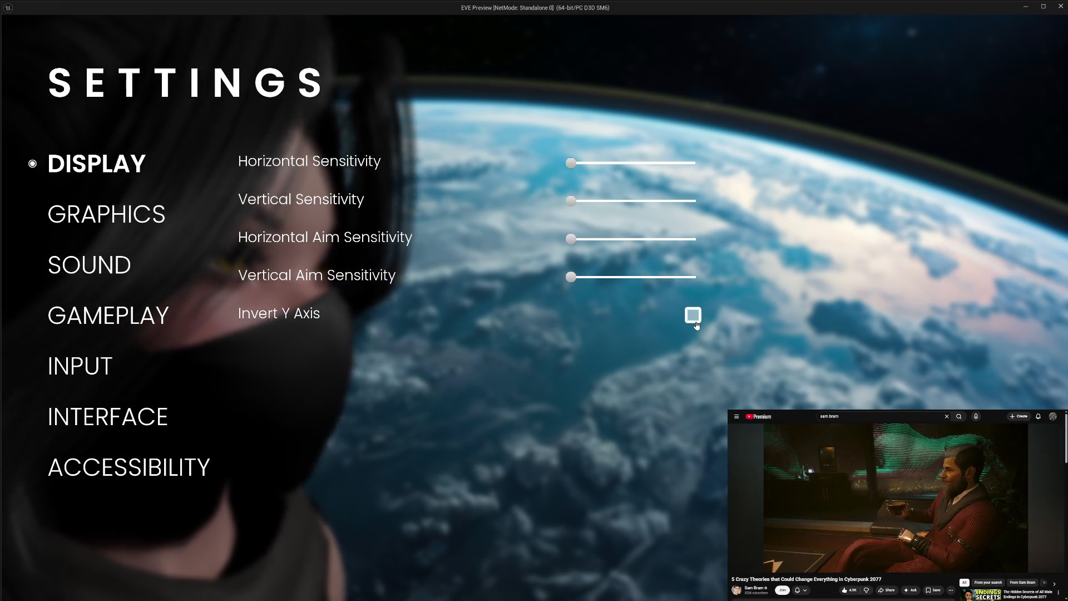
{"action": "left_click", "coordinate": [693, 320]}
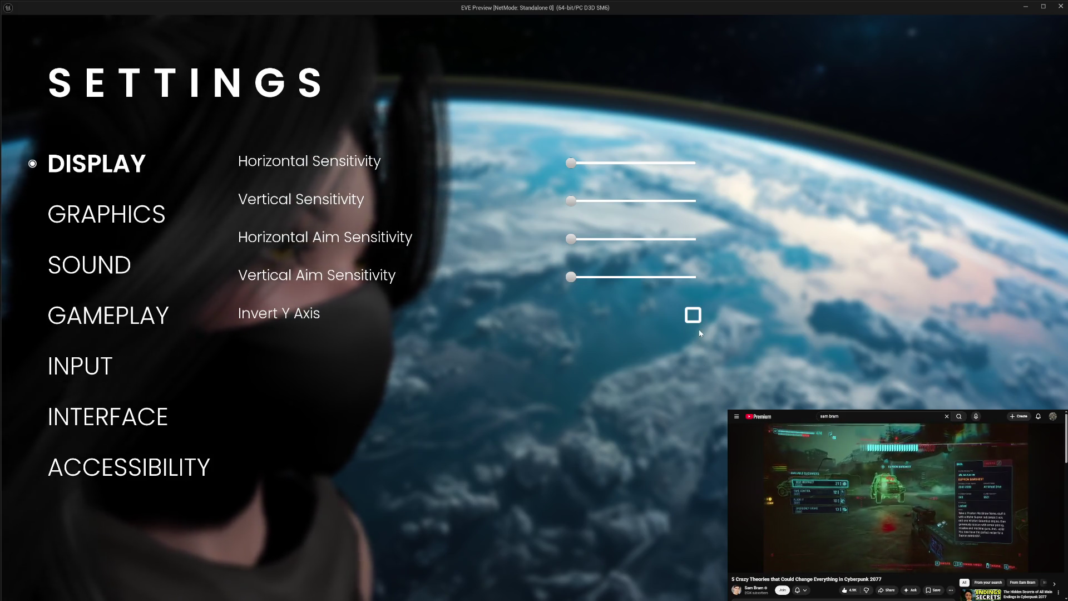
{"action": "left_click_drag", "start_coordinate": [570, 276], "coordinate": [621, 282]}
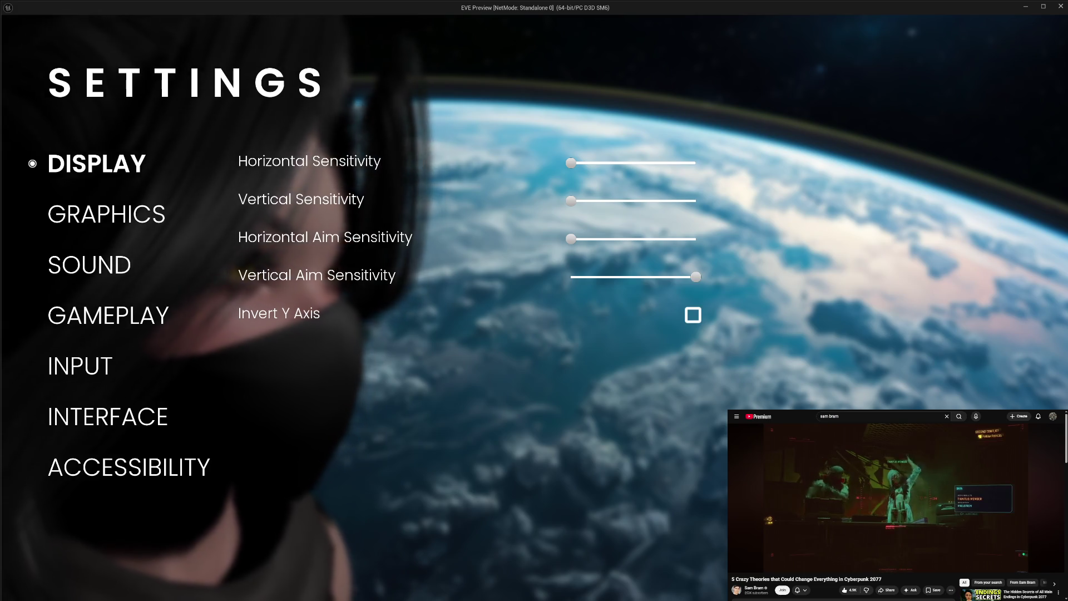
{"action": "key", "text": "Escape"}
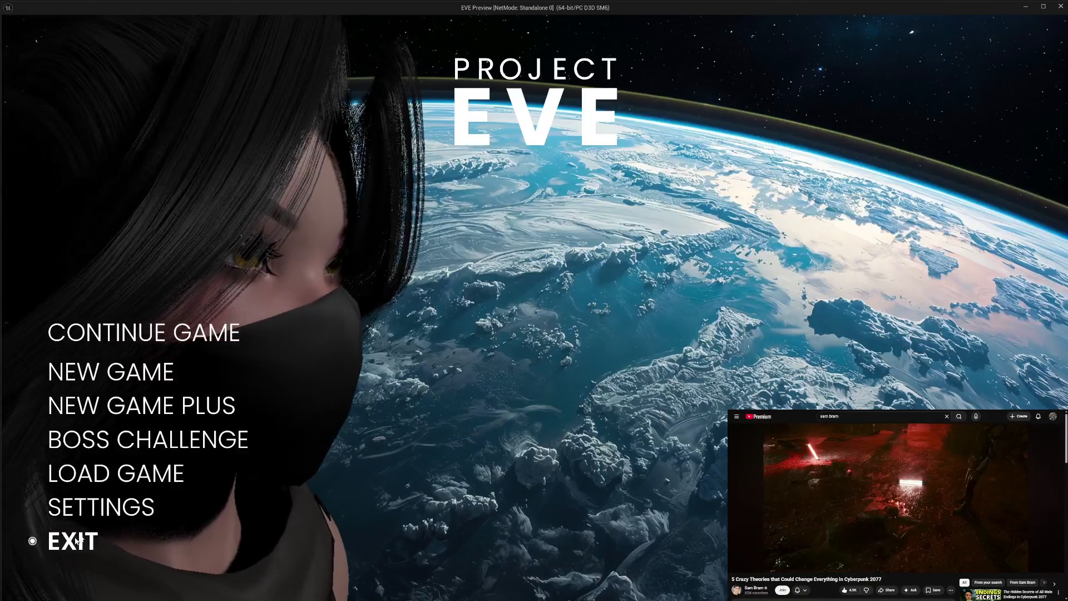
{"action": "left_click", "coordinate": [69, 540]}
{"action": "left_click", "coordinate": [638, 169]}
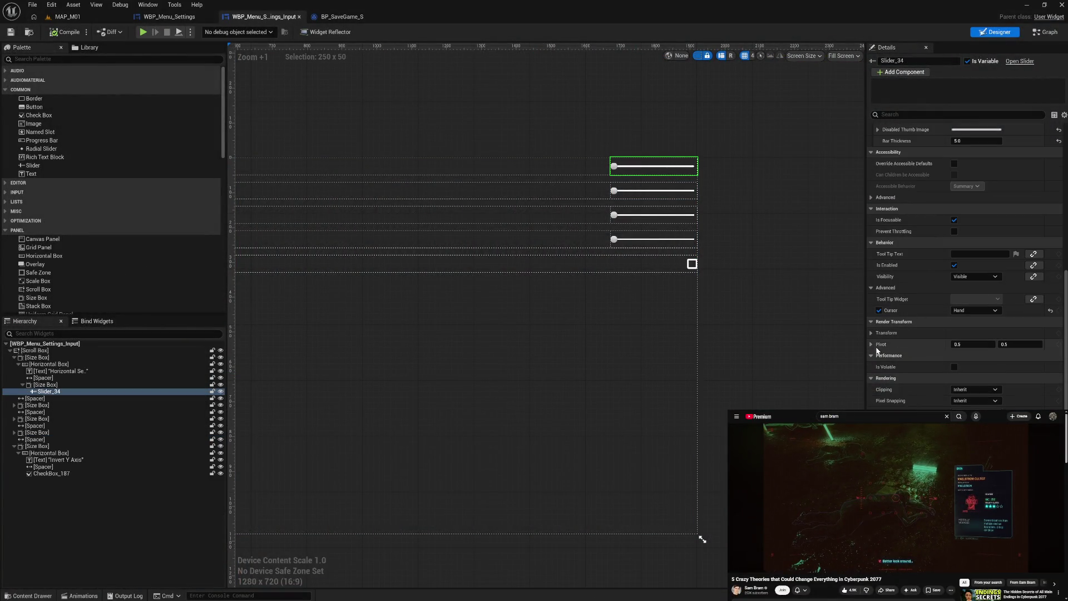
Set the Horizontal Sensitivity slider's Normal Thumb Image width to 10, making it 10 × 20
{"action": "scroll", "coordinate": [913, 285], "scroll_direction": "up", "scroll_amount": 5}
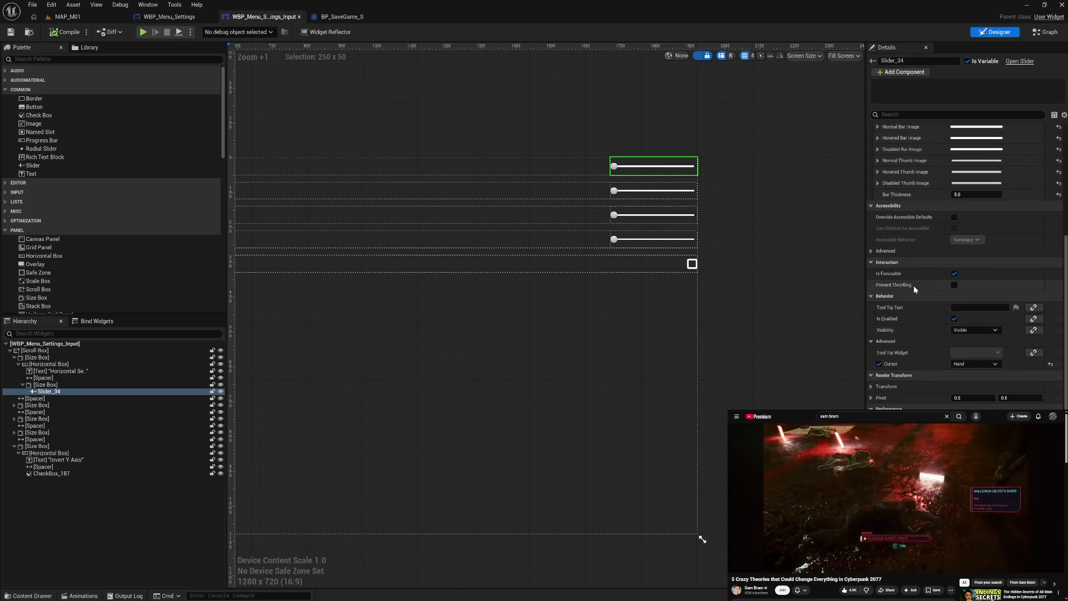
{"action": "scroll", "coordinate": [913, 285], "scroll_direction": "up", "scroll_amount": 1}
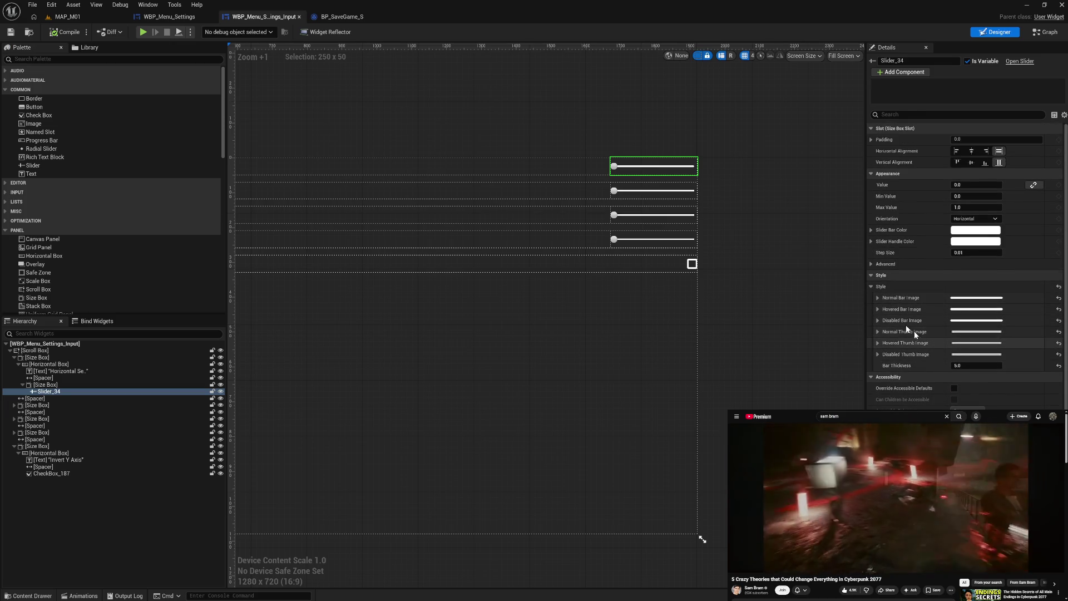
{"action": "left_click", "coordinate": [878, 332]}
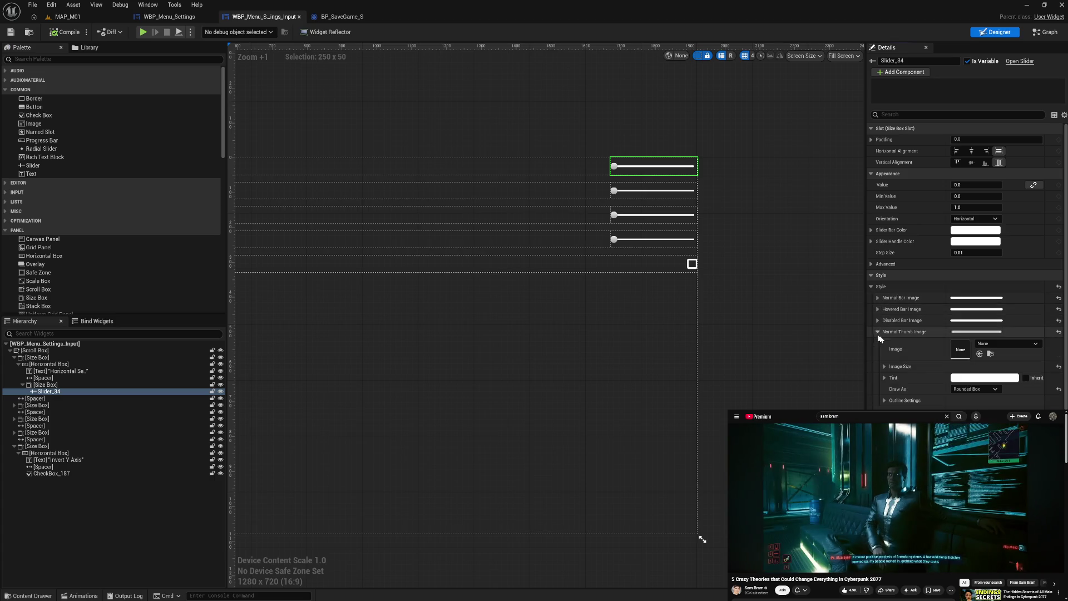
{"action": "left_click", "coordinate": [889, 367]}
{"action": "type", "text": "20"}
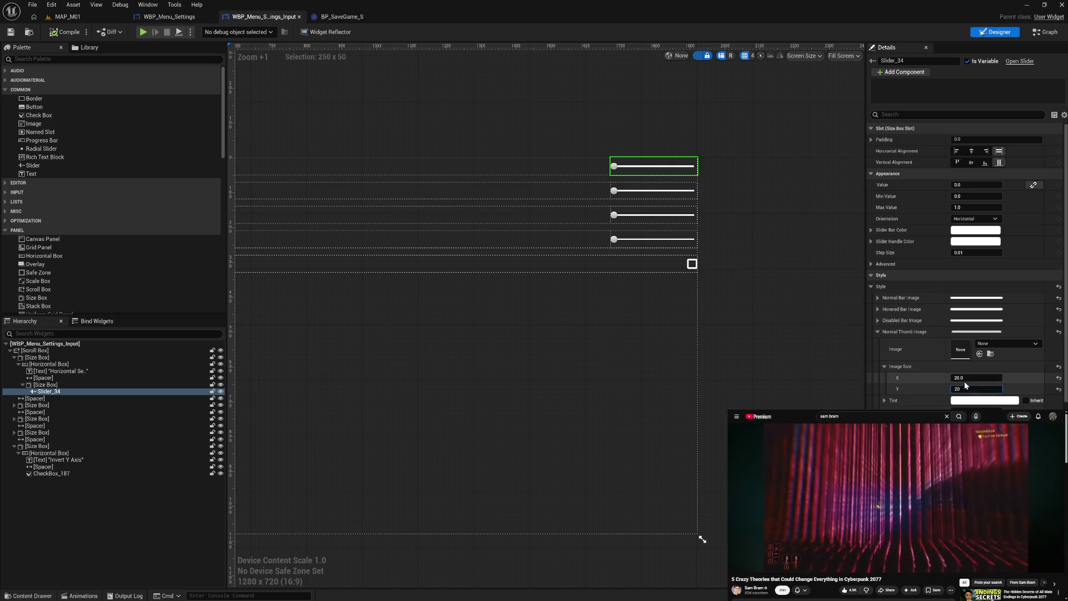
{"action": "left_click", "coordinate": [965, 378]}
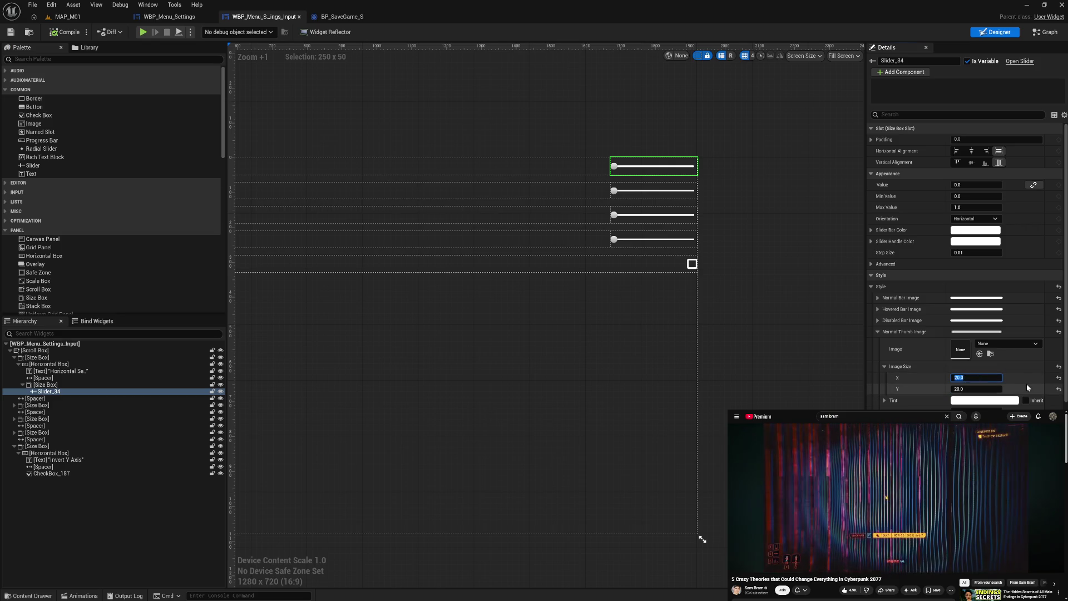
{"action": "type", "text": "10"}
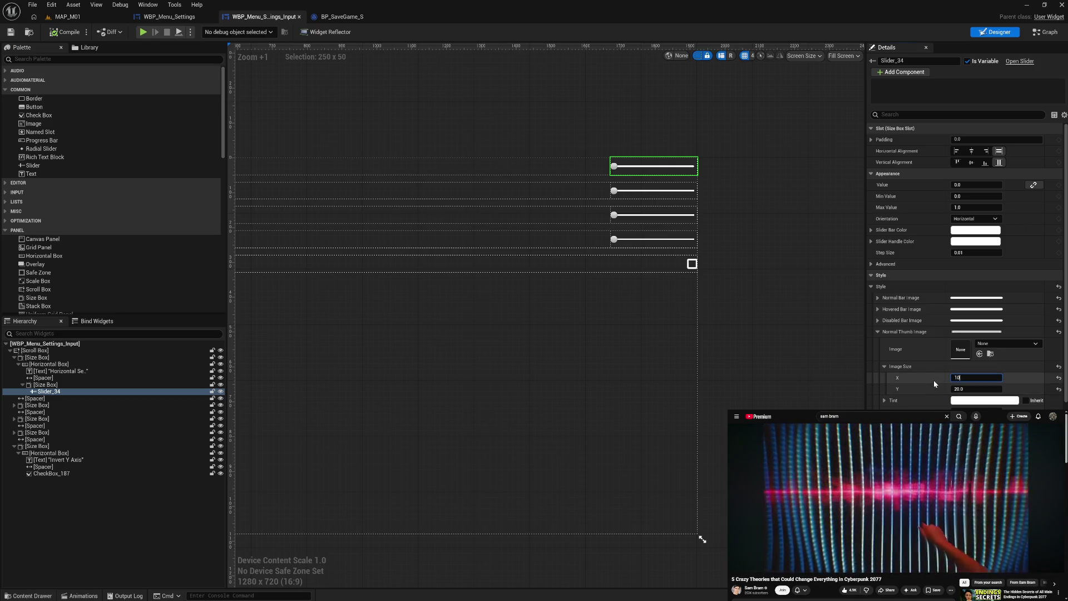
{"action": "key", "text": "Return"}
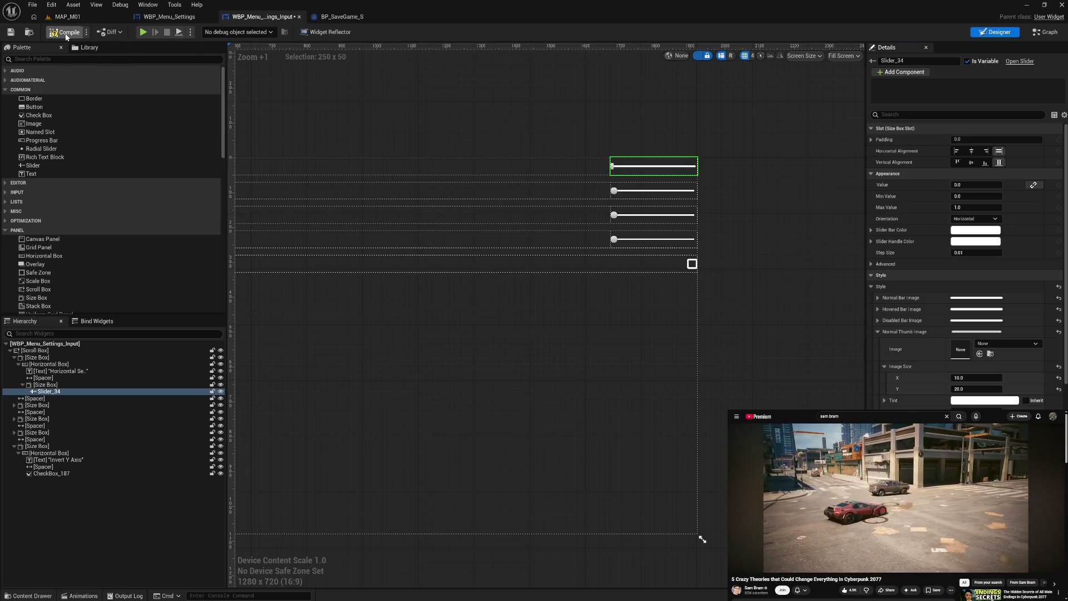
Play-test the Horizontal Sensitivity slider's new thumb on the settings screen, then exit the preview
{"action": "left_click", "coordinate": [144, 33]}
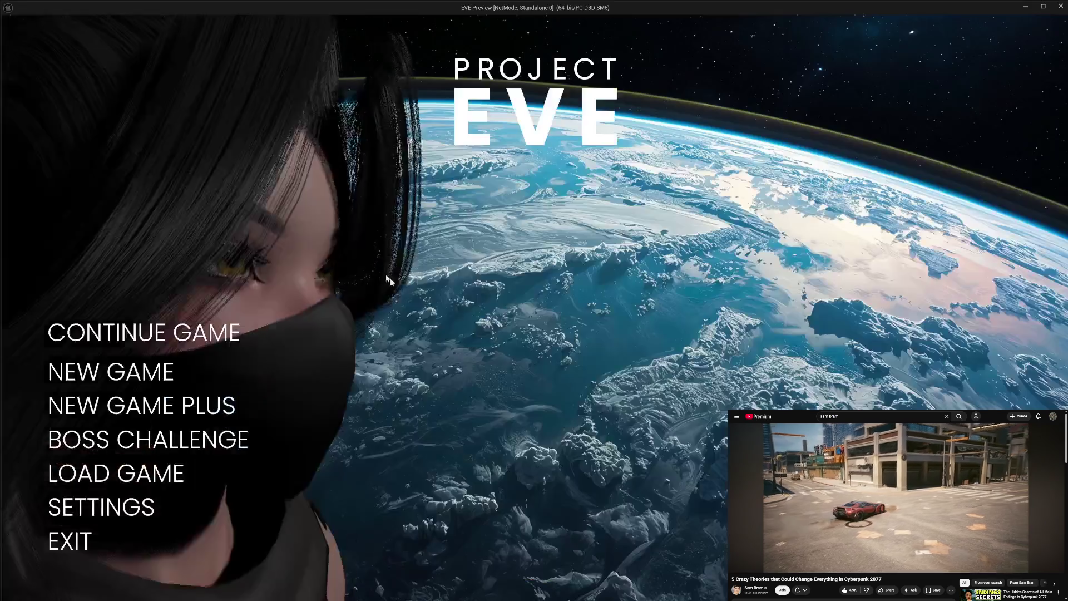
{"action": "left_click", "coordinate": [106, 507]}
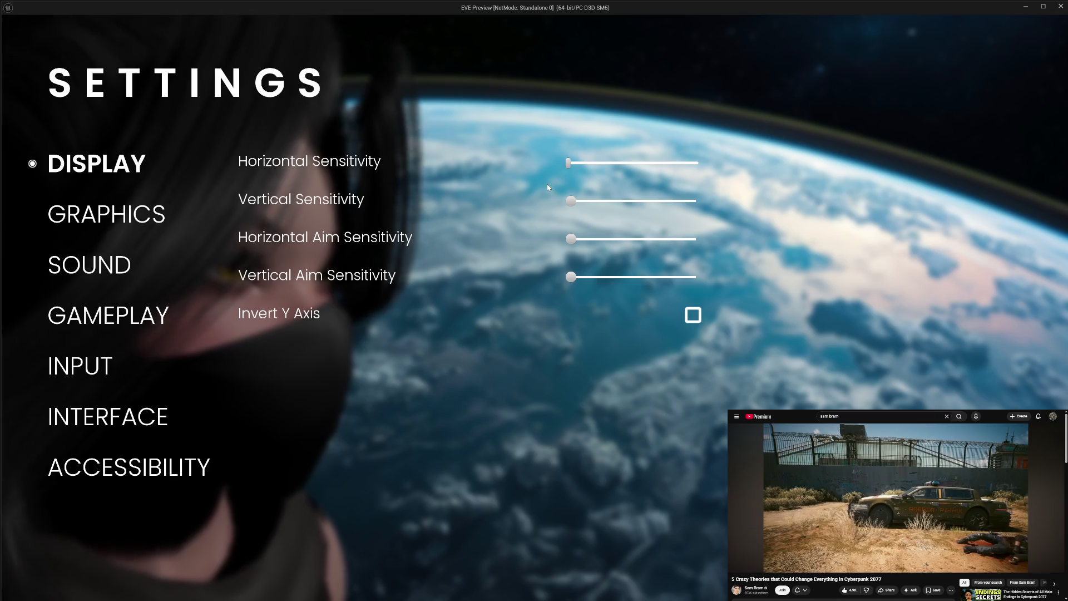
{"action": "left_click", "coordinate": [573, 167]}
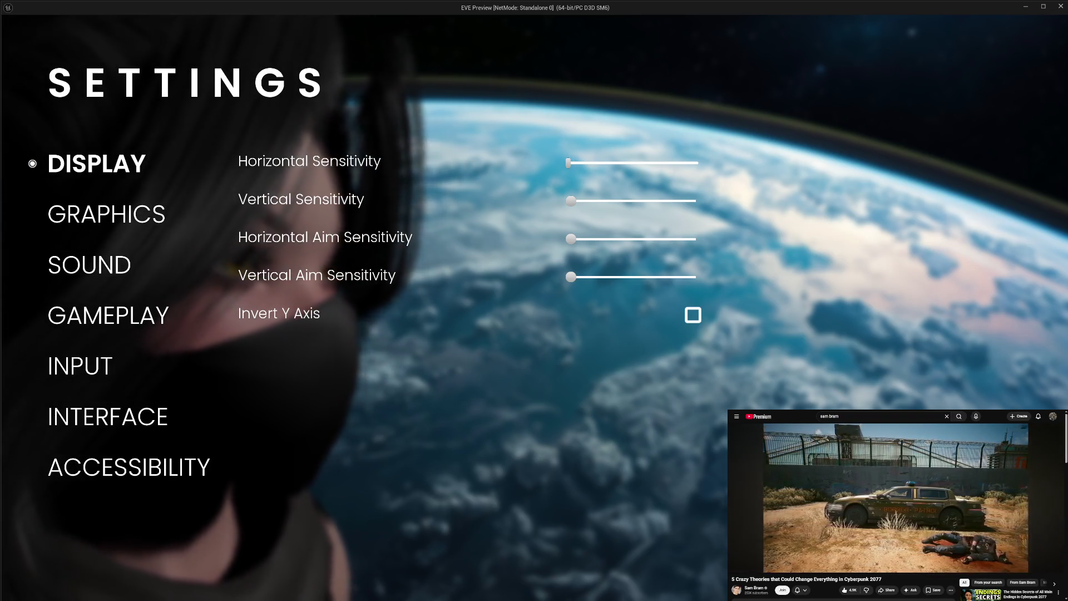
{"action": "key", "text": "Escape"}
{"action": "left_click", "coordinate": [86, 541]}
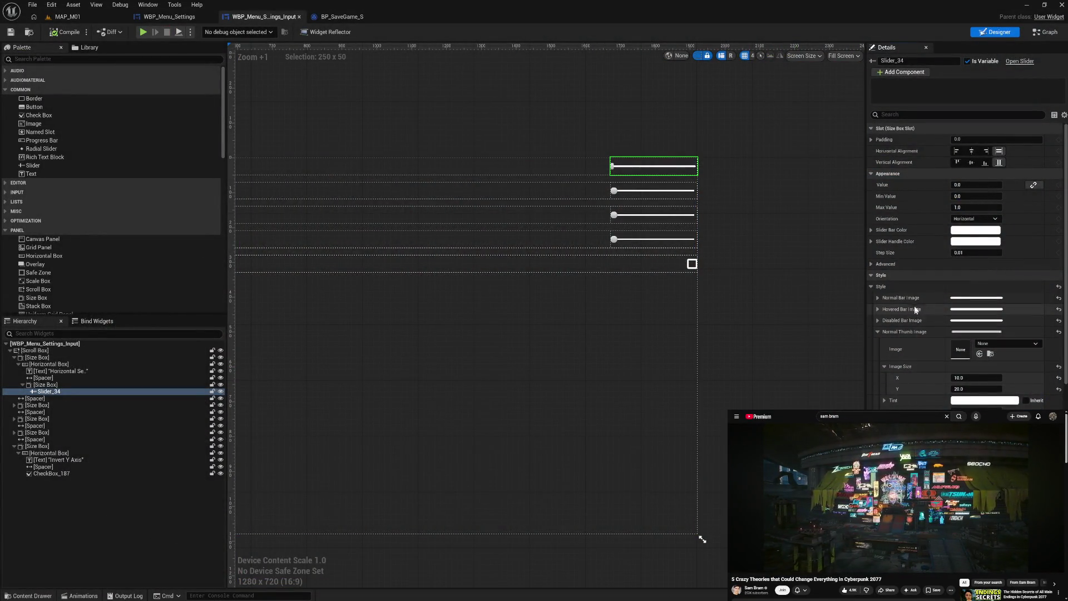
{"action": "scroll", "coordinate": [920, 304], "scroll_direction": "down", "scroll_amount": 3}
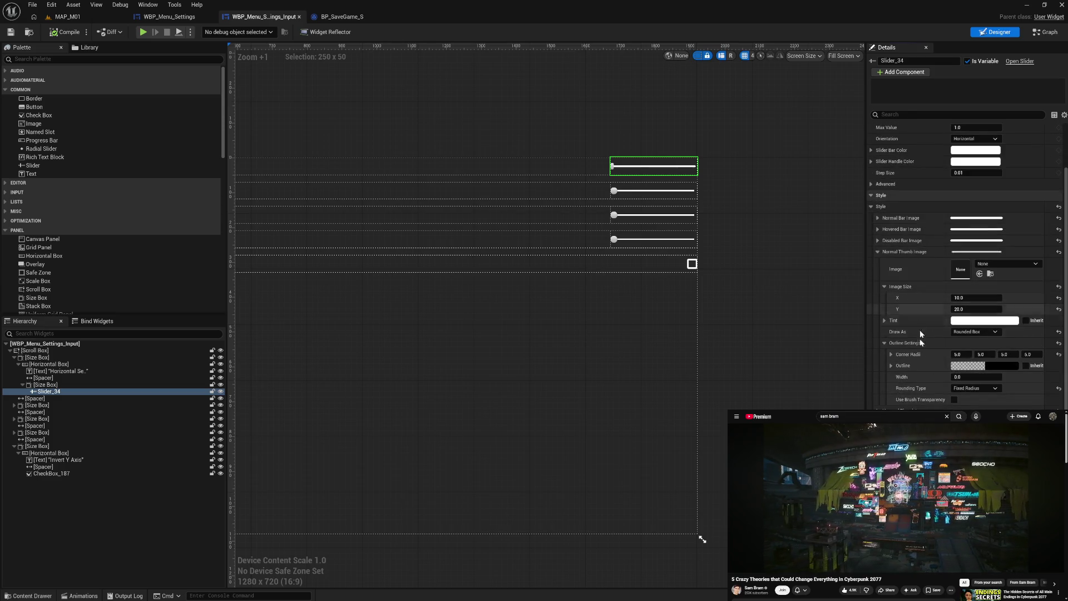
{"action": "scroll", "coordinate": [967, 262], "scroll_direction": "up", "scroll_amount": 3}
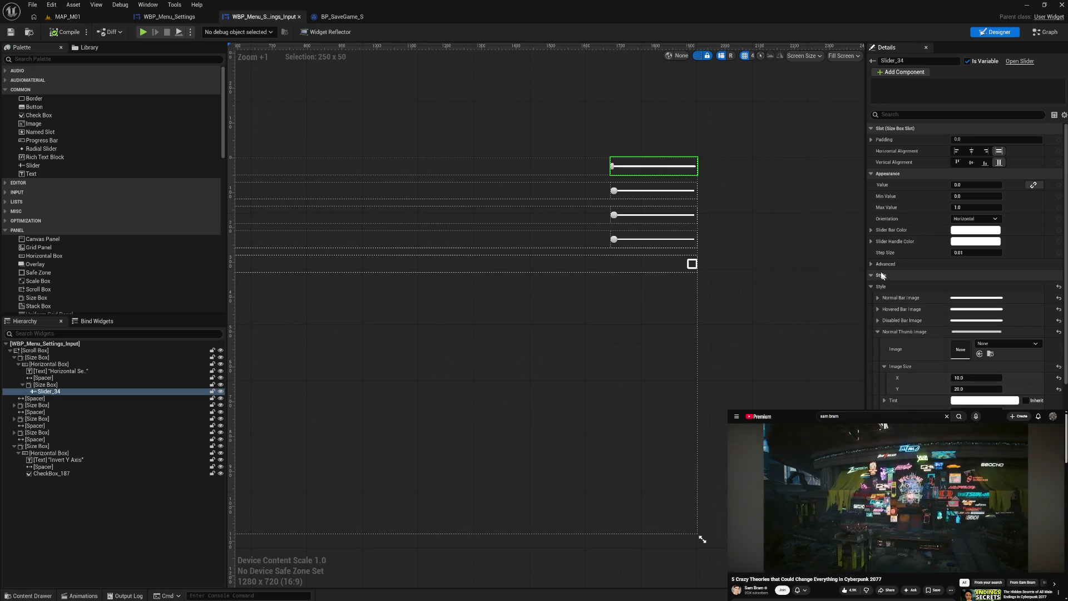
Enable Indent Handle in Slider_34's Advanced options and compile the widget
{"action": "left_click", "coordinate": [872, 264]}
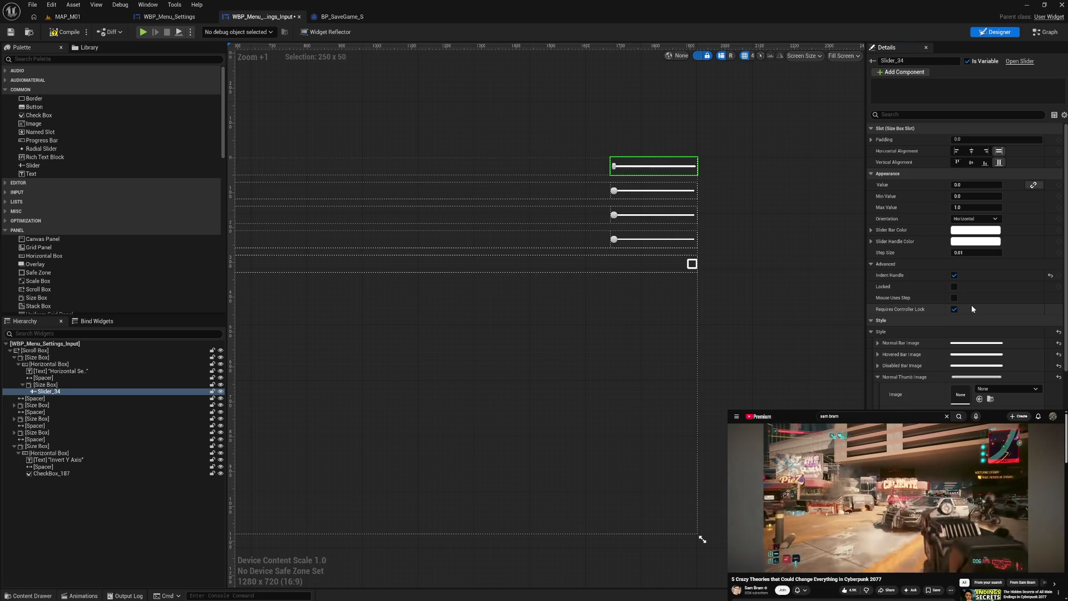
{"action": "left_click", "coordinate": [955, 276]}
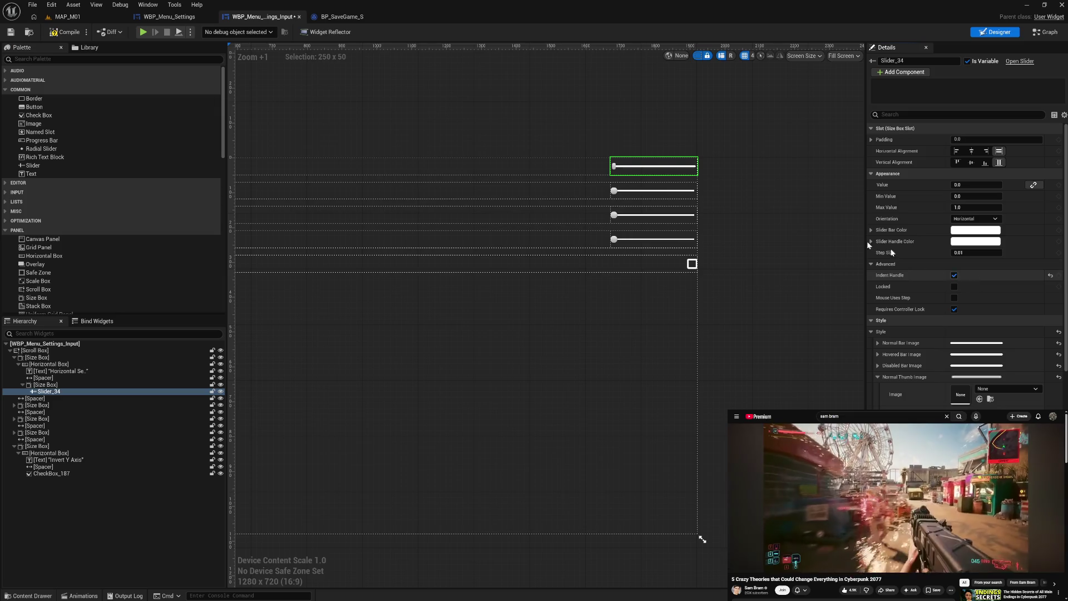
{"action": "left_click", "coordinate": [72, 33]}
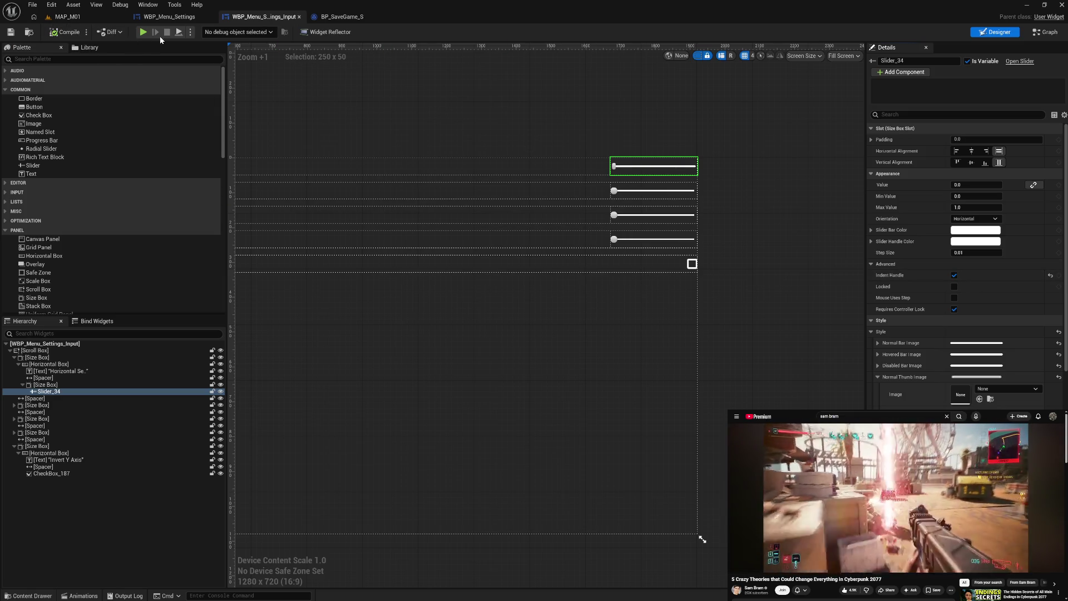
Launch the game preview, open the Settings screen, then back out and exit
{"action": "left_click", "coordinate": [143, 33]}
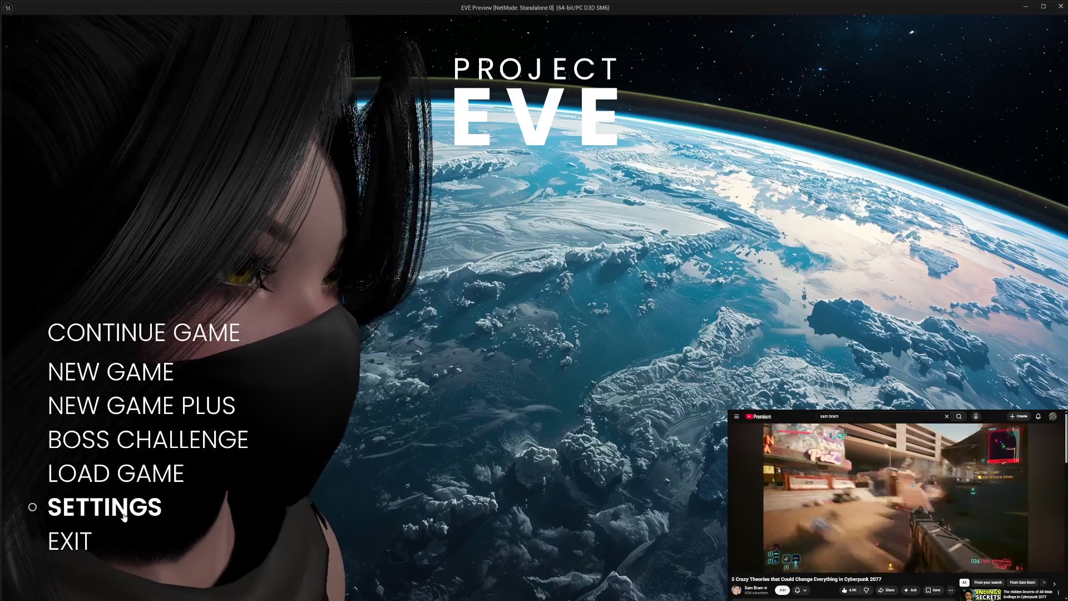
{"action": "left_click", "coordinate": [161, 505]}
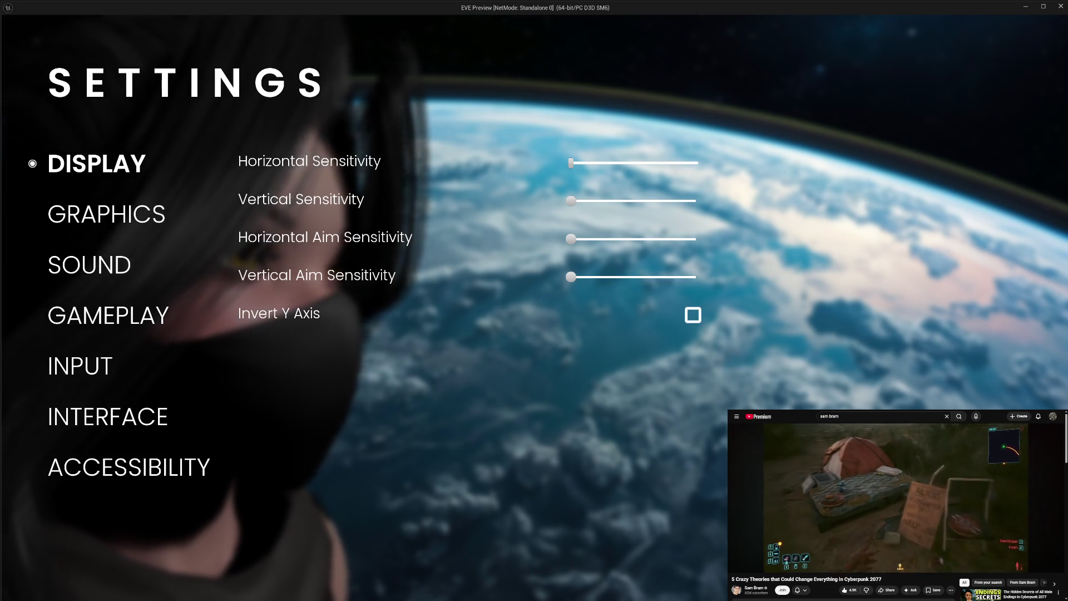
{"action": "key", "text": "Escape"}
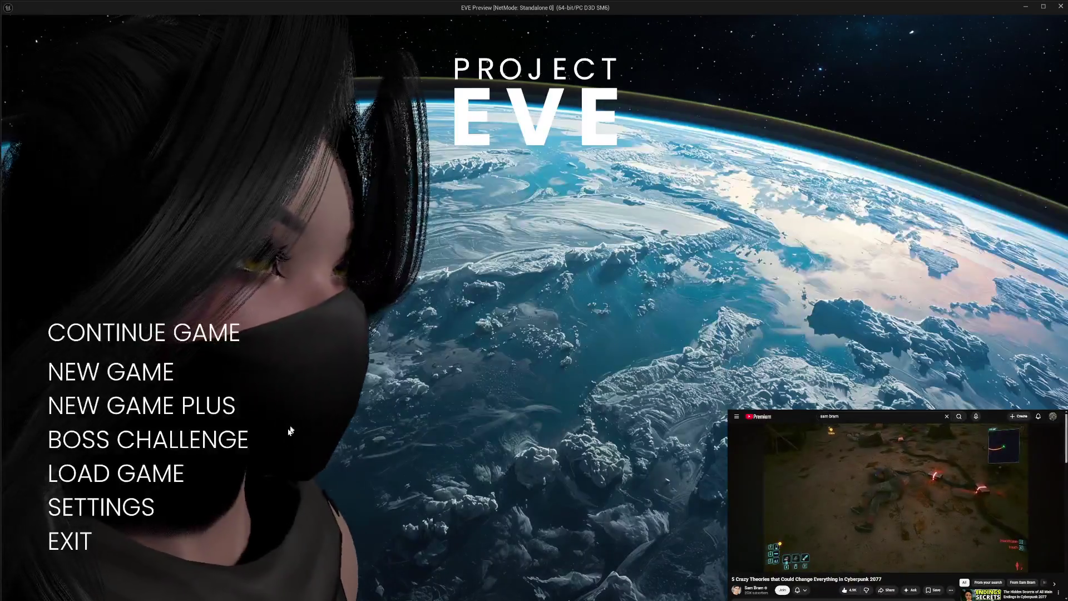
{"action": "left_click", "coordinate": [60, 552]}
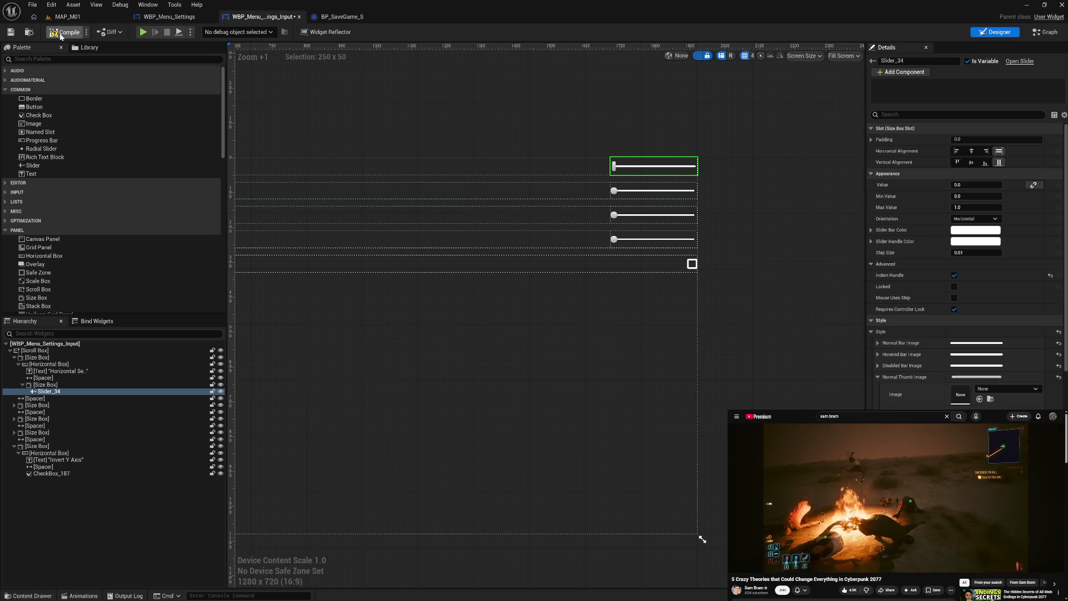
In a second preview run, grab the Horizontal Sensitivity slider to check its rectangular thumb, then exit
{"action": "left_click", "coordinate": [144, 34]}
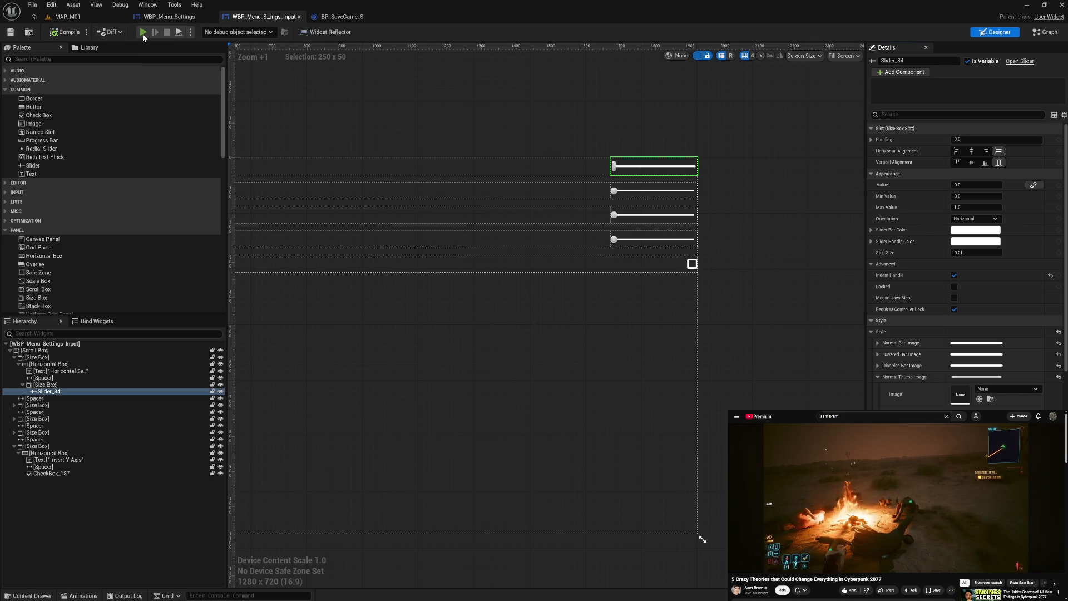
{"action": "left_click", "coordinate": [118, 520]}
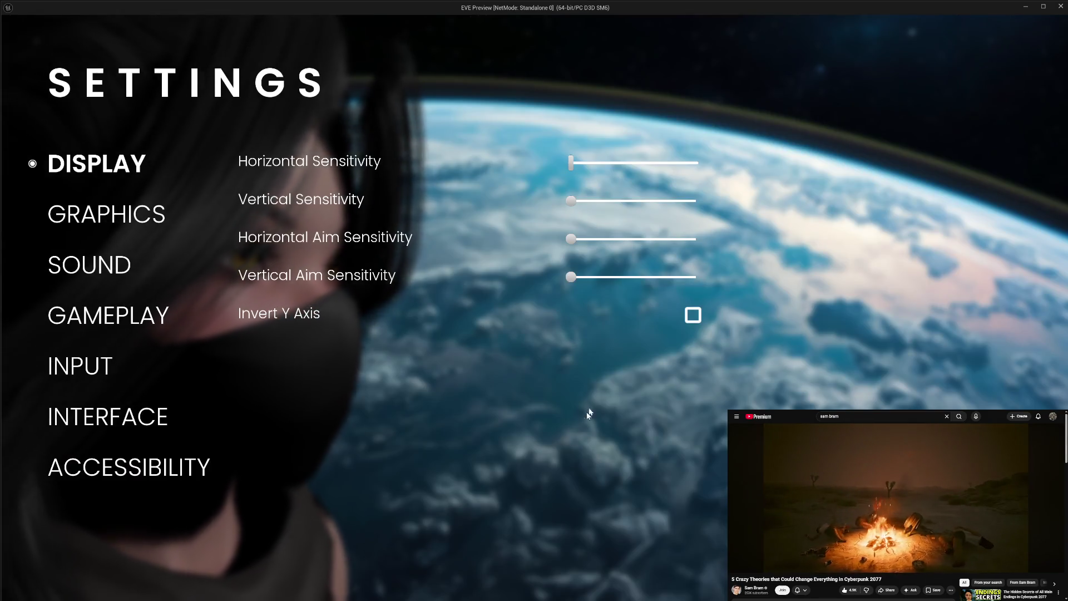
{"action": "left_click", "coordinate": [572, 165]}
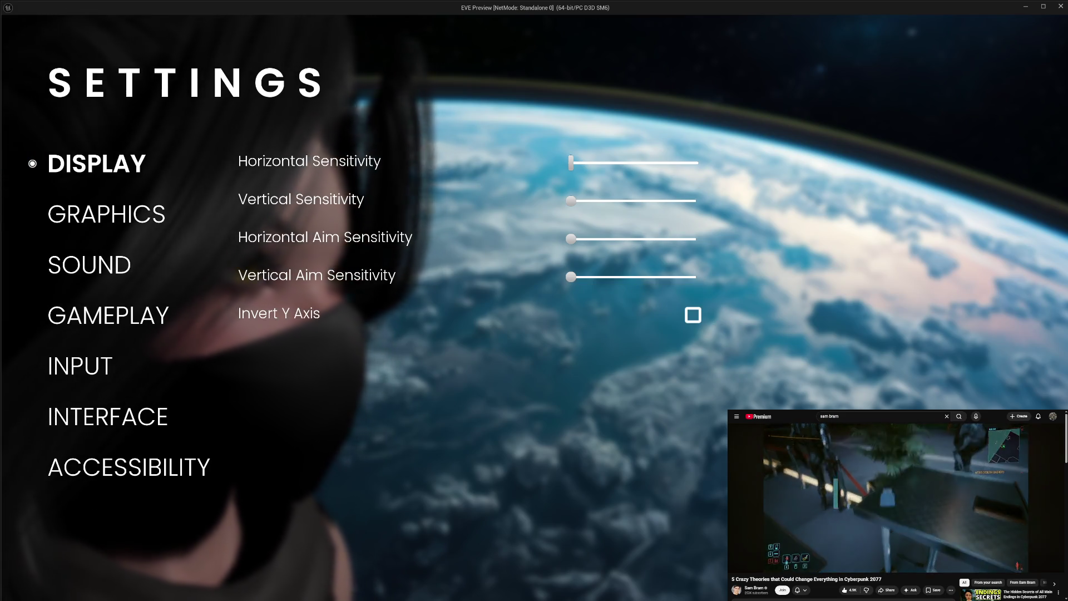
{"action": "key", "text": "Escape"}
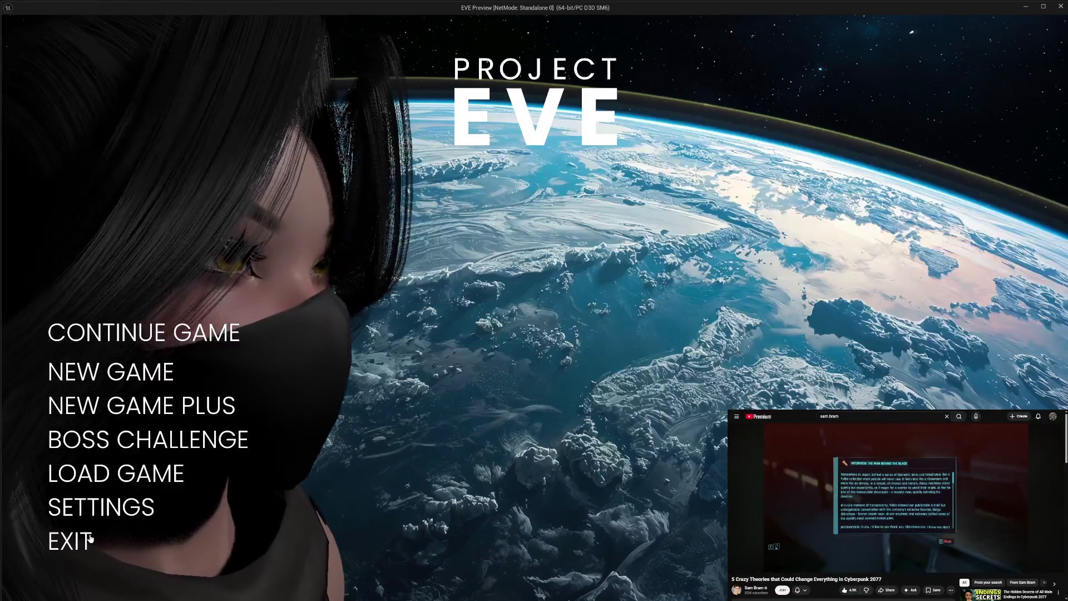
{"action": "left_click", "coordinate": [83, 539]}
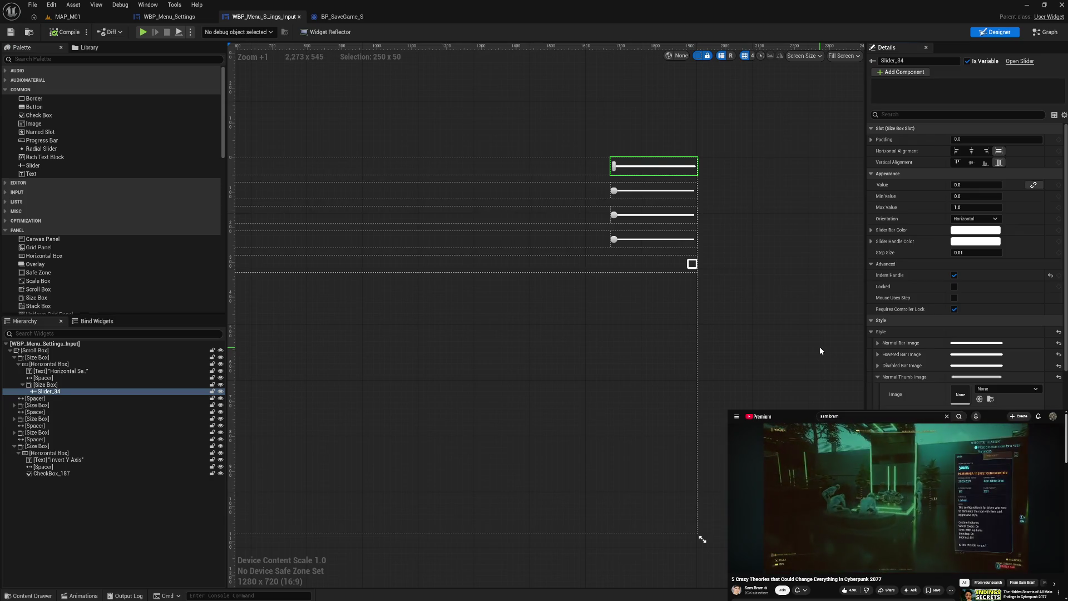
Play the game and push Horizontal Sensitivity to maximum in Settings, then exit the preview
{"action": "scroll", "coordinate": [913, 397], "scroll_direction": "down", "scroll_amount": 2}
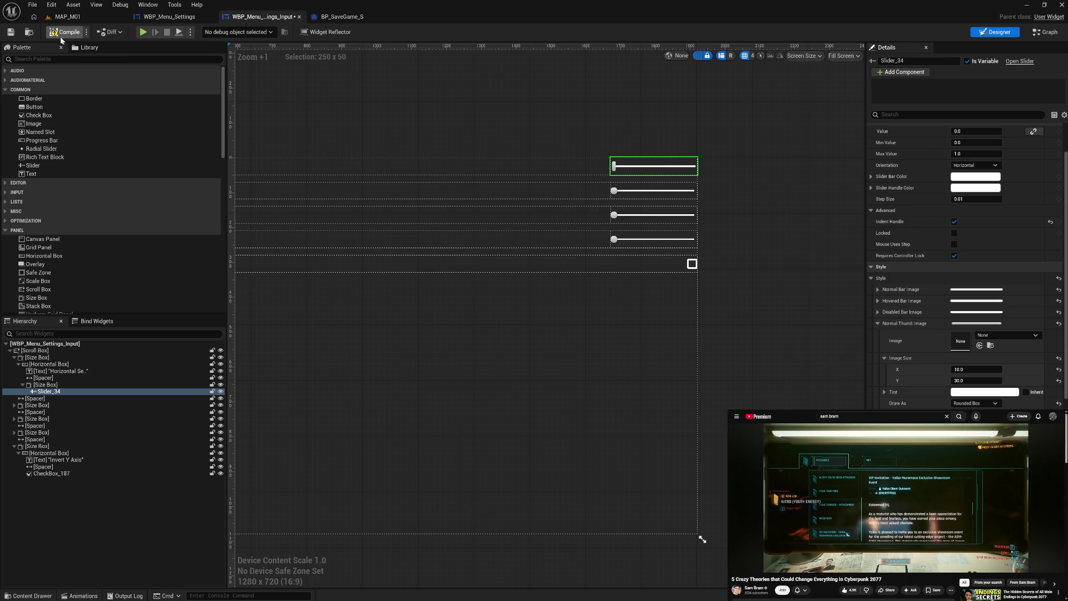
{"action": "left_click", "coordinate": [141, 33]}
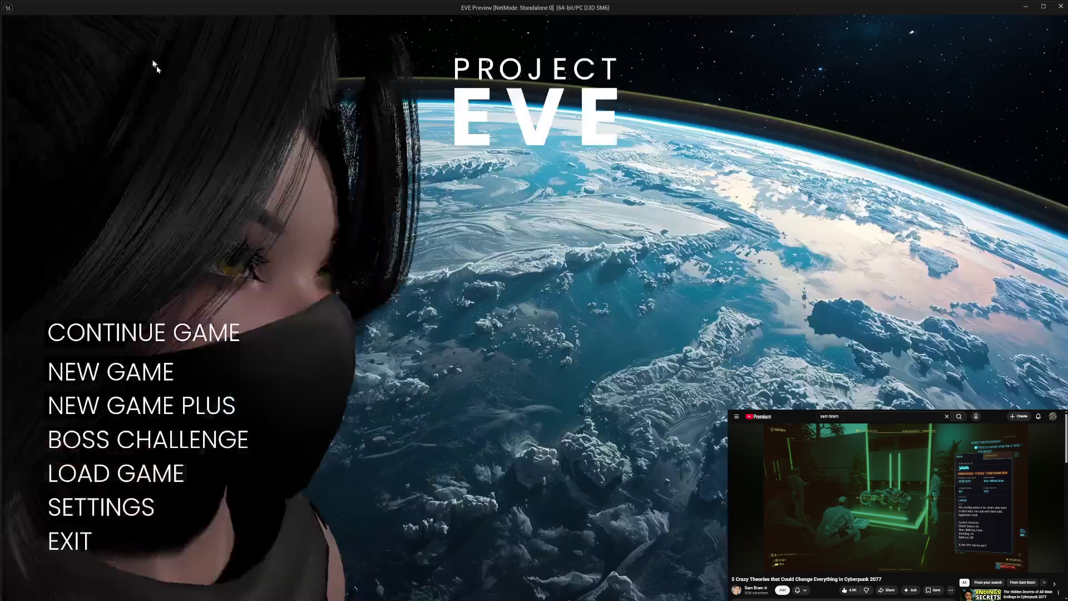
{"action": "left_click", "coordinate": [125, 523]}
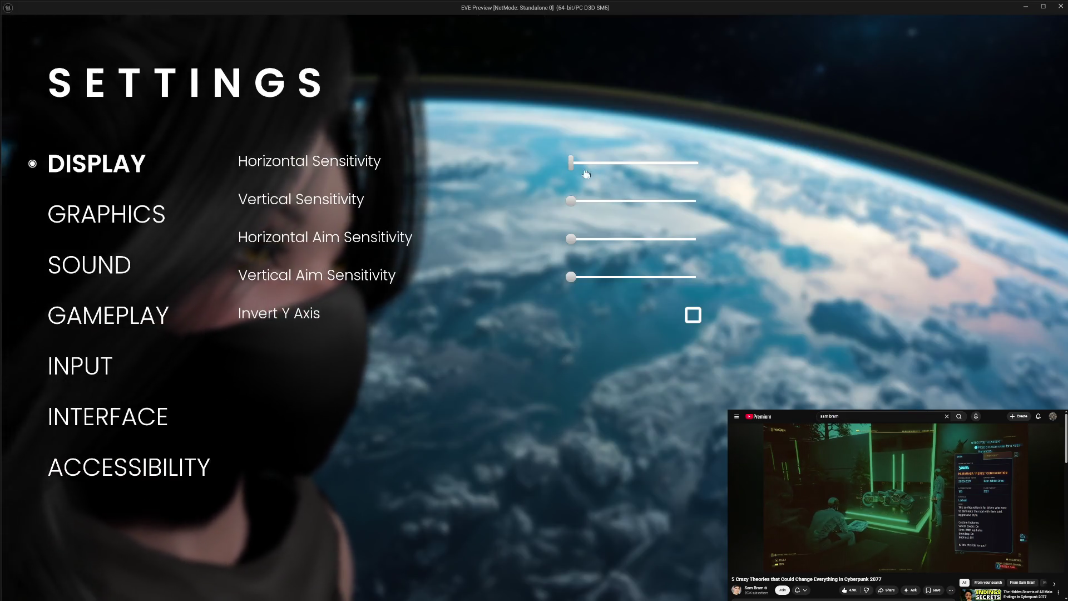
{"action": "mouse_move", "coordinate": [575, 162]}
{"action": "left_mouse_down"}
{"action": "mouse_move", "coordinate": [691, 161]}
{"action": "mouse_move", "coordinate": [566, 166]}
{"action": "mouse_move", "coordinate": [698, 163]}
{"action": "left_mouse_up"}
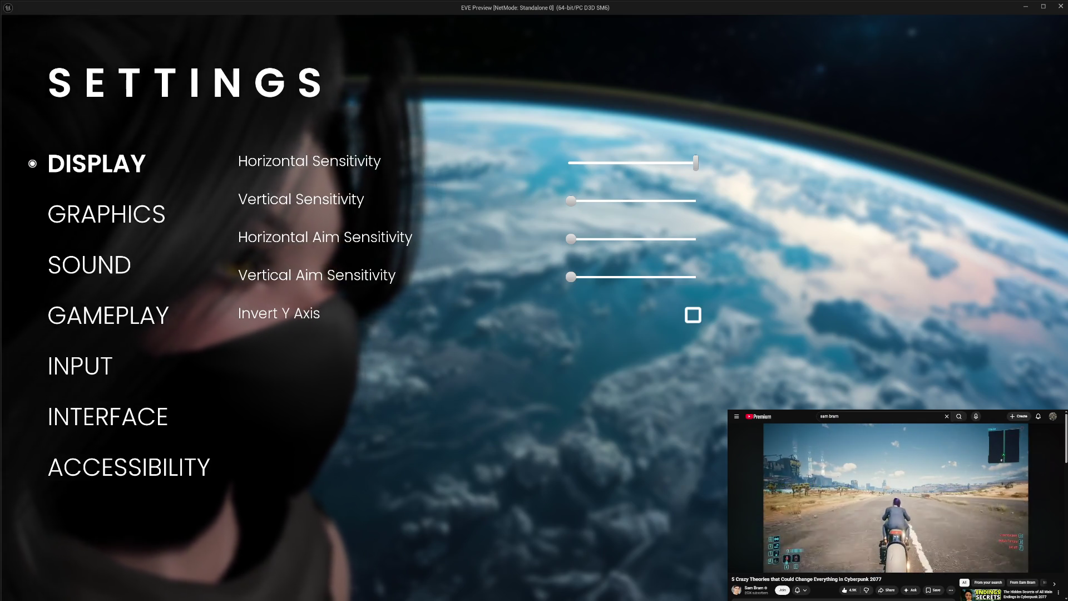
{"action": "key", "text": "Escape"}
{"action": "left_click", "coordinate": [77, 541]}
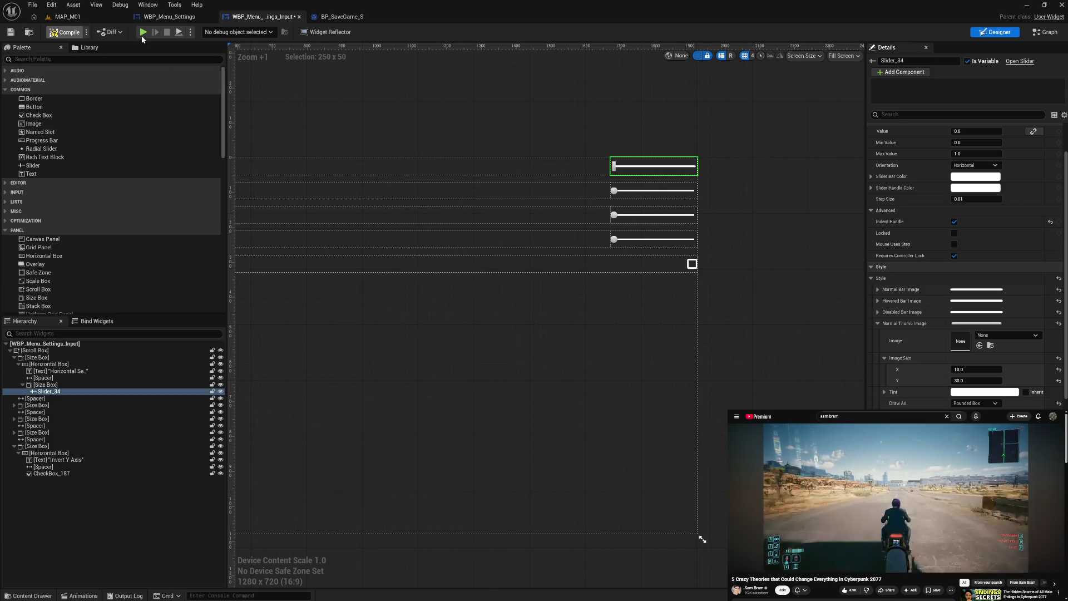
In another preview run, slide Horizontal Sensitivity up to maximum and back down, then quit to the editor
{"action": "left_click", "coordinate": [142, 36]}
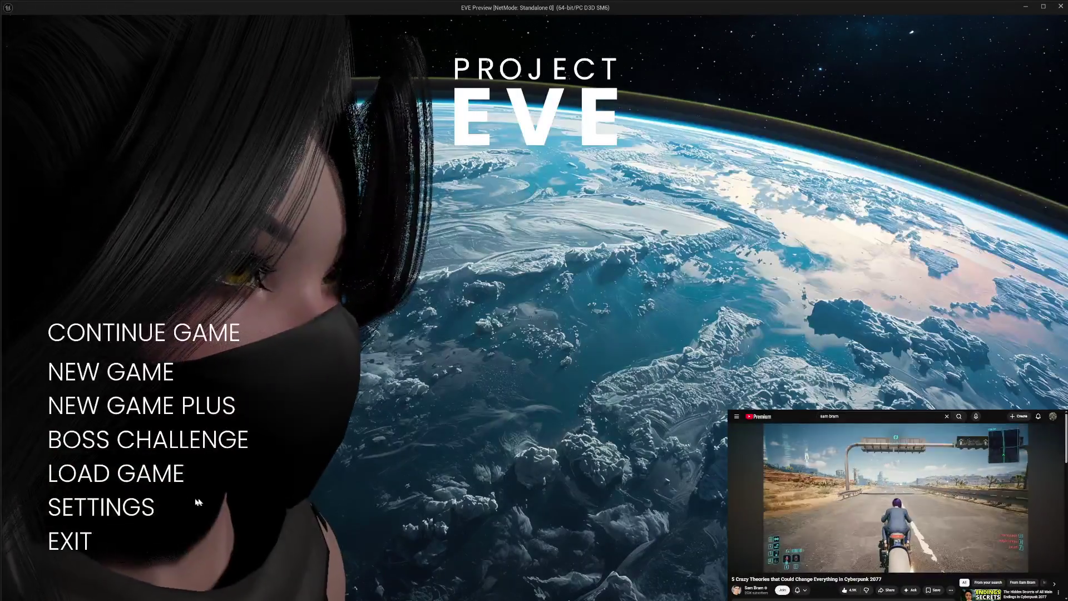
{"action": "left_click", "coordinate": [167, 504]}
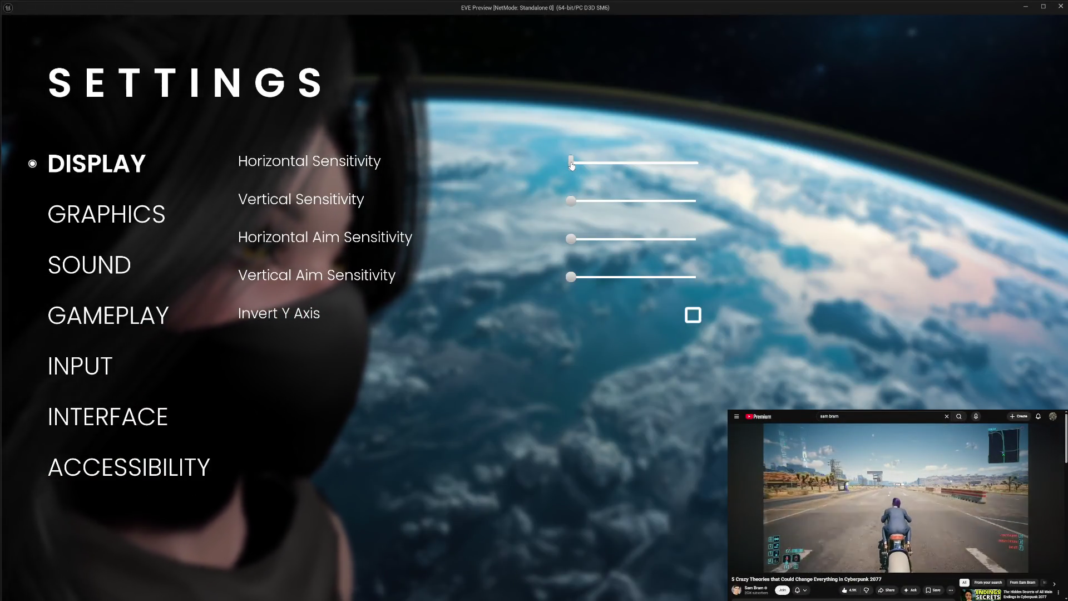
{"action": "left_click_drag", "start_coordinate": [571, 165], "coordinate": [707, 171]}
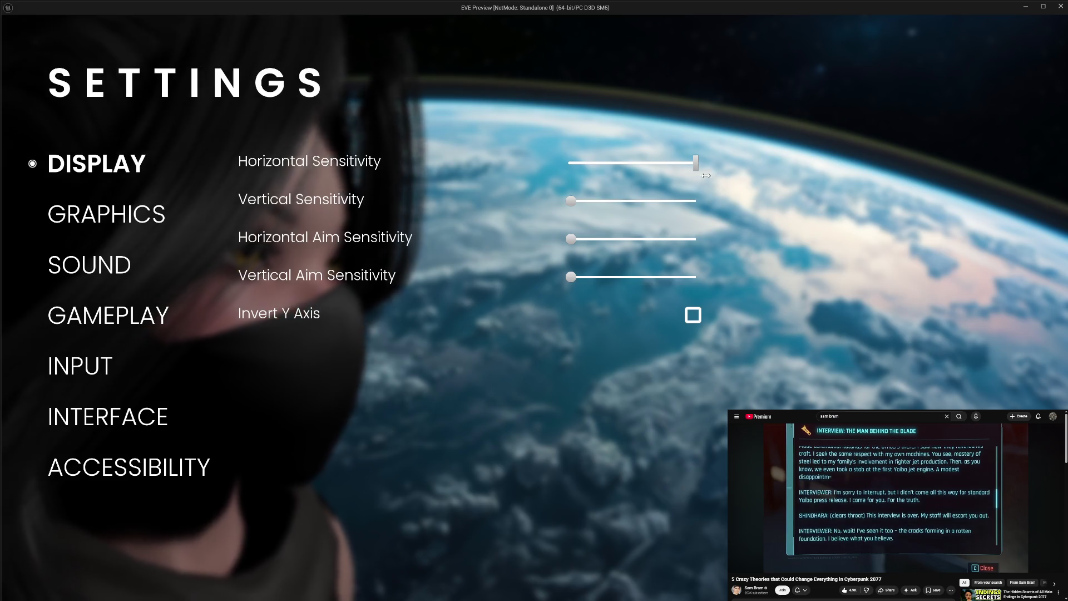
{"action": "mouse_move", "coordinate": [706, 175]}
{"action": "left_mouse_down"}
{"action": "mouse_move", "coordinate": [676, 179]}
{"action": "mouse_move", "coordinate": [720, 177]}
{"action": "left_mouse_up"}
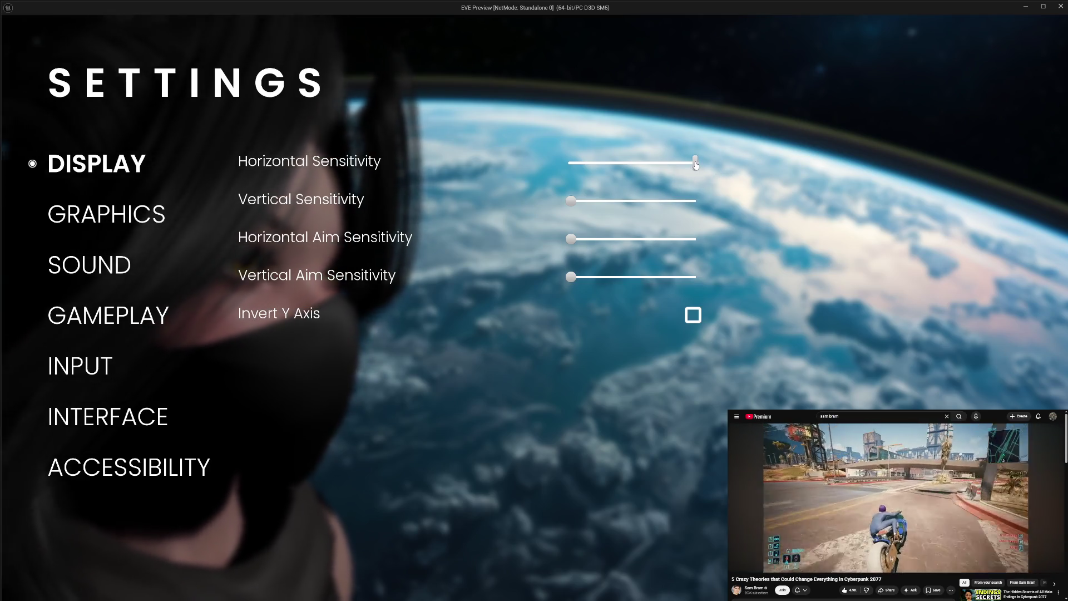
{"action": "left_click_drag", "start_coordinate": [696, 165], "coordinate": [673, 165]}
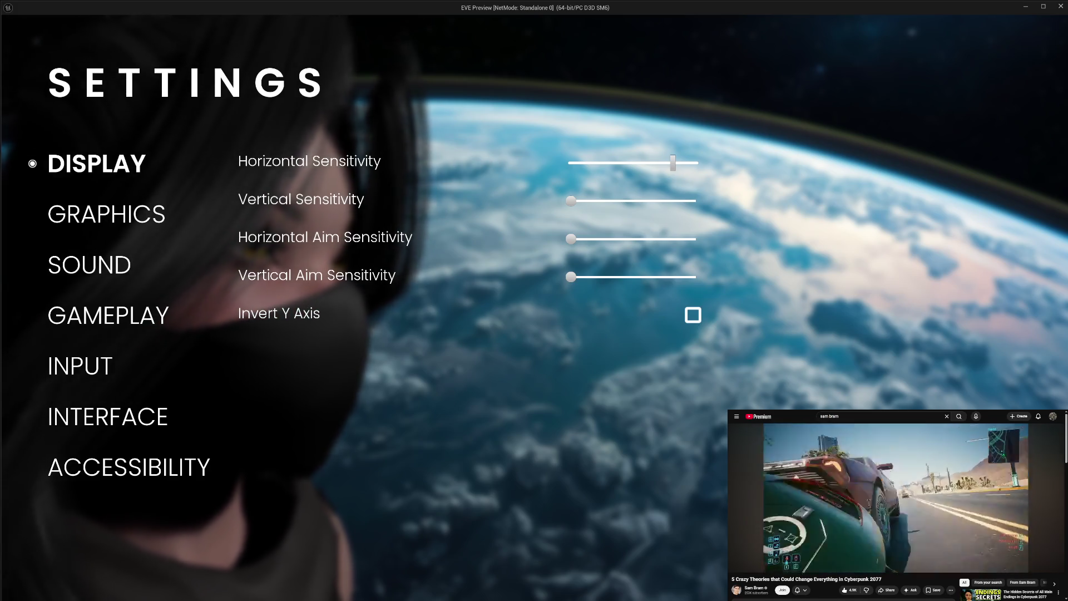
{"action": "key", "text": "Escape"}
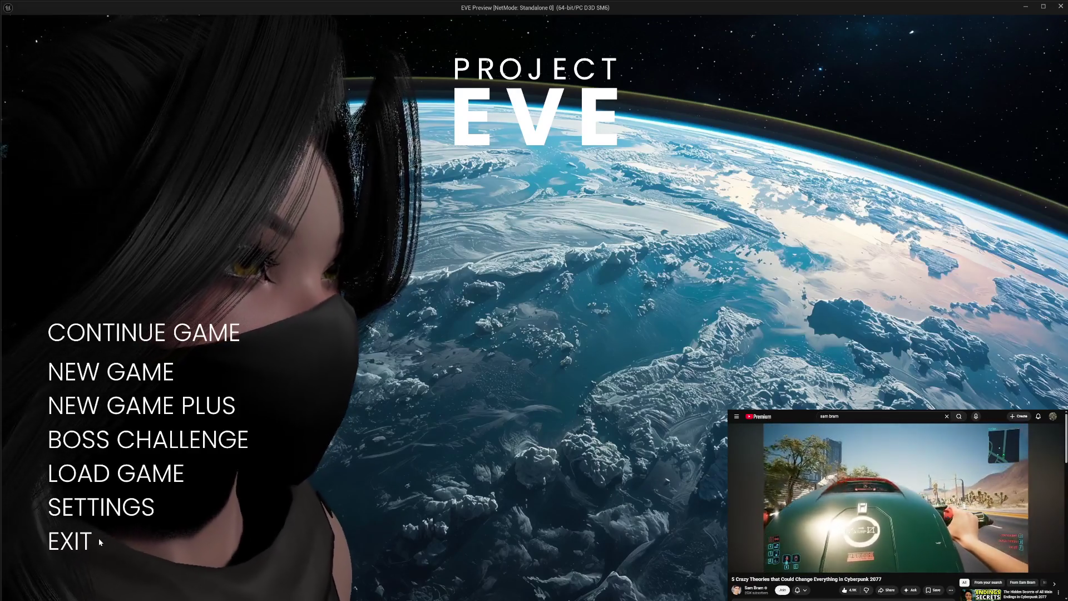
{"action": "left_click", "coordinate": [89, 539]}
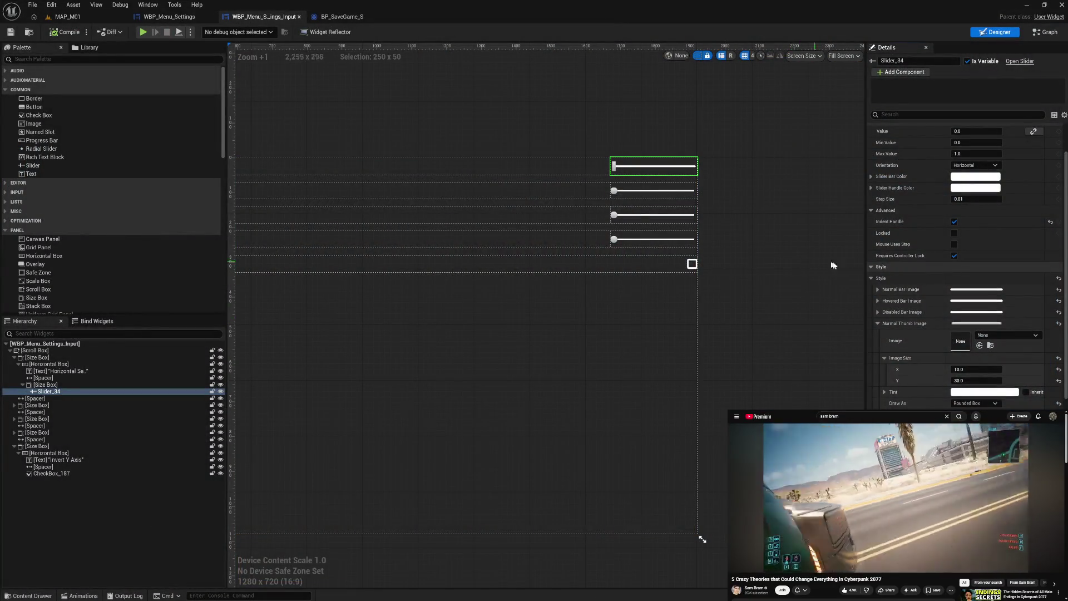
Inspect the slider bar and handle colour values and the thumb tint, leaving them unchanged
{"action": "scroll", "coordinate": [934, 260], "scroll_direction": "up", "scroll_amount": 3}
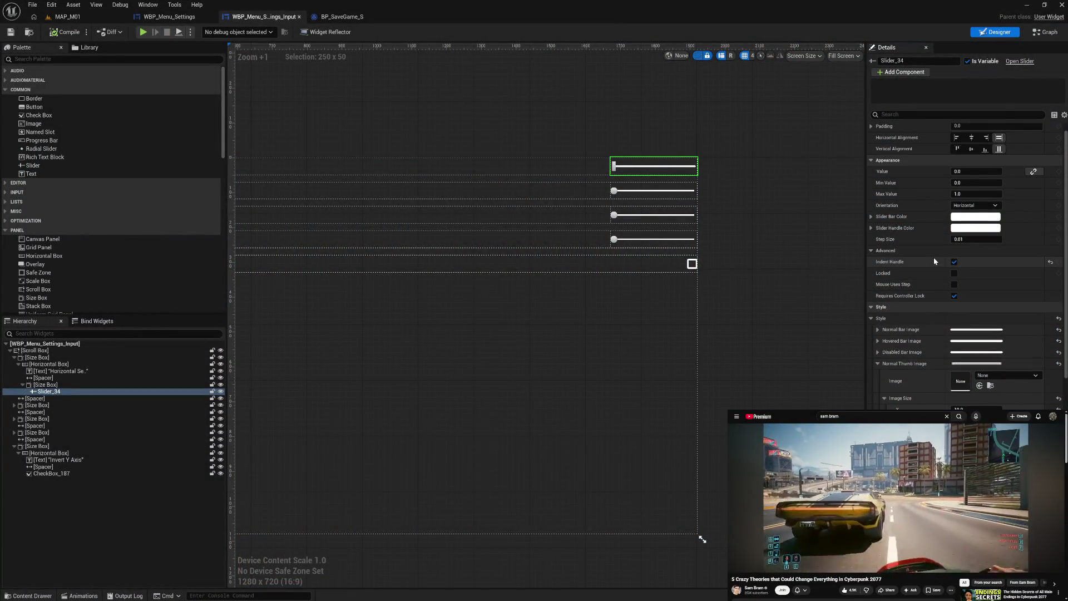
{"action": "scroll", "coordinate": [934, 257], "scroll_direction": "up", "scroll_amount": 1}
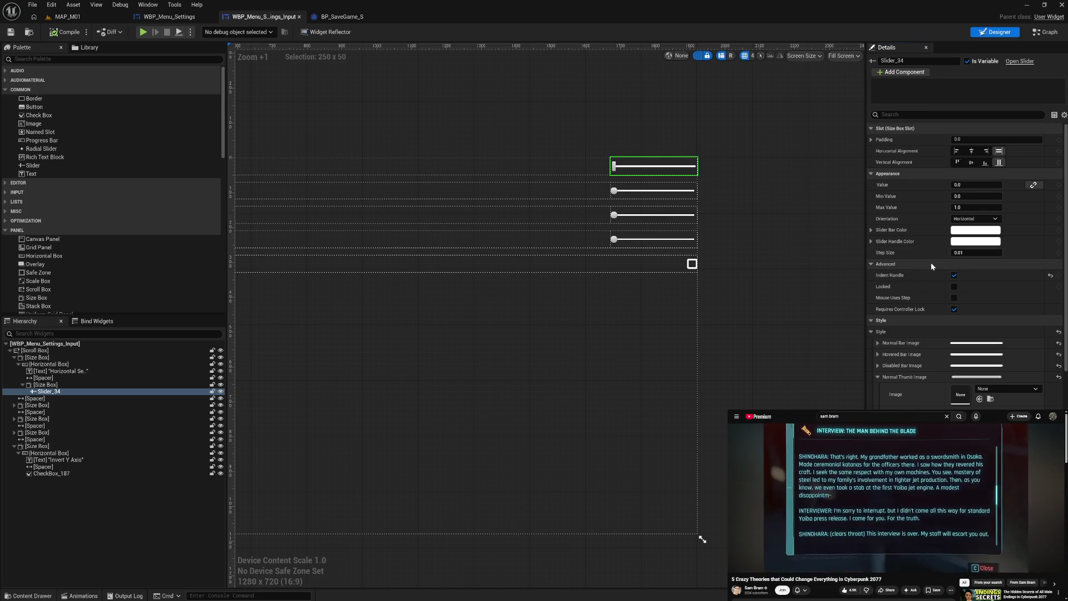
{"action": "left_click", "coordinate": [871, 231]}
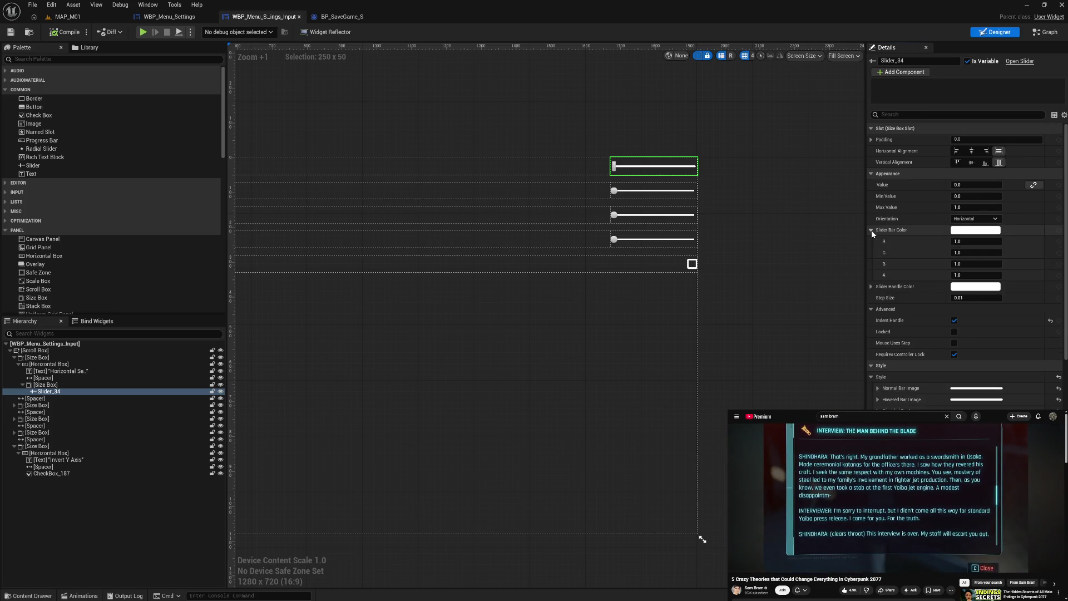
{"action": "left_click", "coordinate": [871, 230]}
{"action": "left_click", "coordinate": [871, 241]}
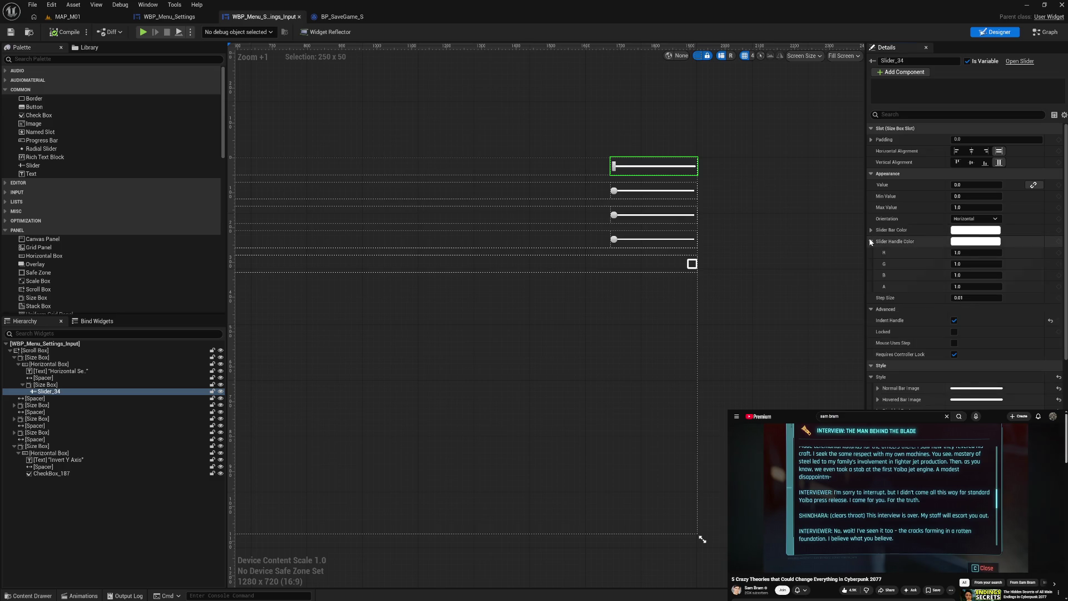
{"action": "left_click", "coordinate": [871, 242]}
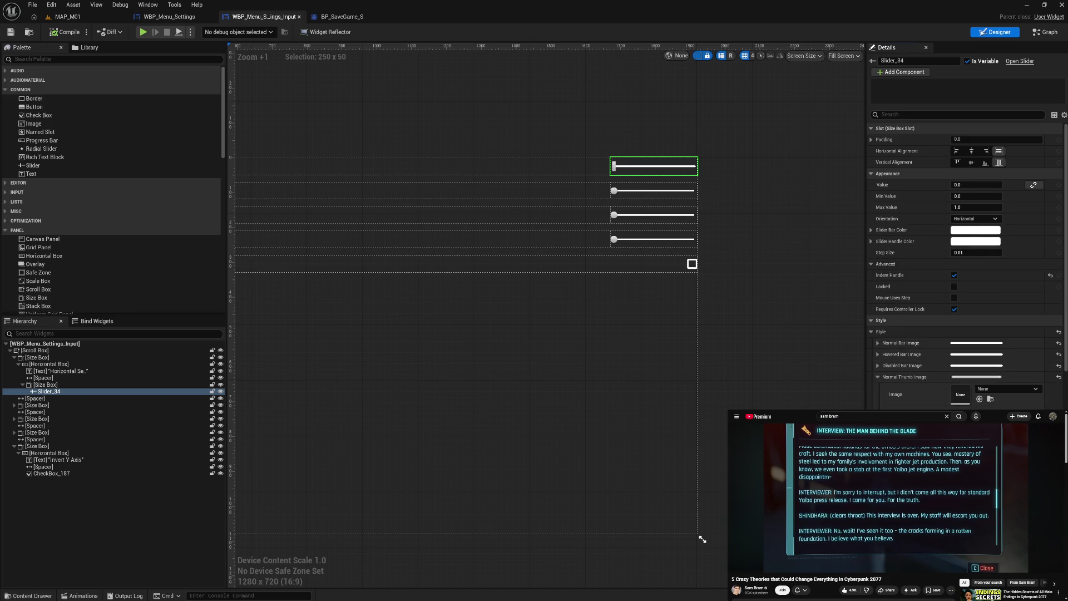
{"action": "scroll", "coordinate": [871, 242], "scroll_direction": "down", "scroll_amount": 3}
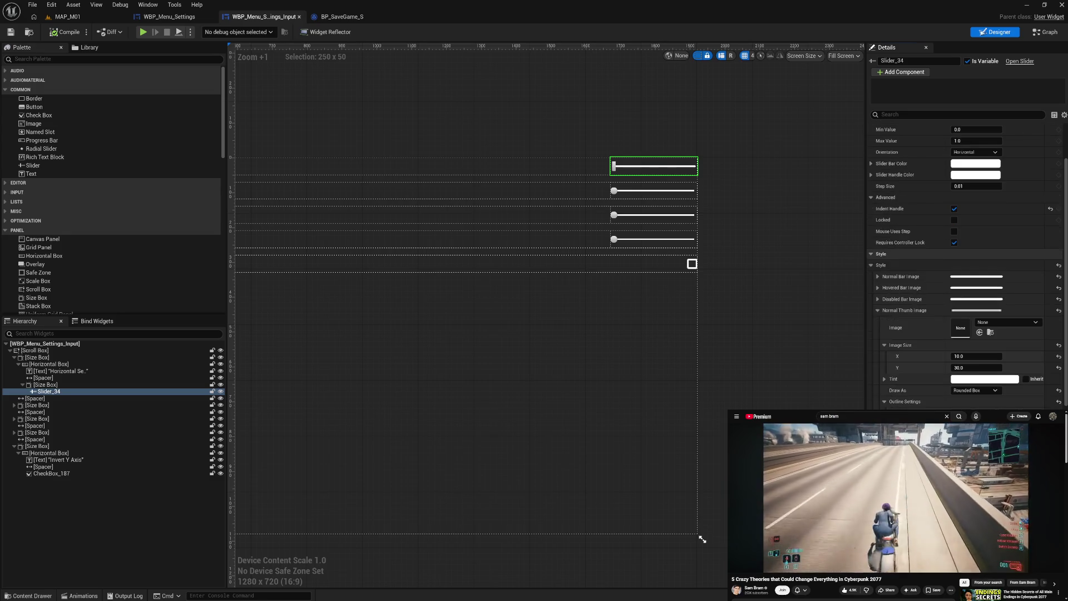
{"action": "left_click", "coordinate": [984, 379]}
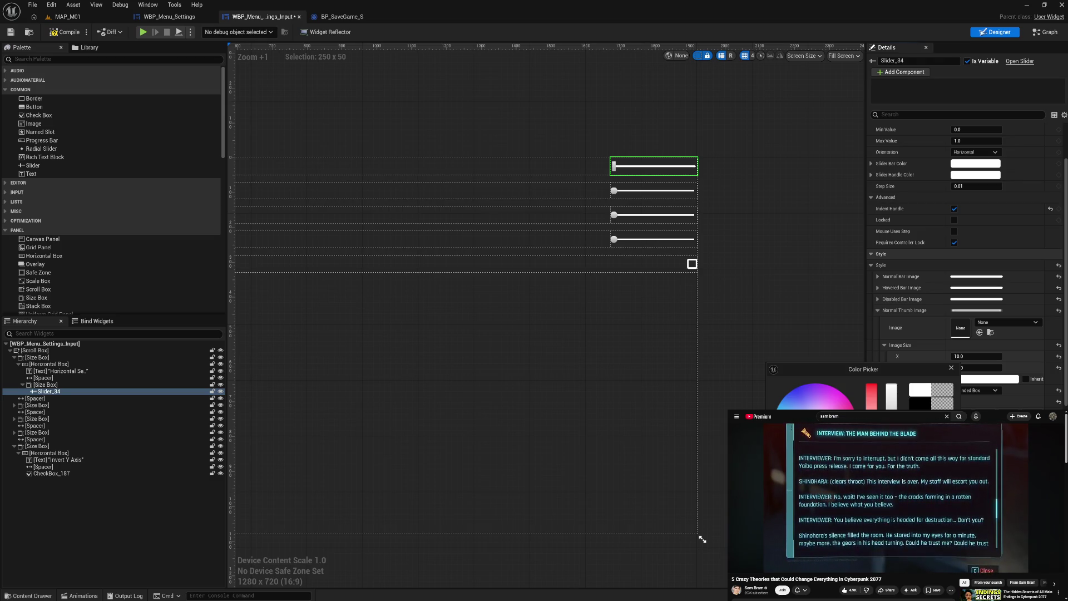
{"action": "key", "text": "Escape"}
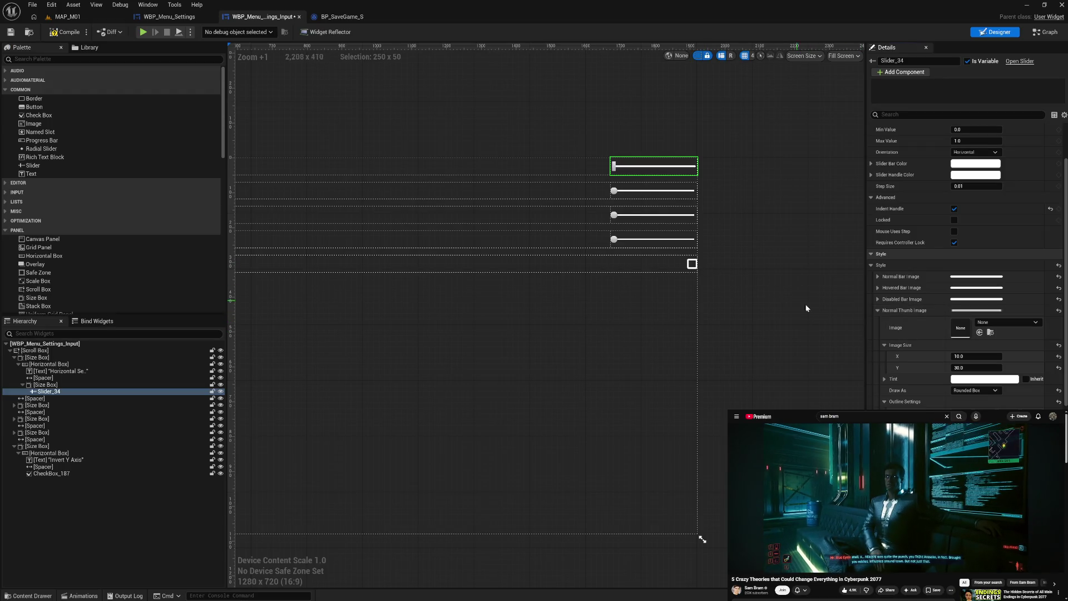
Compile, set the normal thumb image height to 25, and save the input settings widget
{"action": "left_click", "coordinate": [61, 34]}
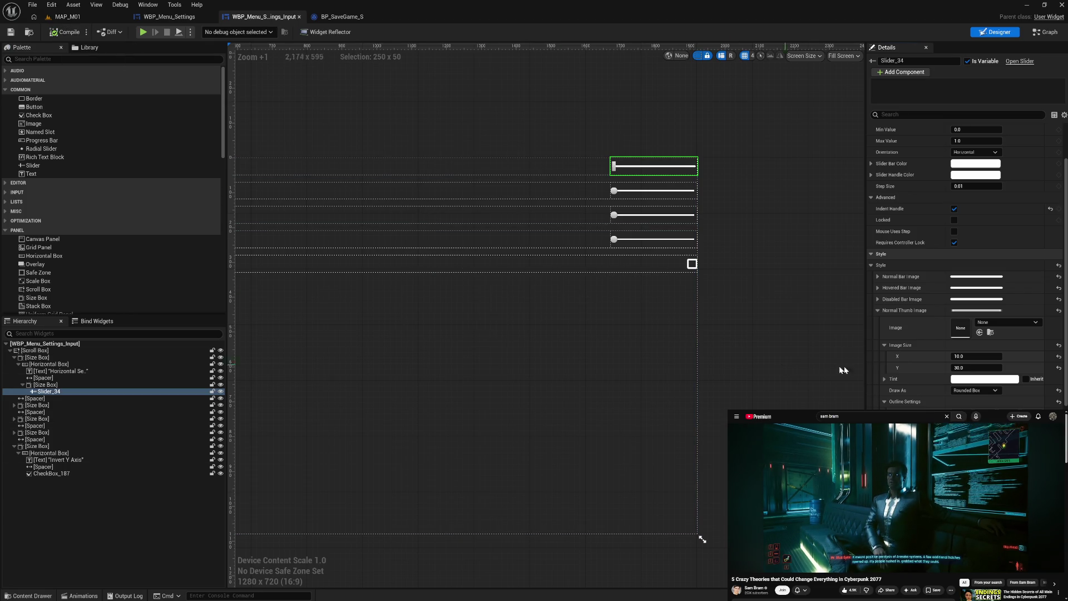
{"action": "left_click", "coordinate": [986, 368]}
{"action": "type", "text": "25"}
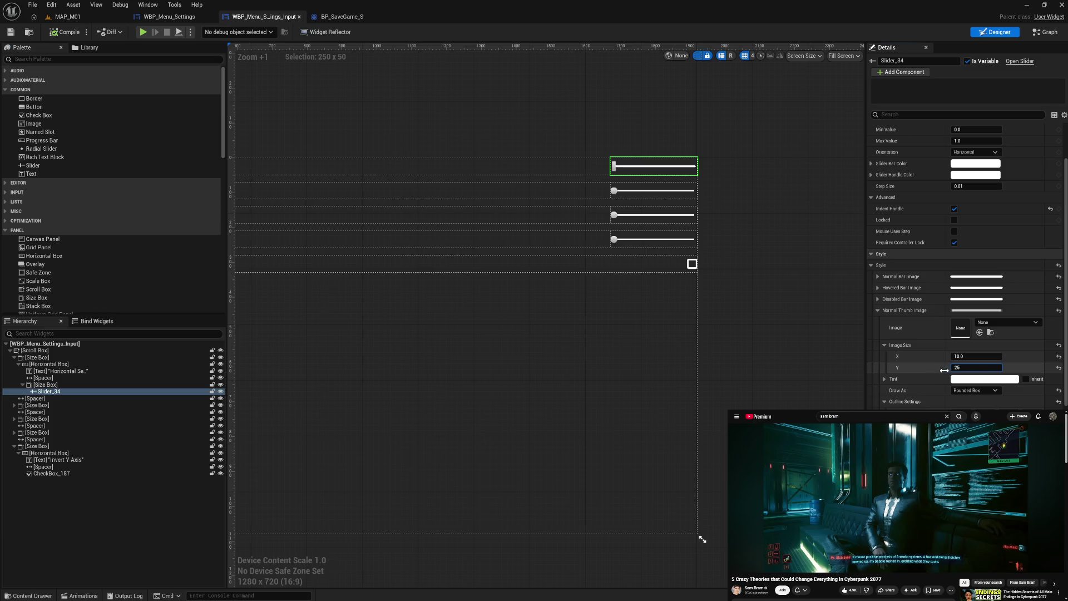
{"action": "key", "text": "Return"}
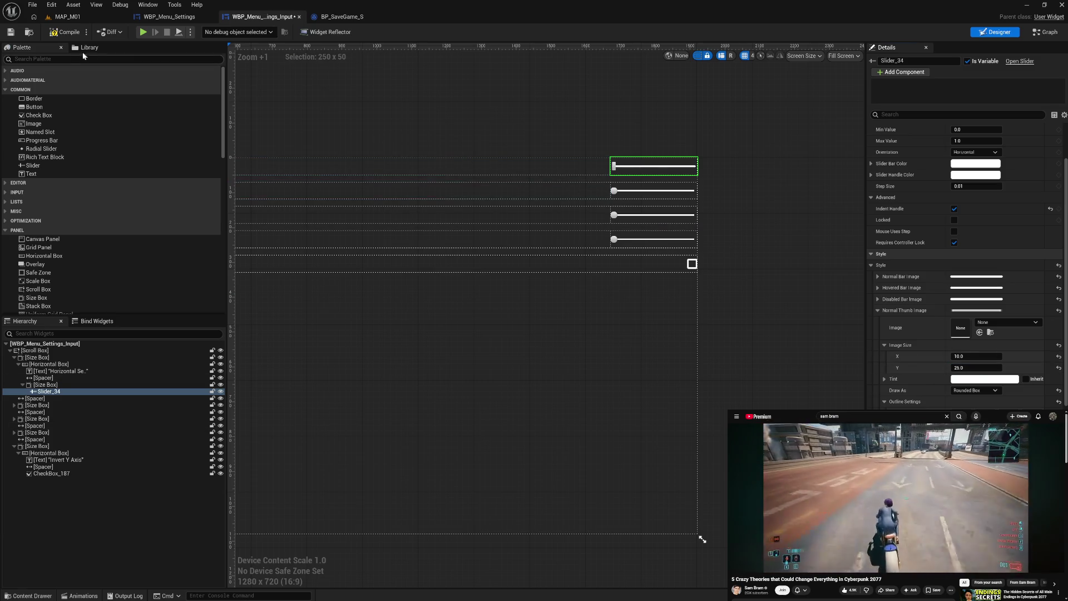
{"action": "key", "text": "ctrl+s"}
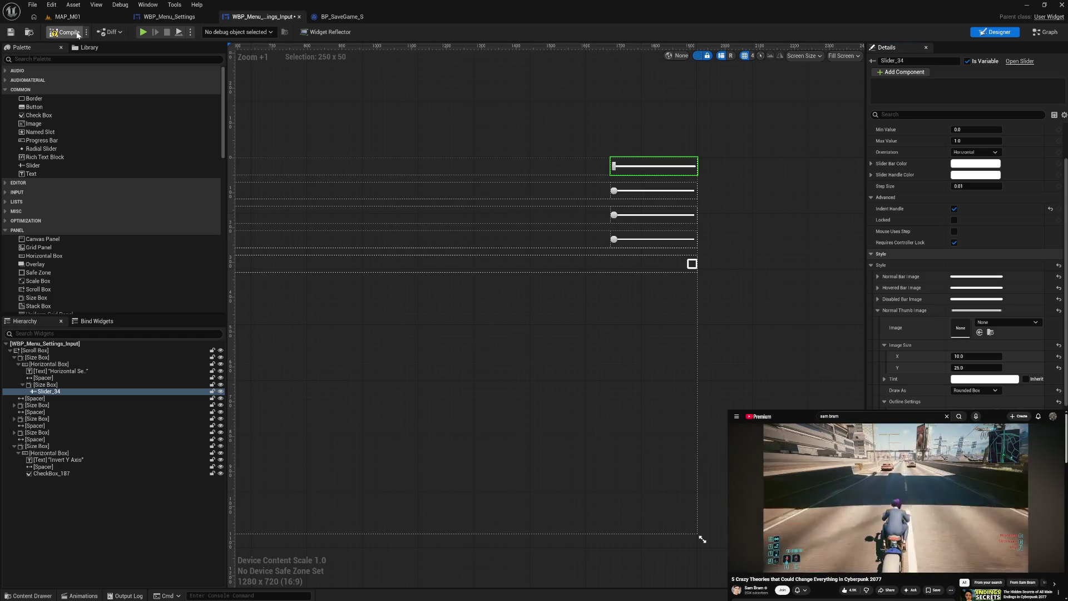
{"action": "left_click", "coordinate": [144, 32]}
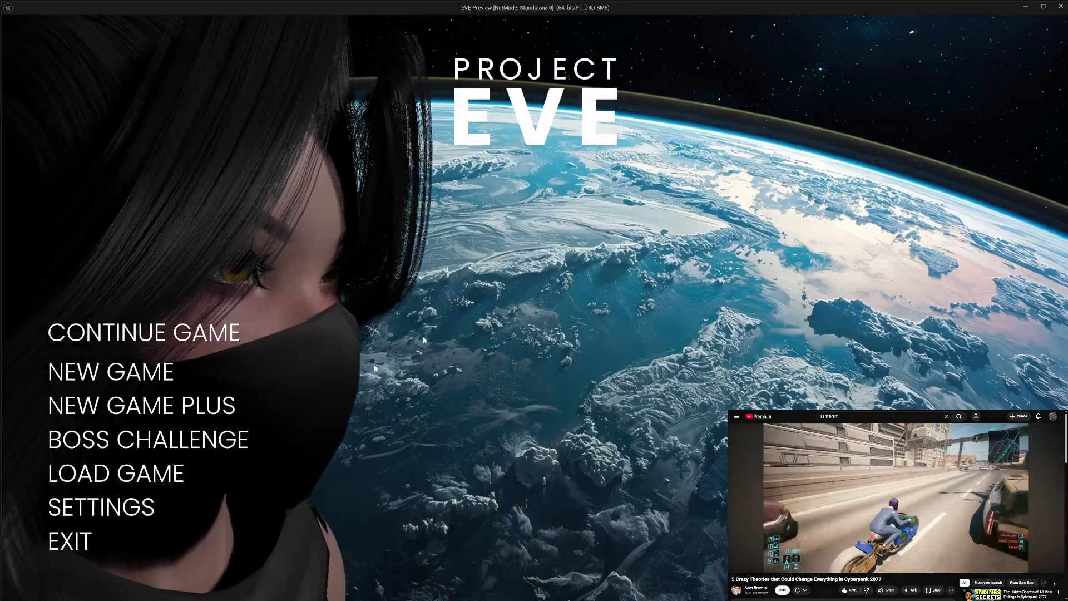
{"action": "left_click", "coordinate": [100, 507]}
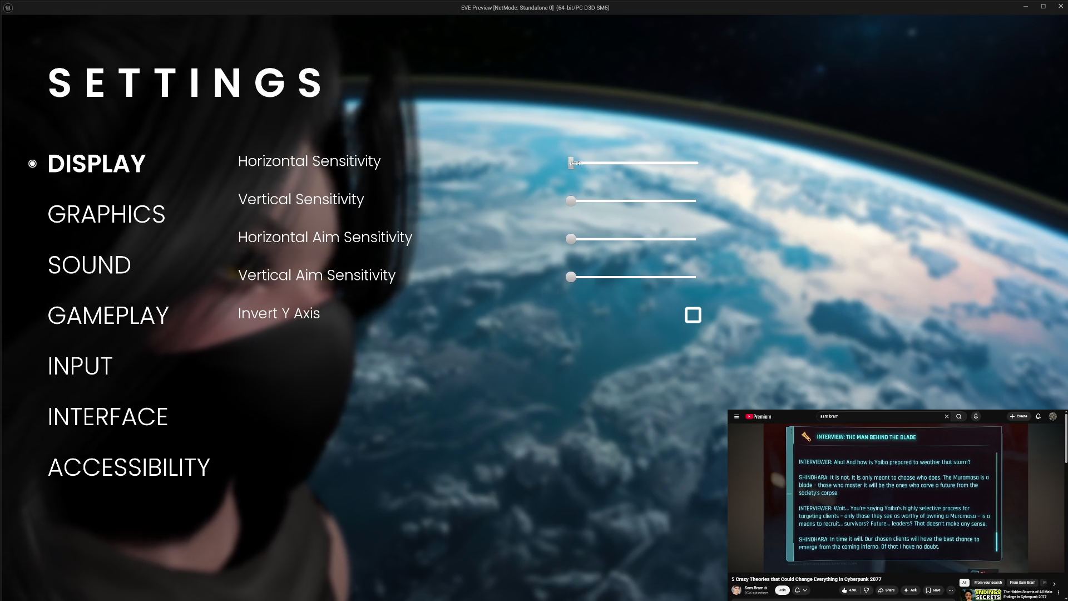
{"action": "mouse_move", "coordinate": [574, 162]}
{"action": "left_mouse_down"}
{"action": "mouse_move", "coordinate": [718, 176]}
{"action": "mouse_move", "coordinate": [540, 175]}
{"action": "mouse_move", "coordinate": [729, 185]}
{"action": "left_mouse_up"}
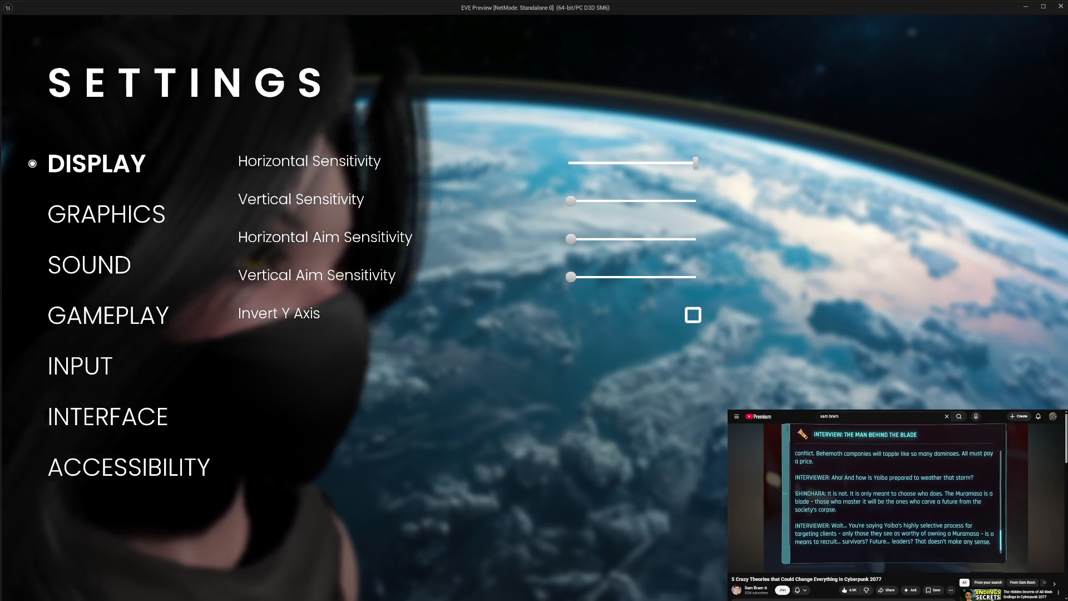
{"action": "key", "text": "Escape"}
{"action": "key", "text": "Escape"}
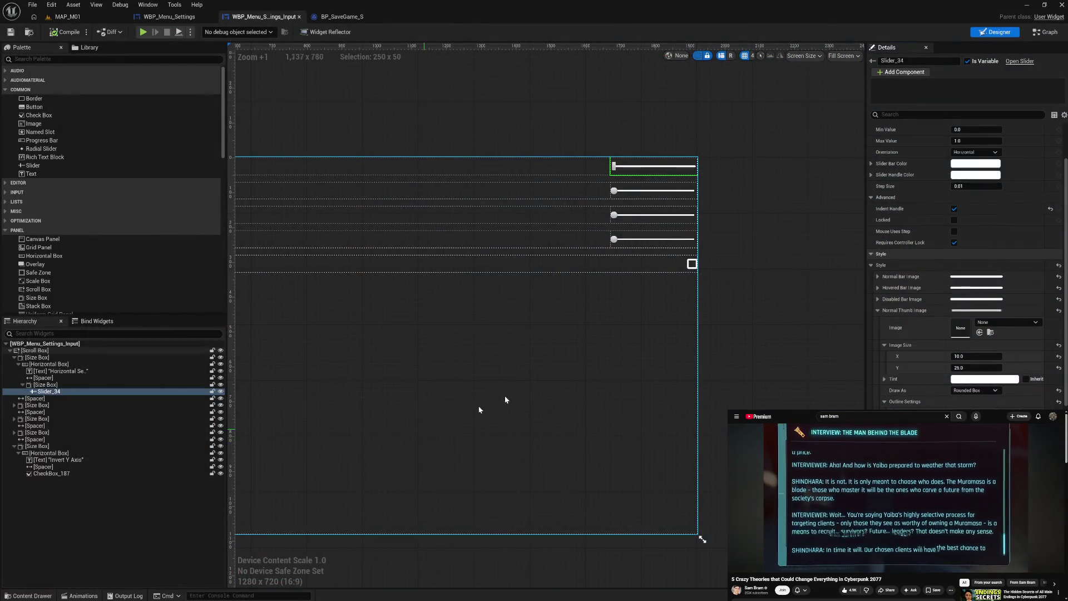
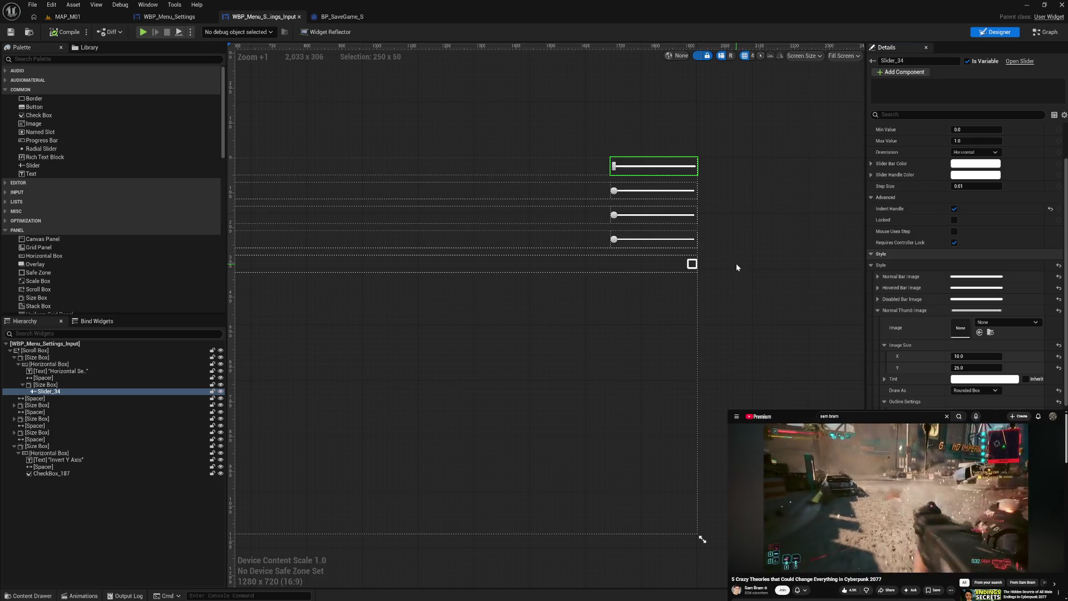
Paste Slider_34's Style onto Slider, Slider_1 and Slider_2
{"action": "left_click", "coordinate": [877, 311]}
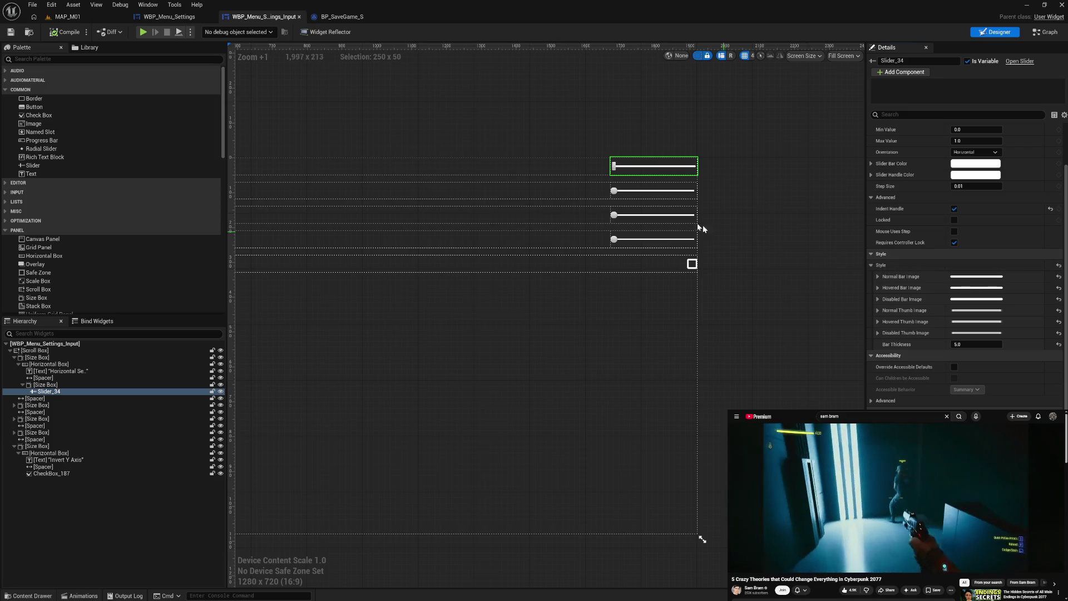
{"action": "left_click", "coordinate": [640, 193]}
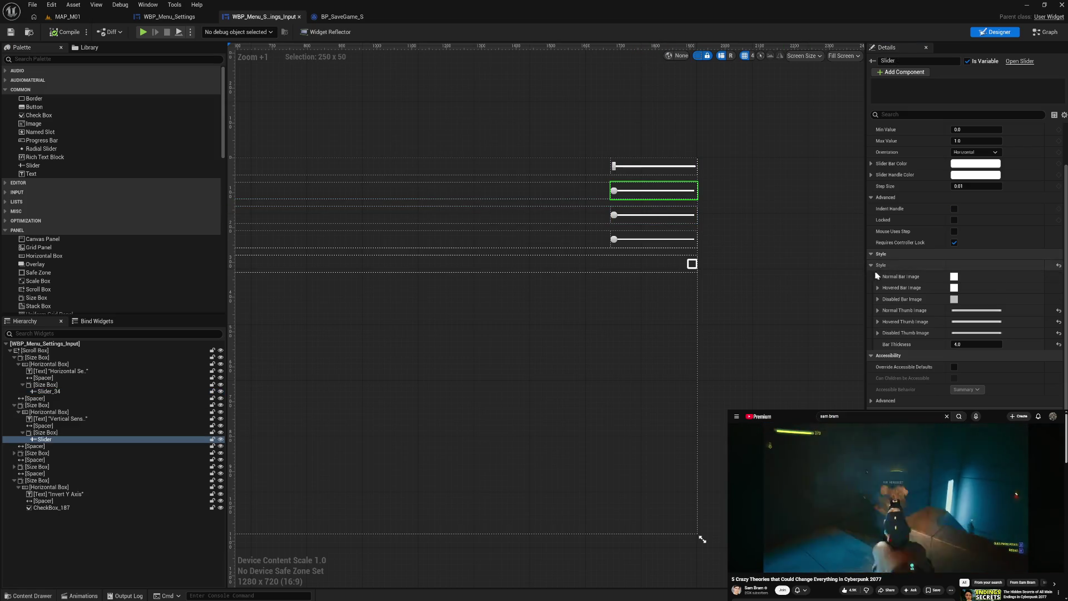
{"action": "left_click", "coordinate": [890, 265], "text": "shift"}
{"action": "left_click", "coordinate": [650, 214]}
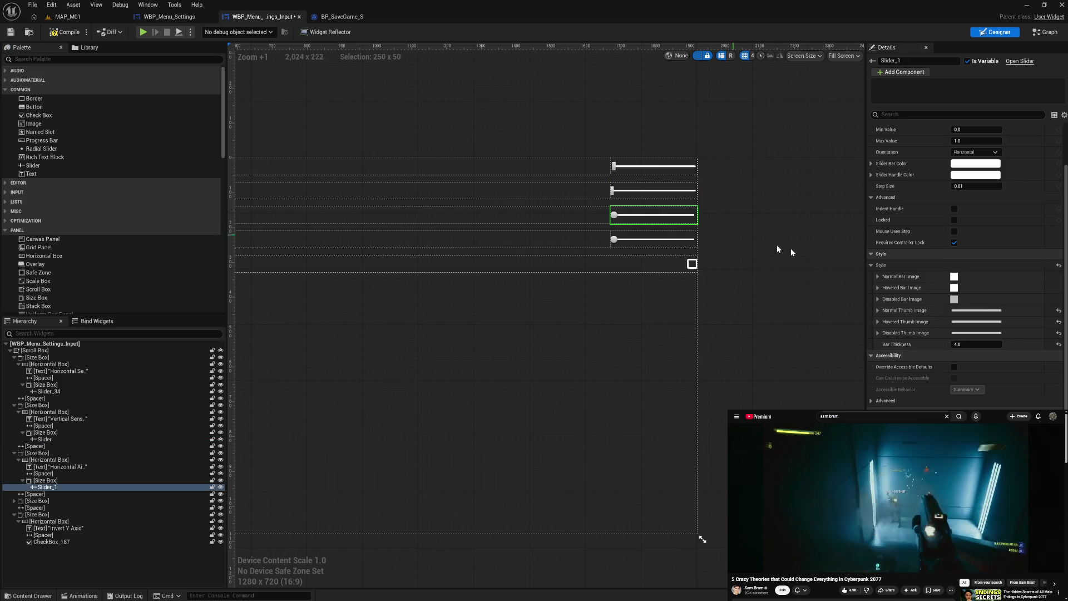
{"action": "left_click", "coordinate": [921, 264], "text": "shift"}
{"action": "left_click", "coordinate": [651, 241]}
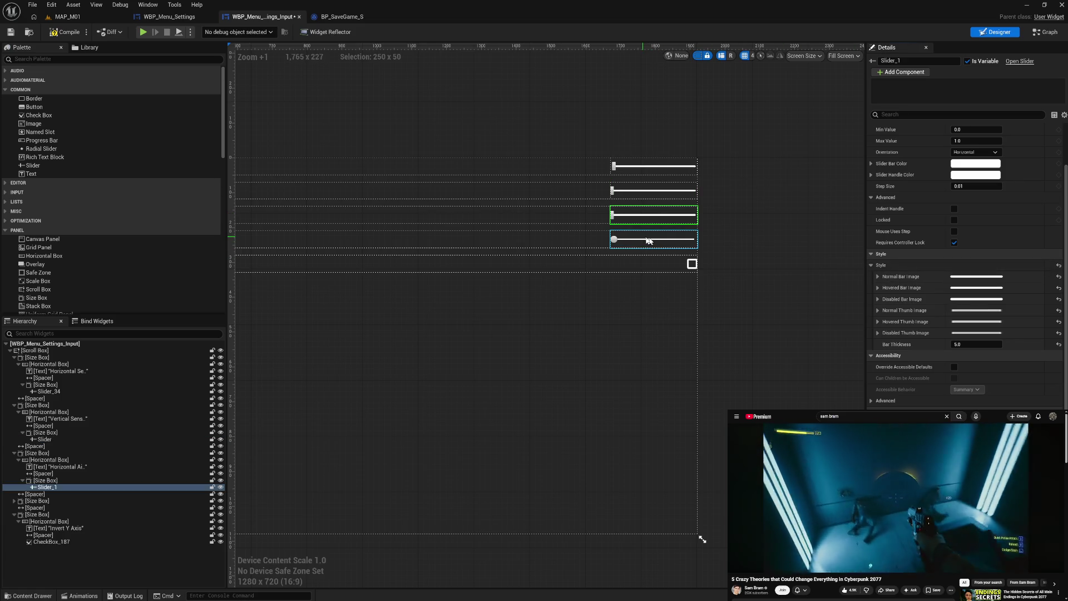
{"action": "left_click", "coordinate": [920, 265], "text": "shift"}
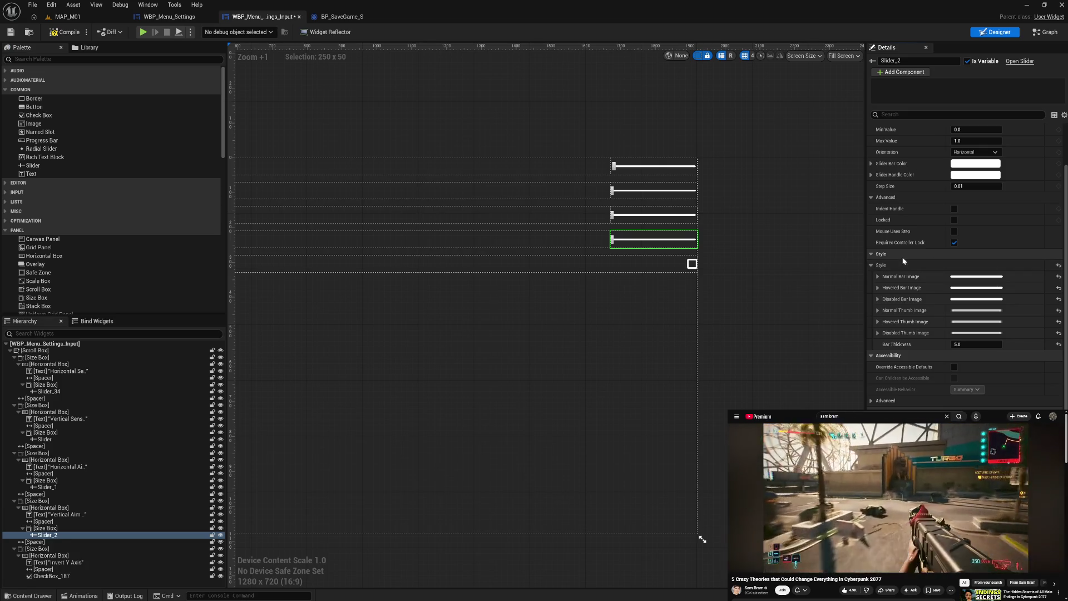
Enable Indent Handle on the three sliders, disable it on Slider_34, and compile
{"action": "left_click", "coordinate": [667, 215], "text": "ctrl"}
{"action": "left_click", "coordinate": [663, 191], "text": "ctrl"}
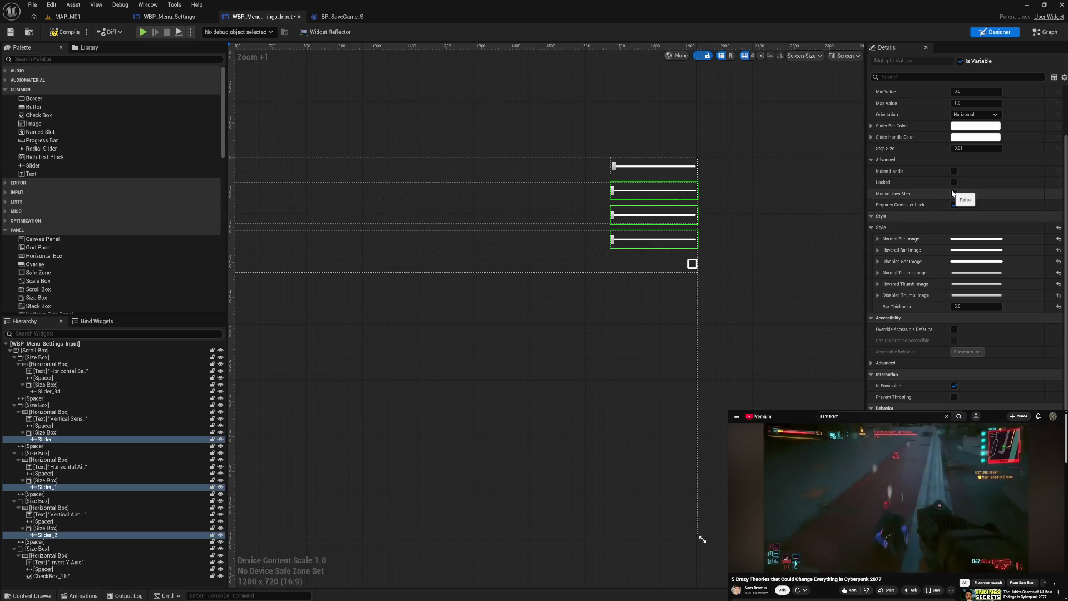
{"action": "left_click", "coordinate": [954, 193]}
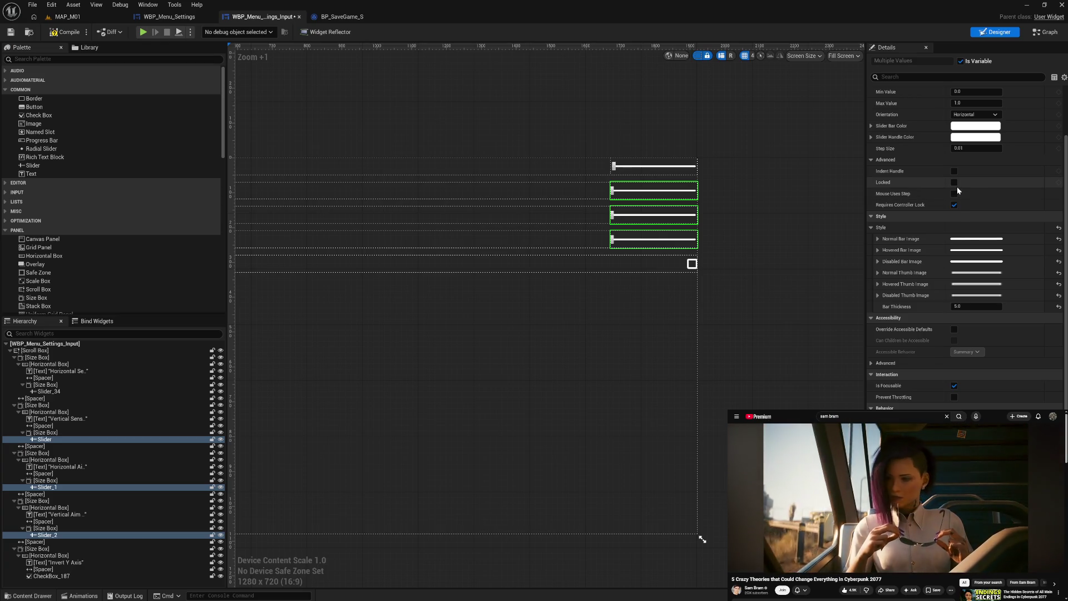
{"action": "left_click", "coordinate": [954, 173]}
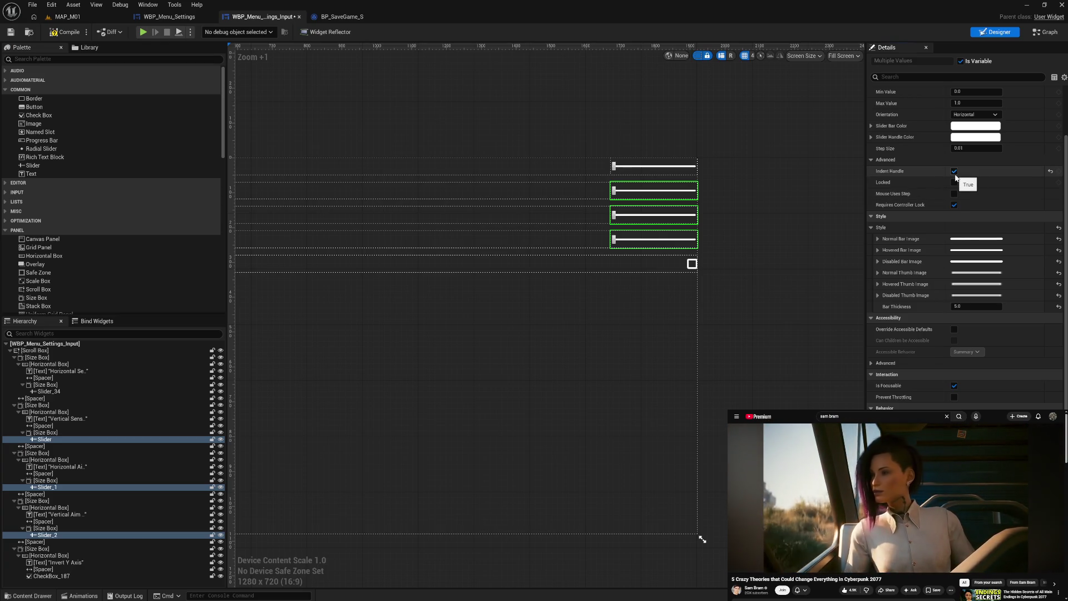
{"action": "left_click", "coordinate": [686, 169]}
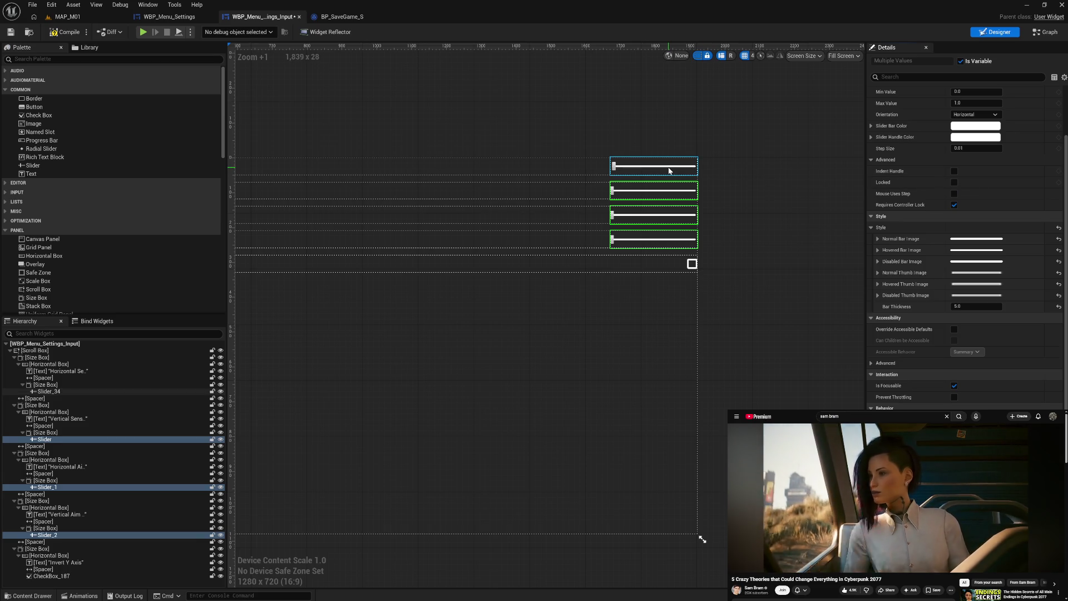
{"action": "left_click", "coordinate": [954, 209]}
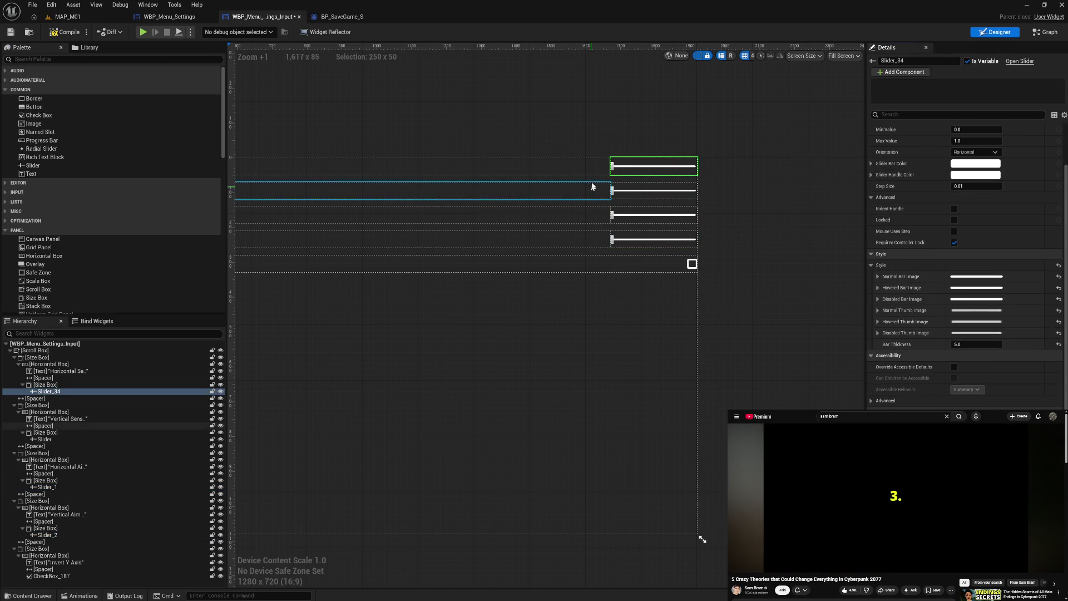
{"action": "left_click", "coordinate": [72, 38]}
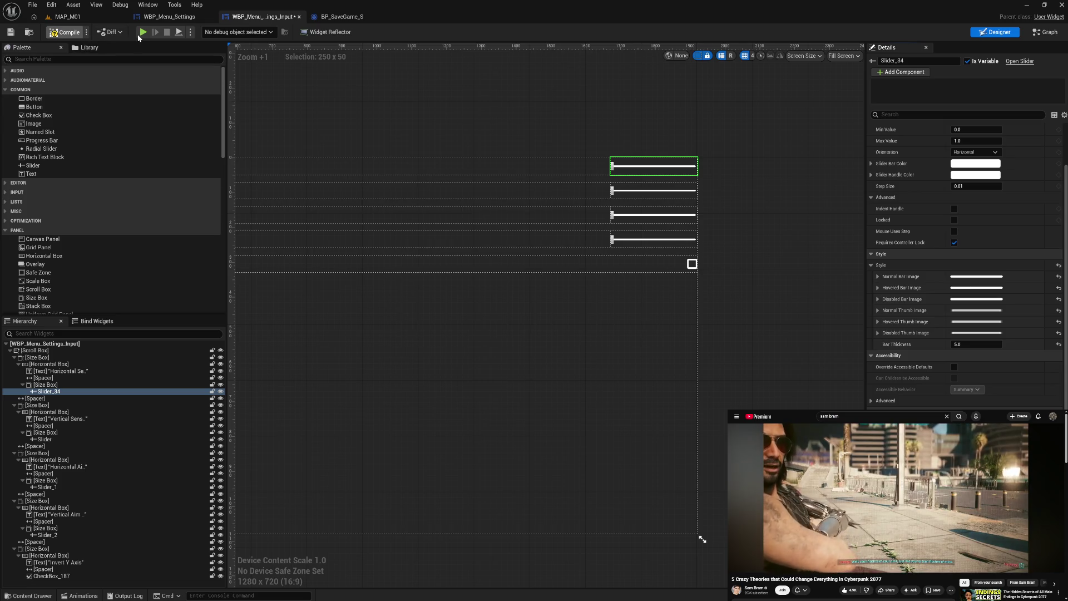
{"action": "left_click", "coordinate": [143, 32]}
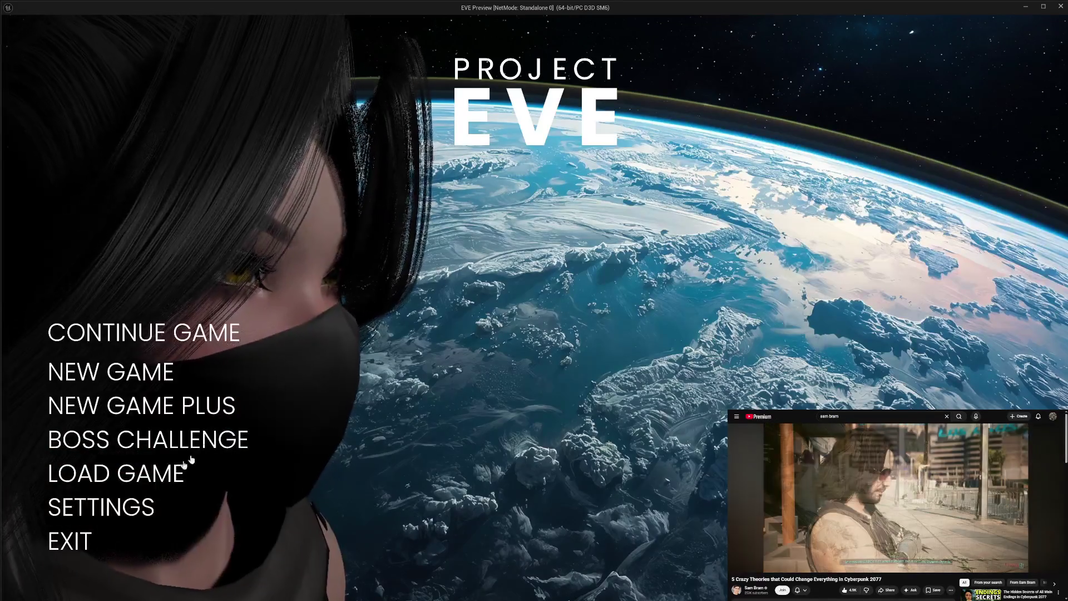
{"action": "left_click", "coordinate": [100, 505]}
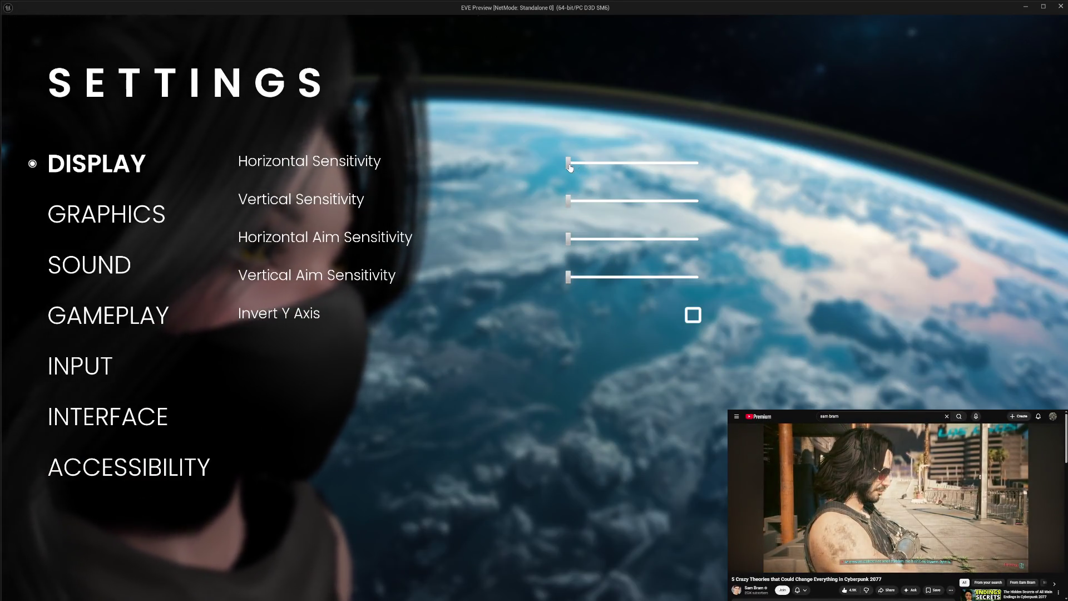
{"action": "left_click_drag", "start_coordinate": [569, 163], "coordinate": [715, 167]}
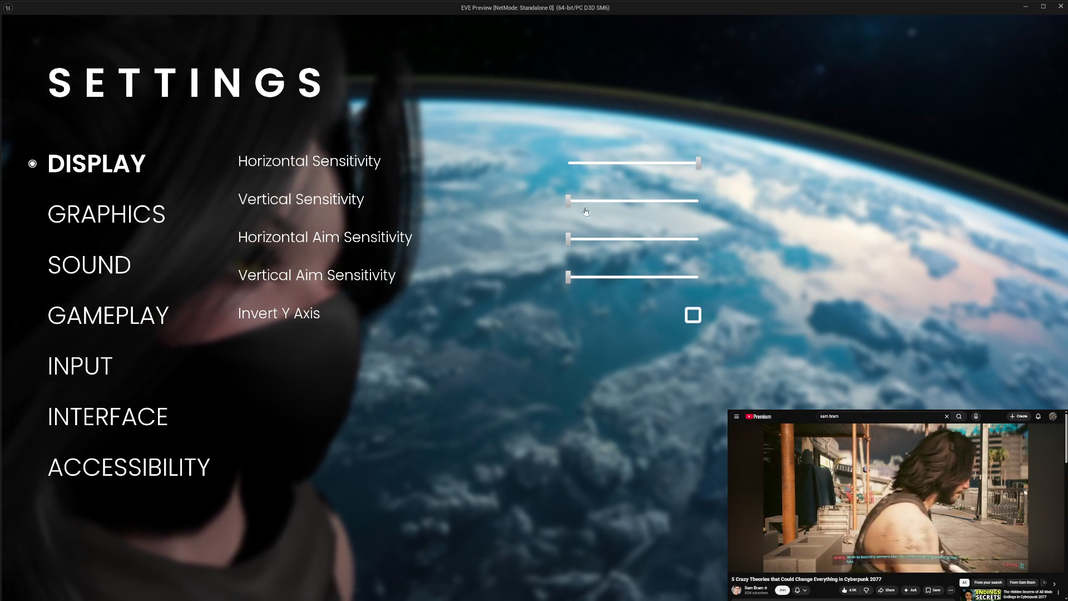
{"action": "left_click_drag", "start_coordinate": [568, 200], "coordinate": [710, 205]}
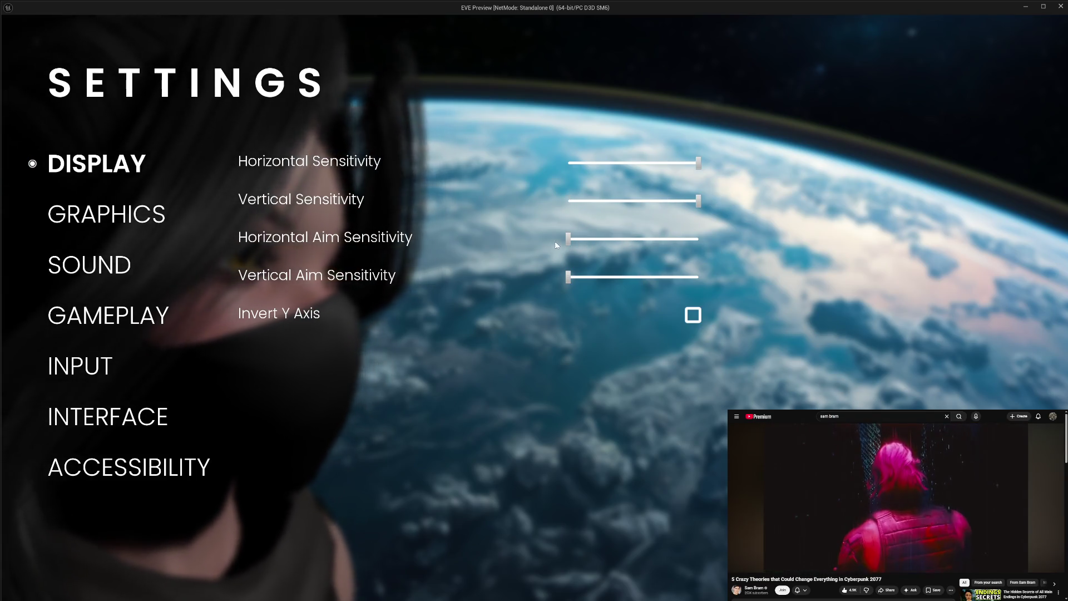
{"action": "left_click_drag", "start_coordinate": [570, 241], "coordinate": [700, 240]}
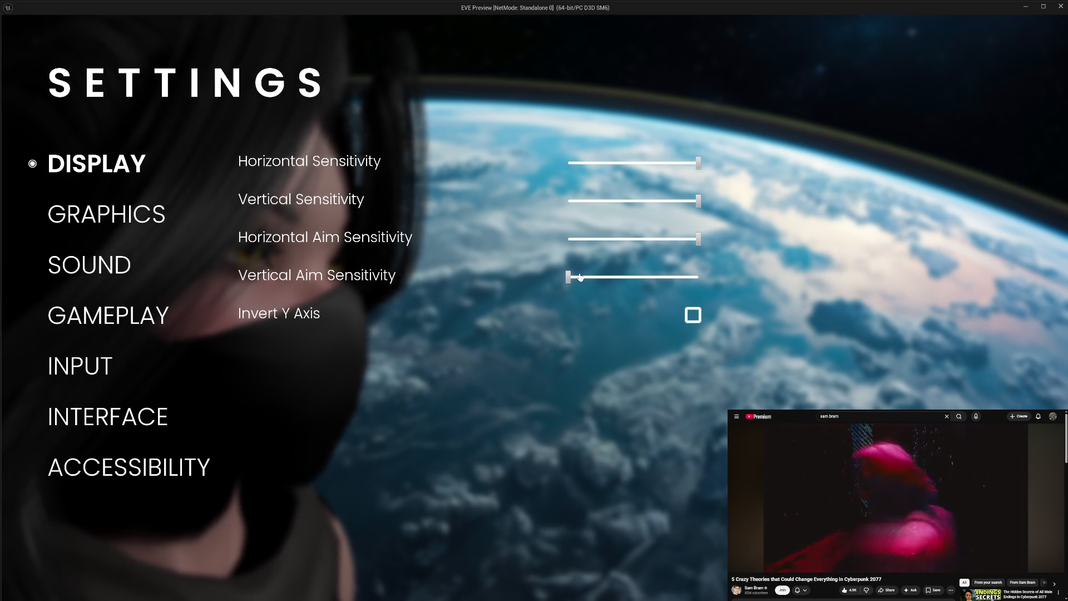
{"action": "left_click_drag", "start_coordinate": [632, 281], "coordinate": [709, 281]}
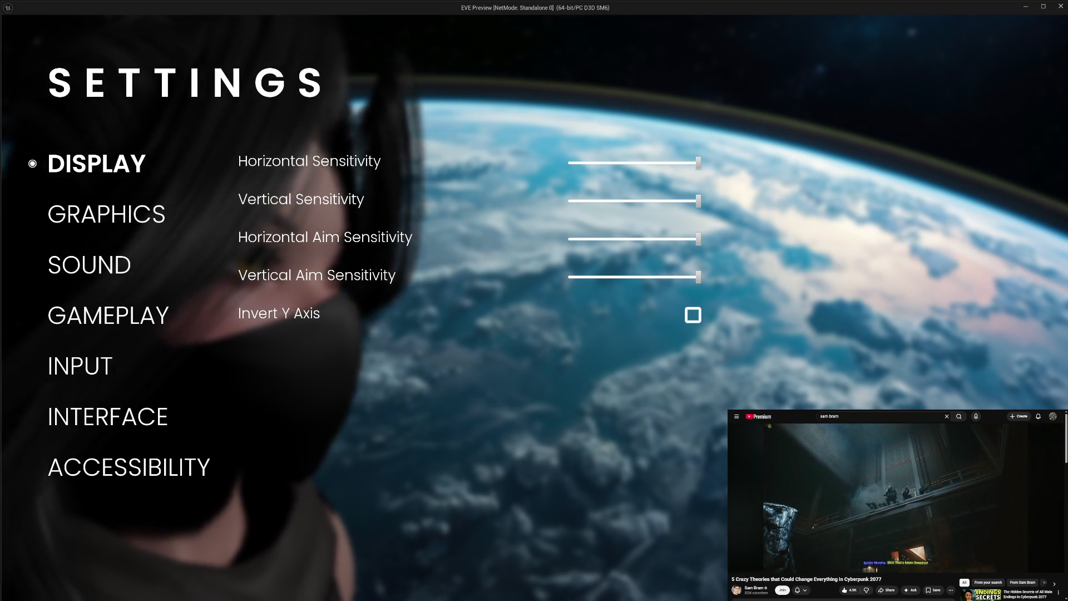
{"action": "key", "text": "Escape"}
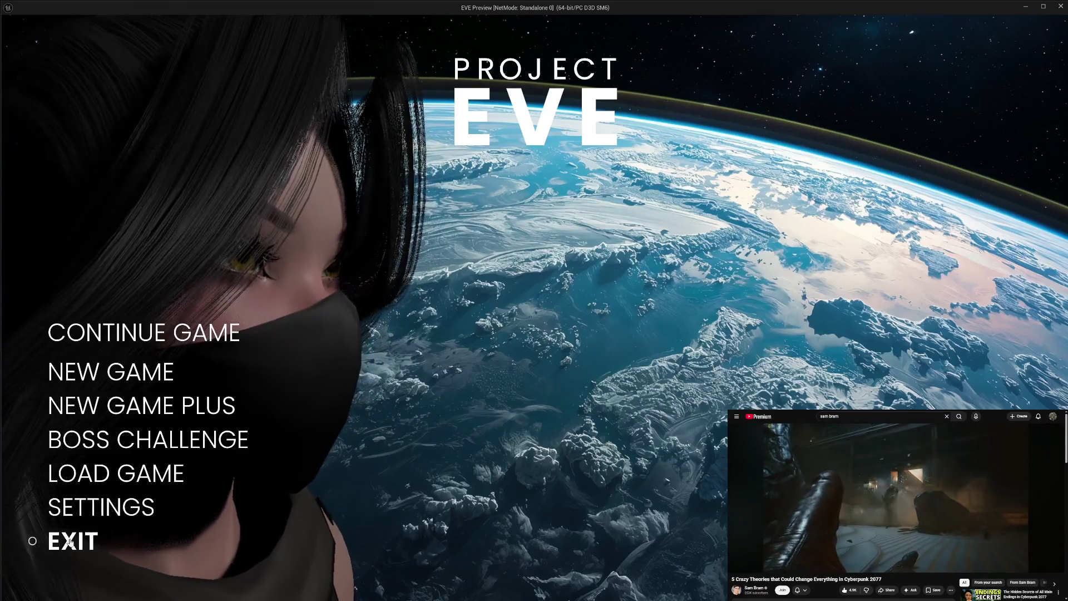
{"action": "left_click", "coordinate": [70, 541]}
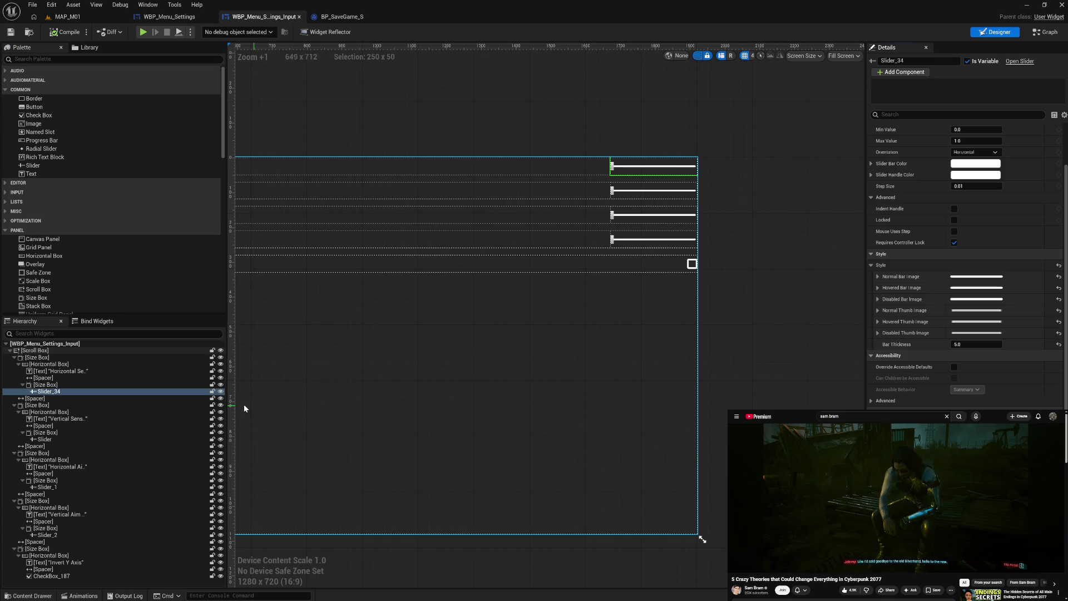
Rename Slider_34 to 'Horizontal Sensitivity Slider'
{"action": "left_click", "coordinate": [81, 371]}
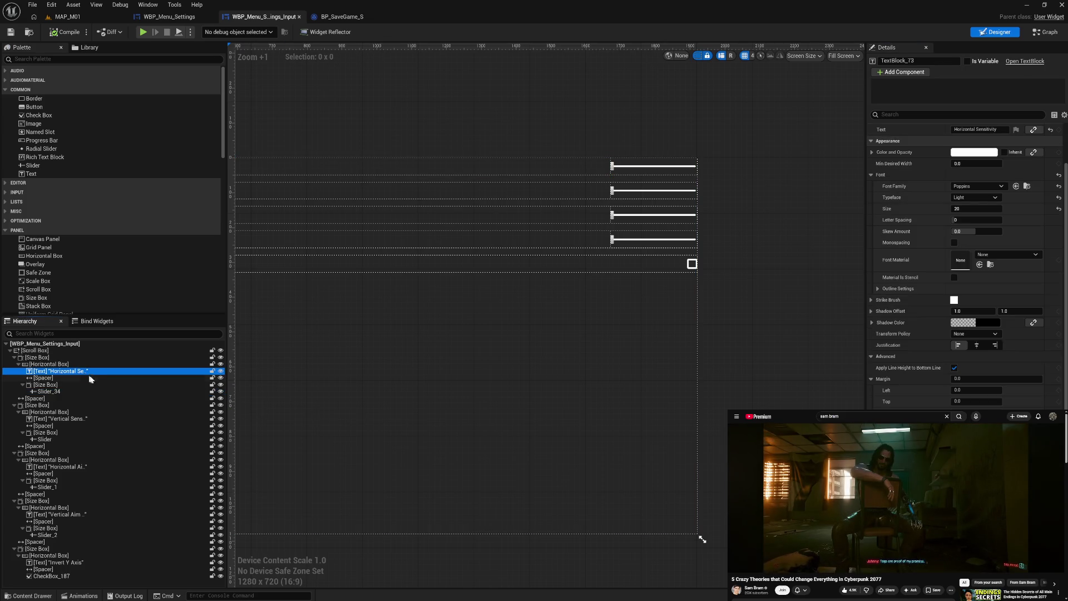
{"action": "mouse_move", "coordinate": [292, 393]}
{"action": "left_mouse_down"}
{"action": "mouse_move", "coordinate": [522, 379]}
{"action": "mouse_move", "coordinate": [523, 389]}
{"action": "left_mouse_up"}
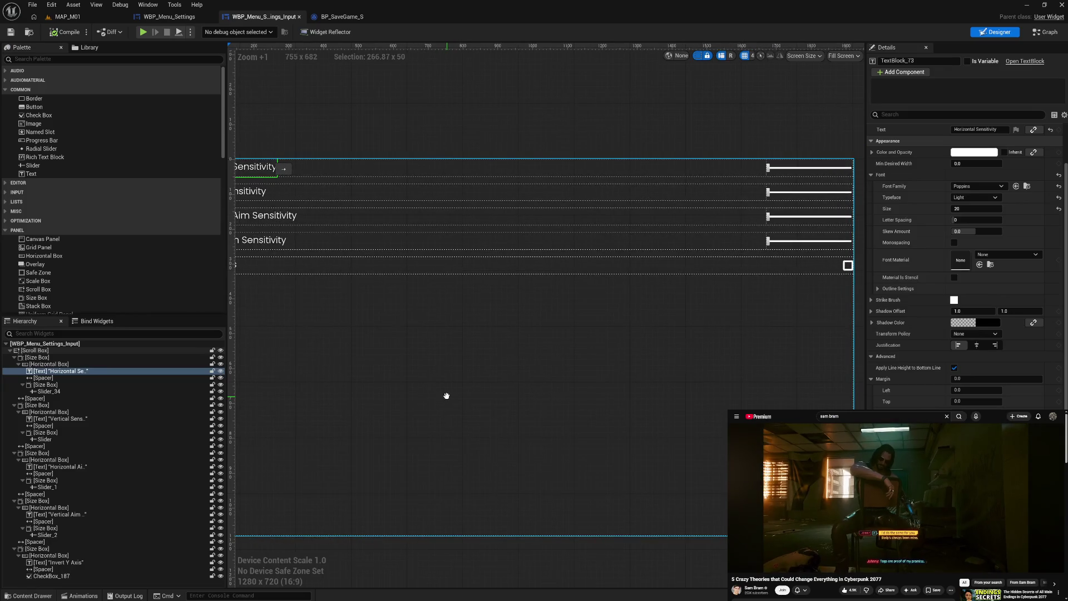
{"action": "double_click", "coordinate": [78, 392]}
{"action": "type", "text": "Horizon"}
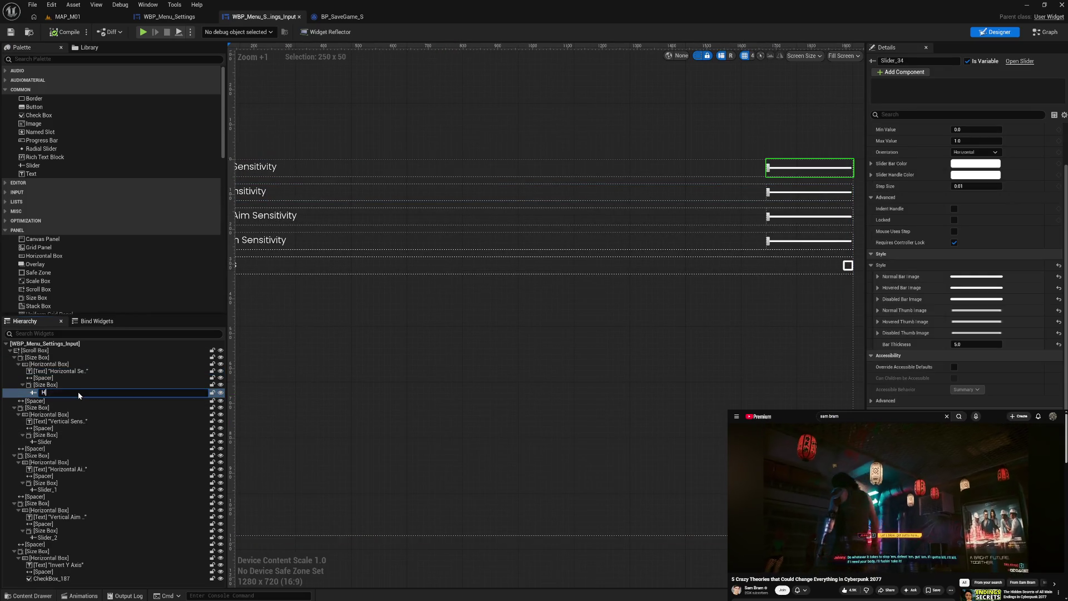
{"action": "type", "text": "tal Se"}
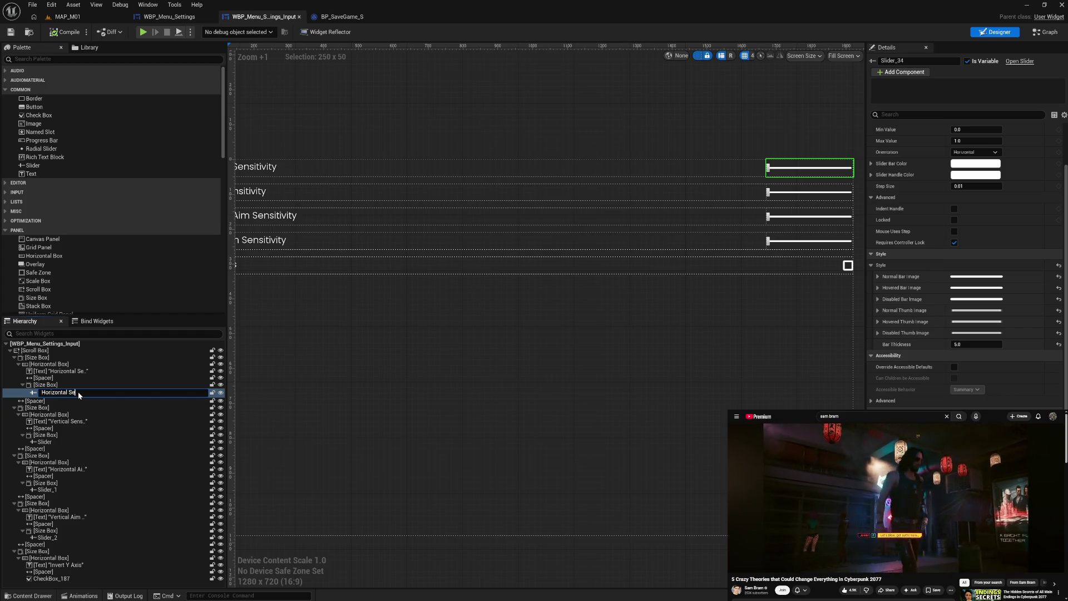
{"action": "type", "text": "nsitivity "}
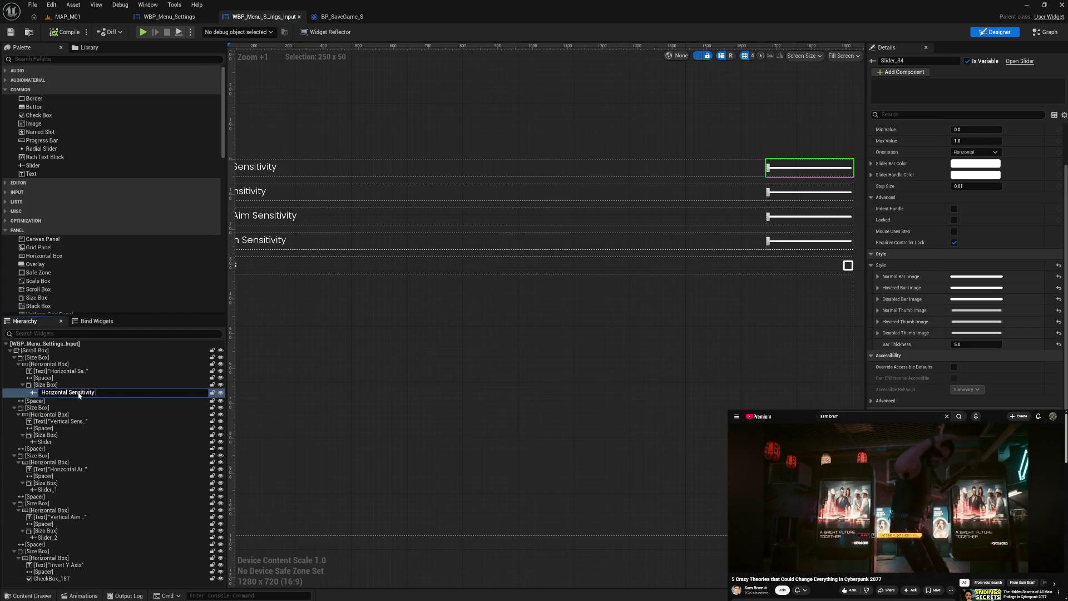
{"action": "type", "text": "Slider"}
{"action": "key", "text": "Return"}
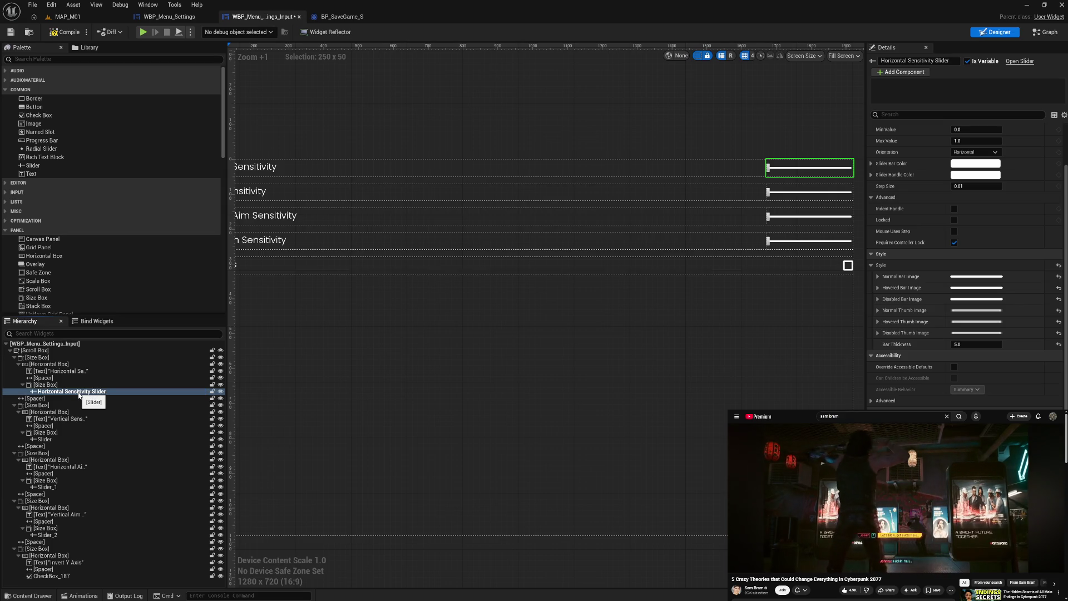
{"action": "double_click", "coordinate": [80, 393]}
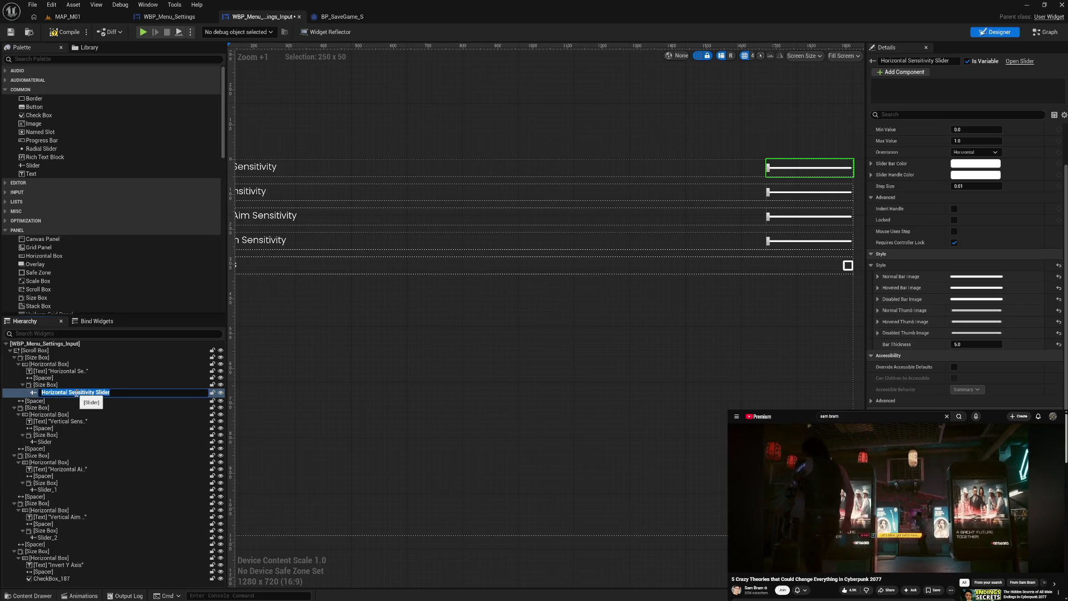
{"action": "left_click_drag", "start_coordinate": [67, 392], "coordinate": [150, 397]}
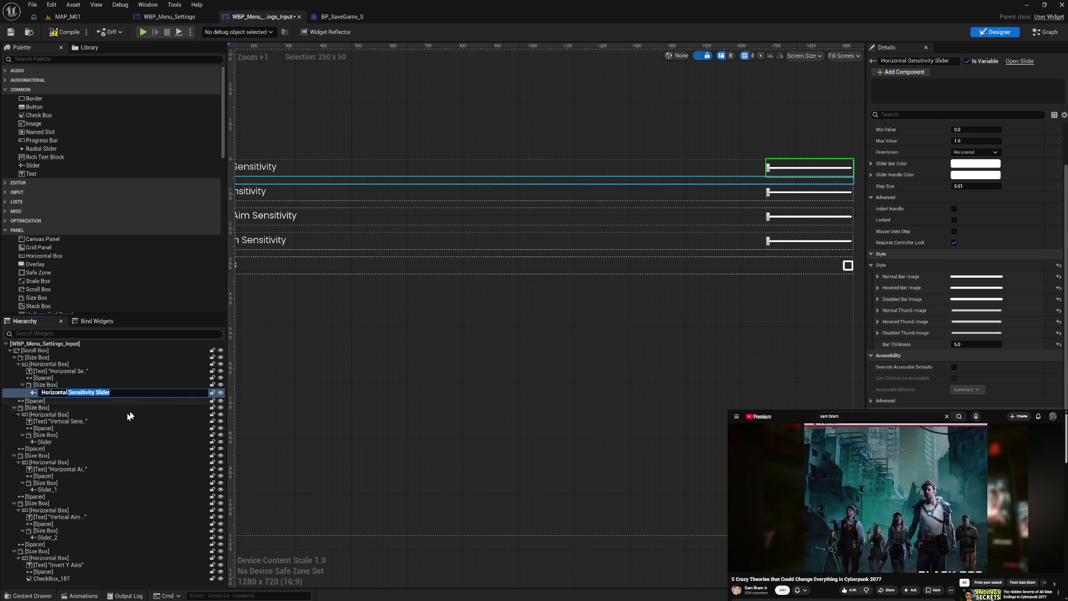
Rename Slider to 'Vertical Sensitivity Slider' and Slider_1 to 'Horizontal Aim Sensitivity Slider'
{"action": "left_click", "coordinate": [58, 439]}
{"action": "double_click", "coordinate": [59, 440]}
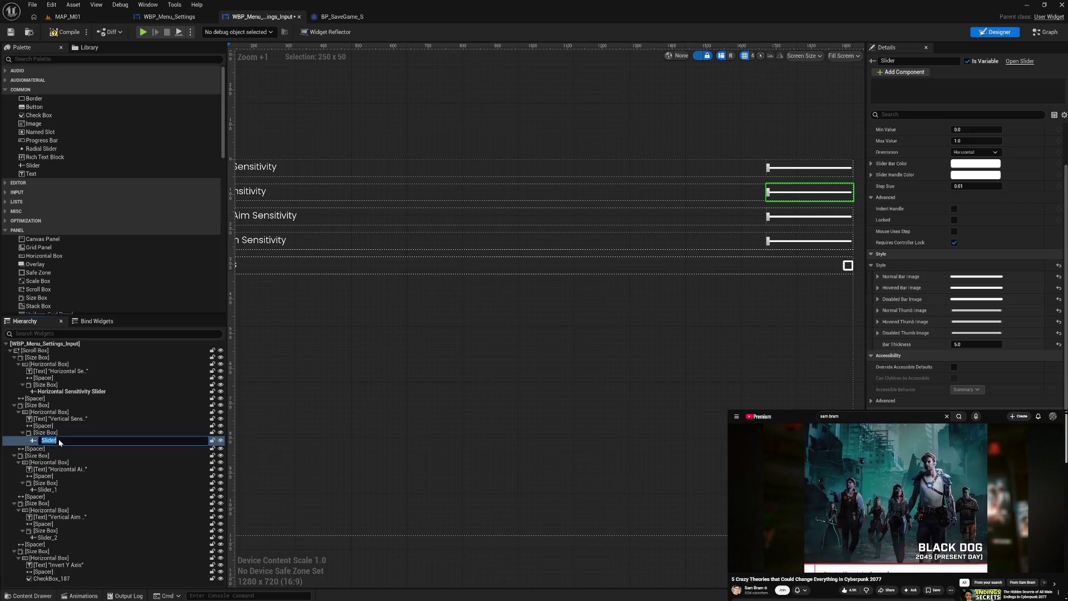
{"action": "type", "text": "Vertic"}
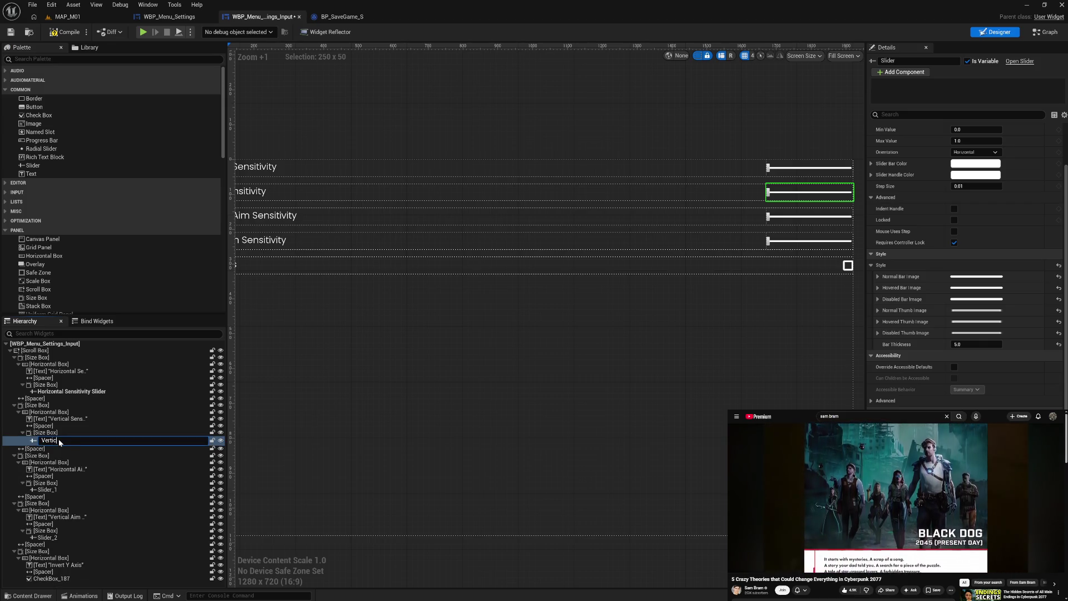
{"action": "type", "text": "al Sensitivity Slider"}
{"action": "key", "text": "Return"}
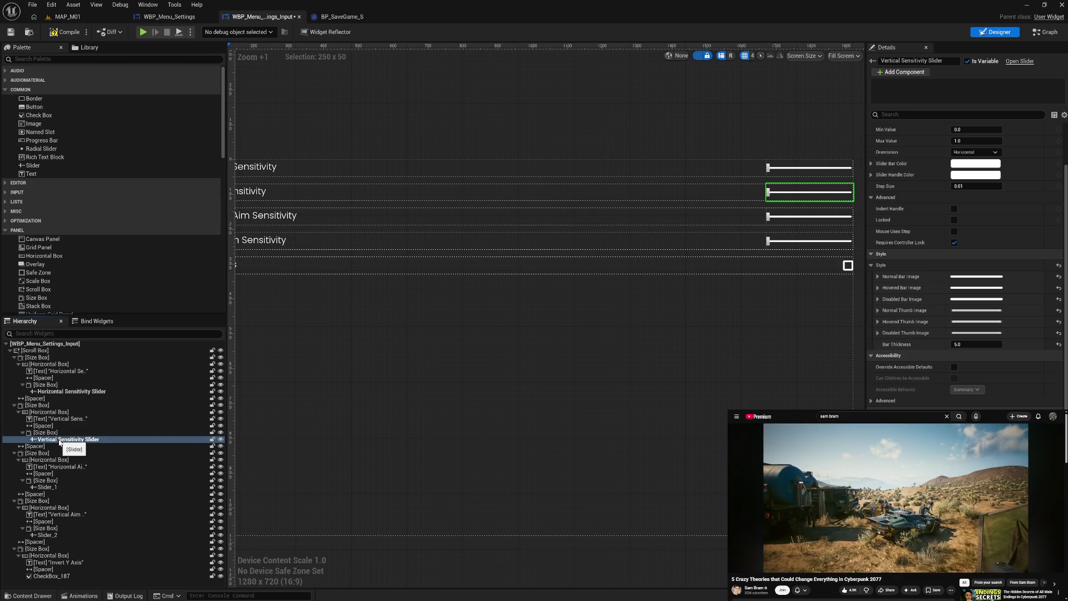
{"action": "left_click", "coordinate": [65, 487]}
{"action": "key", "text": "F2"}
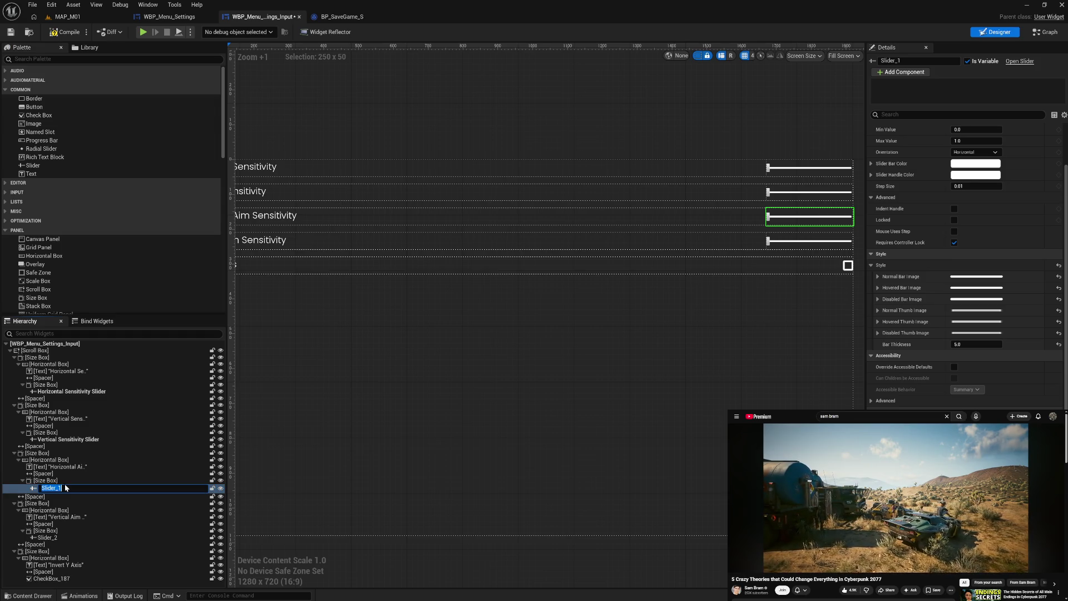
{"action": "type", "text": "Horizontal A"}
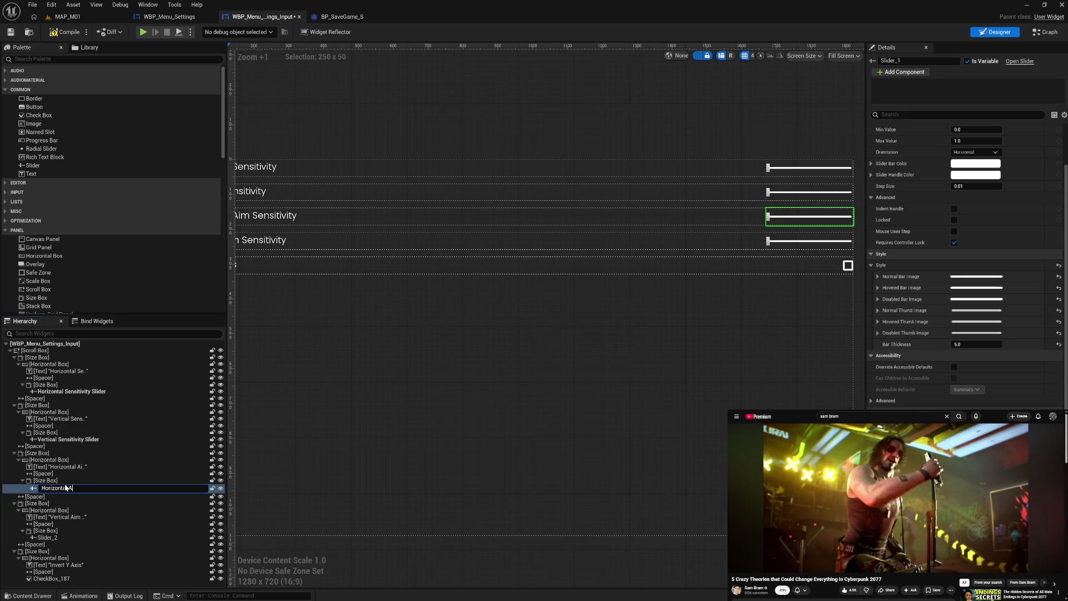
{"action": "type", "text": "im Sensitivity Slider"}
{"action": "key", "text": "Return"}
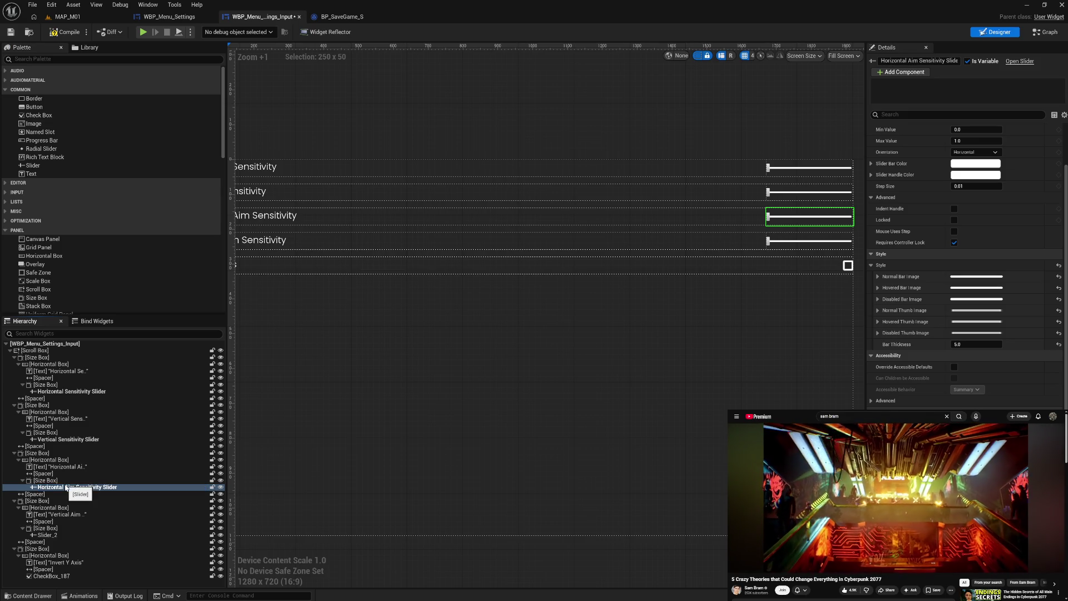
Rename Slider_2 to 'Vertical Aim Sensitivity Slider'
{"action": "left_click", "coordinate": [58, 528]}
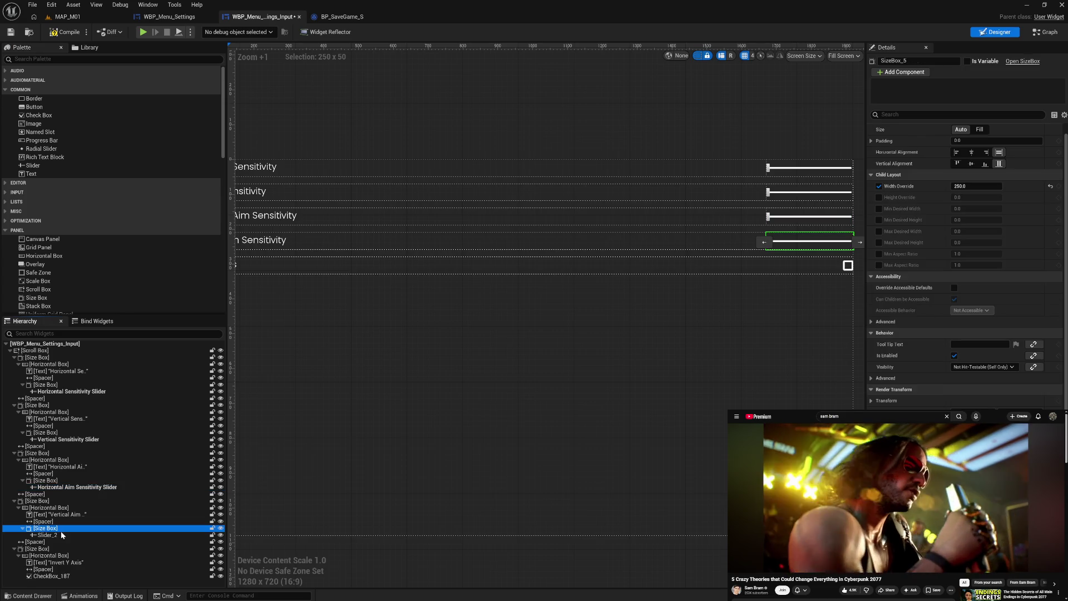
{"action": "left_click", "coordinate": [61, 535]}
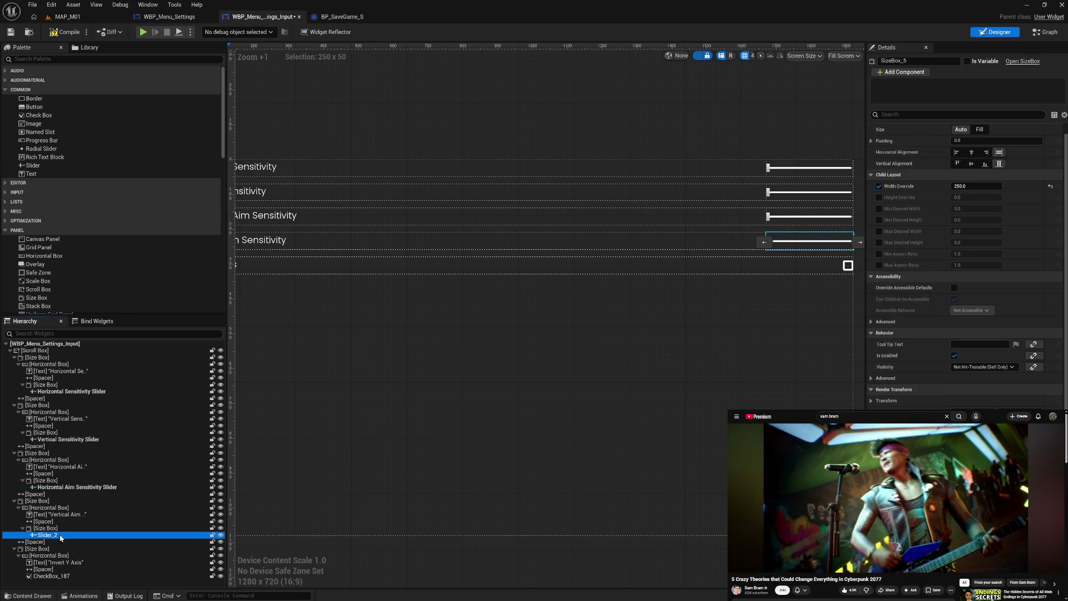
{"action": "key", "text": "F2"}
{"action": "type", "text": "BV"}
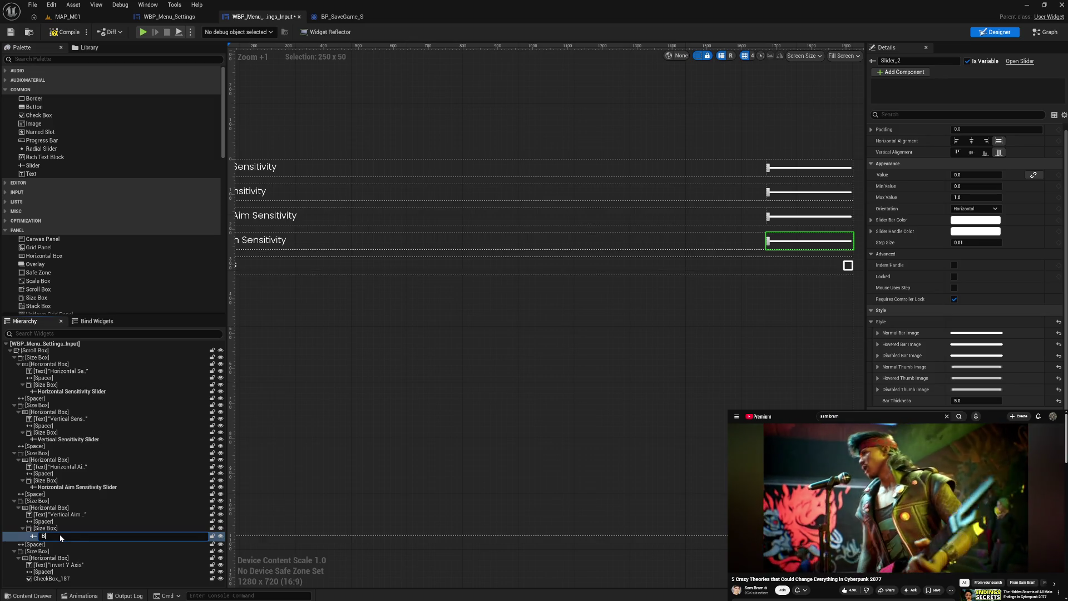
{"action": "key", "text": "BackSpace"}
{"action": "type", "text": "Vertical A"}
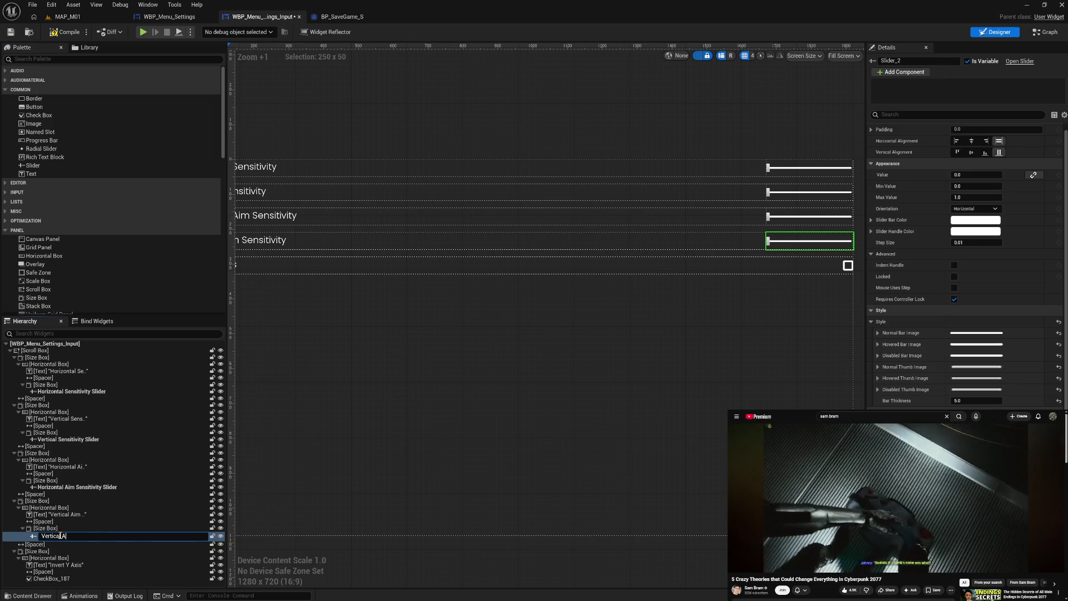
{"action": "type", "text": "im Sensitivity Slider"}
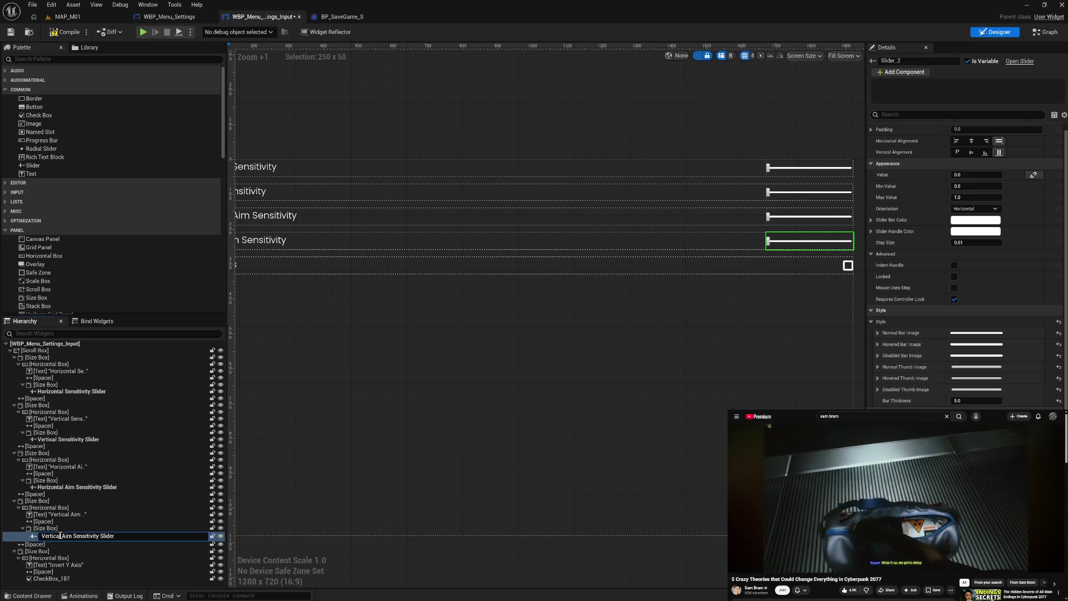
{"action": "key", "text": "Return"}
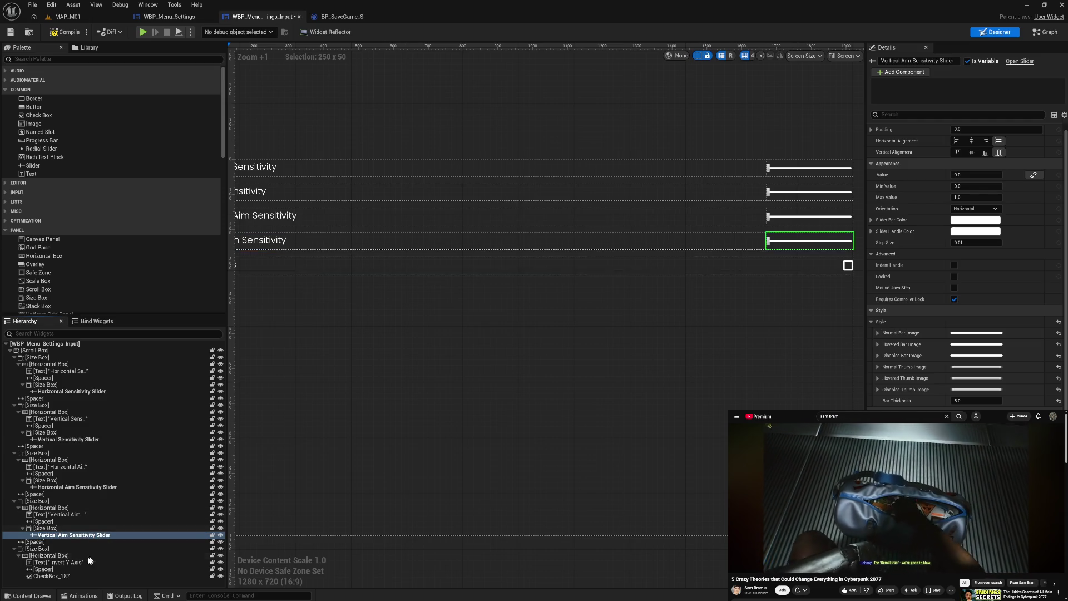
Rename CheckBox_187 to 'Invert Y Axis Checkbox' and compile the widget
{"action": "left_click", "coordinate": [82, 576]}
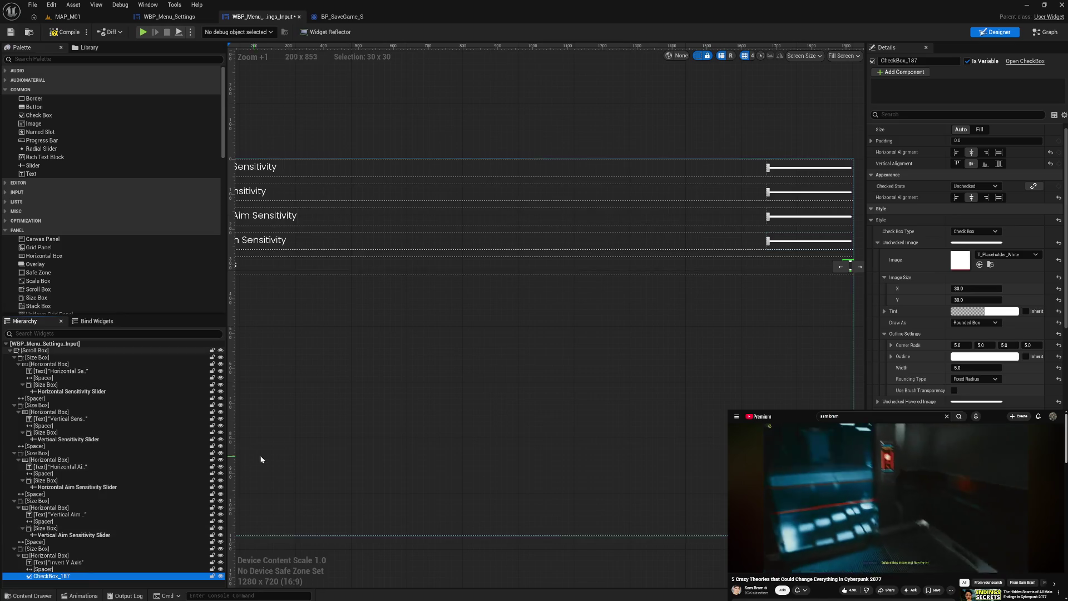
{"action": "mouse_move", "coordinate": [260, 458]}
{"action": "left_mouse_down"}
{"action": "mouse_move", "coordinate": [369, 450]}
{"action": "mouse_move", "coordinate": [352, 450]}
{"action": "left_mouse_up"}
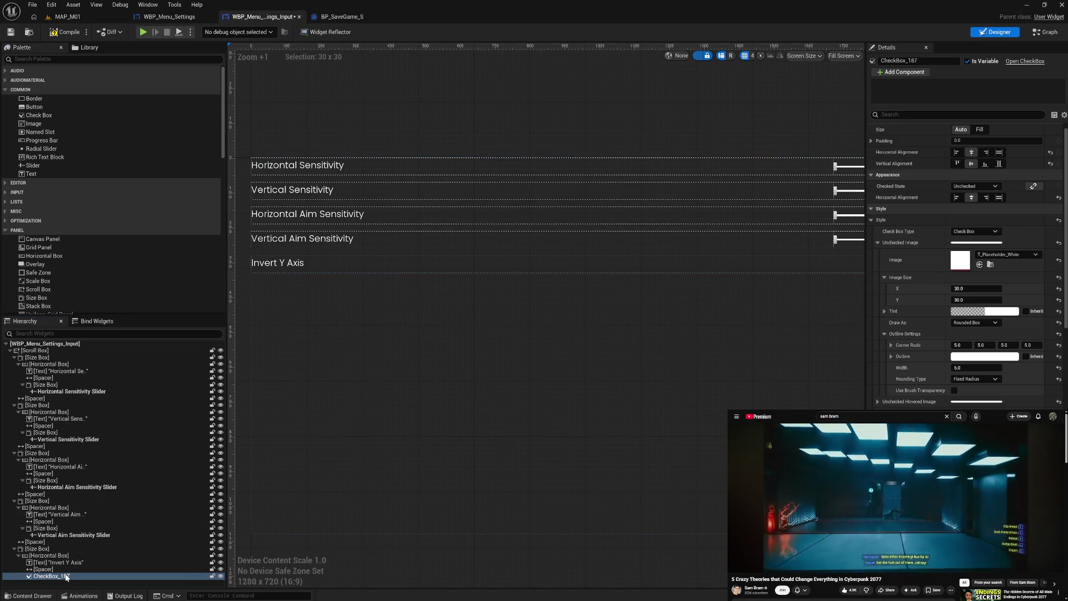
{"action": "double_click", "coordinate": [67, 577]}
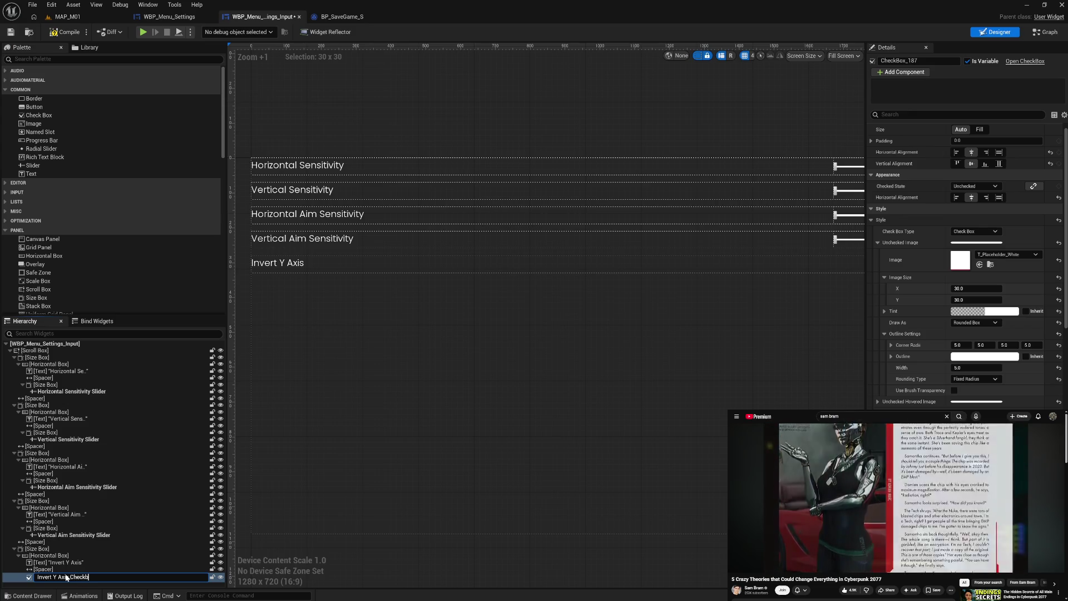
{"action": "key", "text": "Return"}
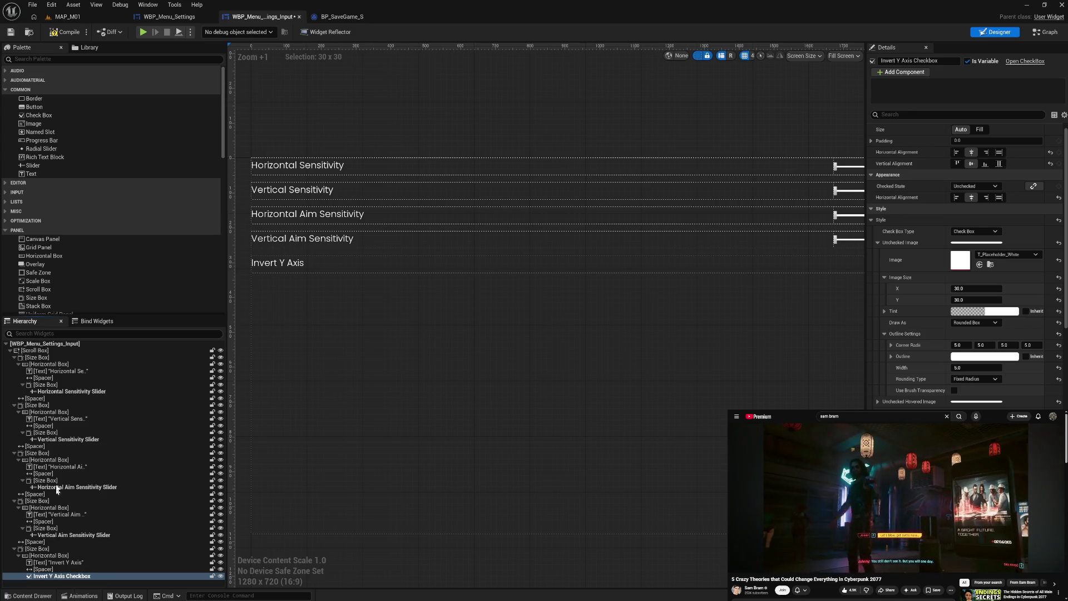
{"action": "left_click", "coordinate": [60, 34]}
{"action": "left_click_drag", "start_coordinate": [551, 377], "coordinate": [445, 374]}
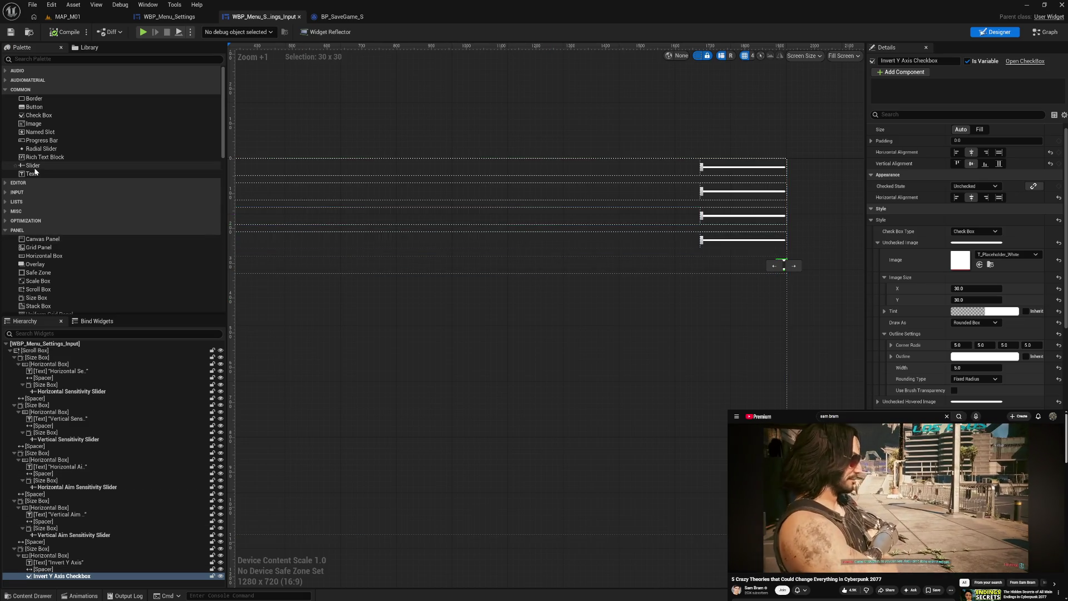
{"action": "left_click_drag", "start_coordinate": [39, 173], "coordinate": [55, 274]}
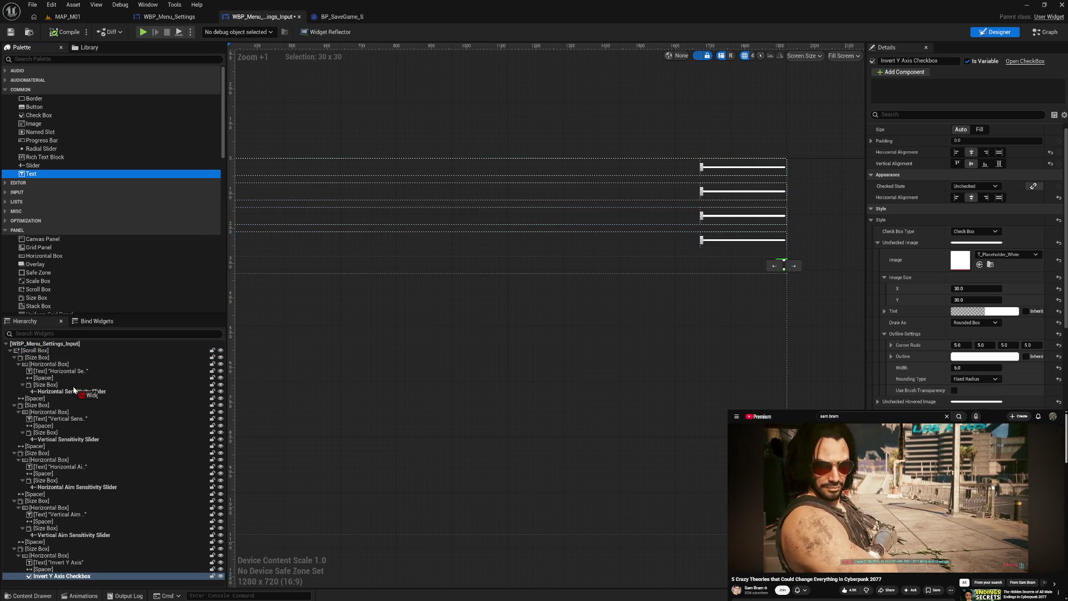
Add a Text Block to the Horizontal Sensitivity row in Poppins size 15, centred both ways
{"action": "left_click_drag", "start_coordinate": [74, 389], "coordinate": [76, 382]}
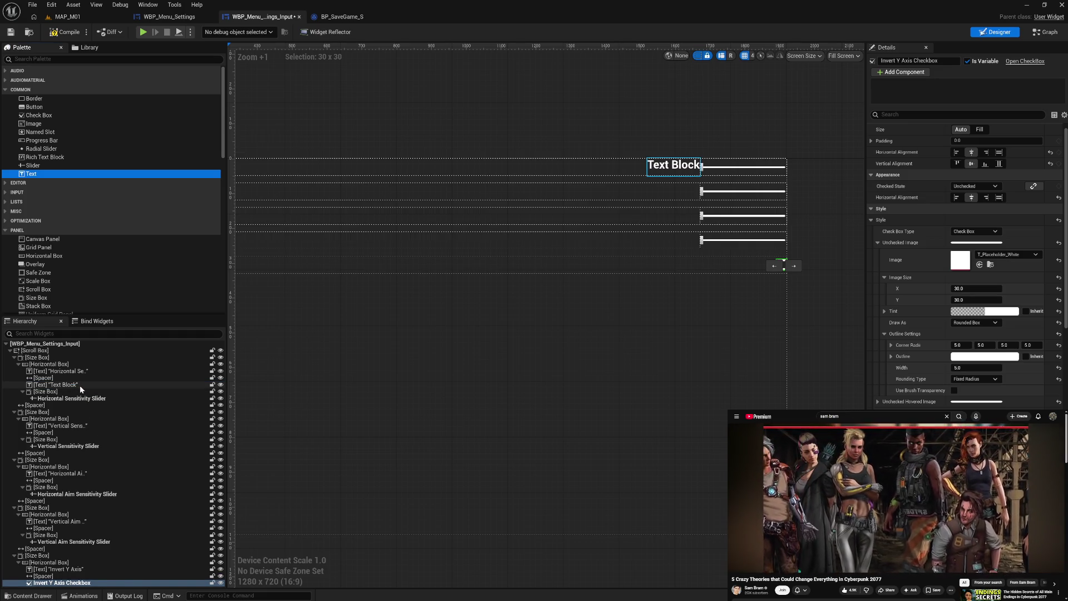
{"action": "left_click", "coordinate": [79, 385]}
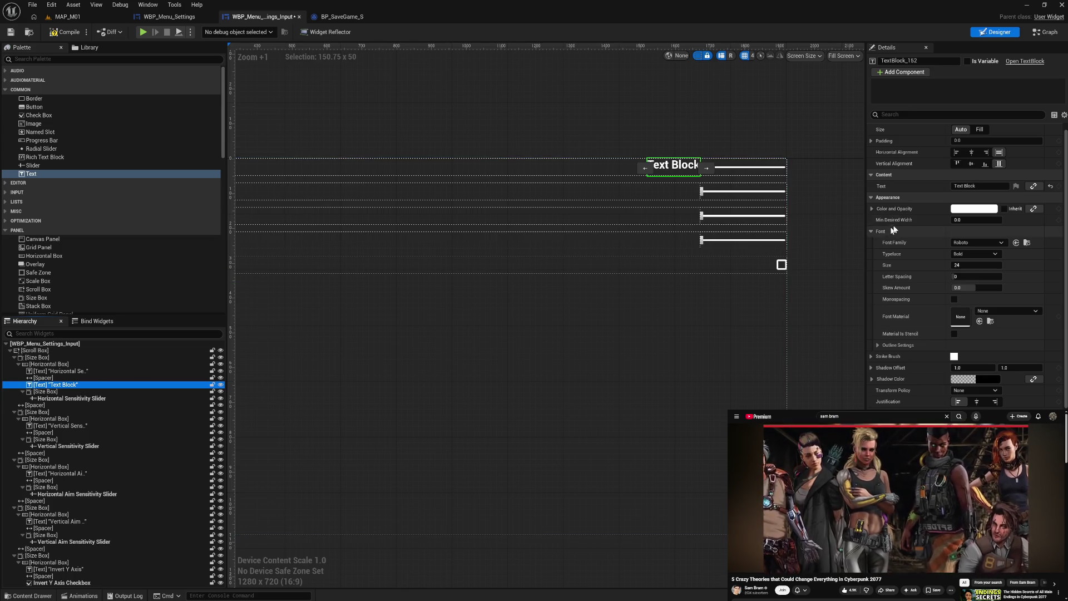
{"action": "left_click", "coordinate": [979, 242]}
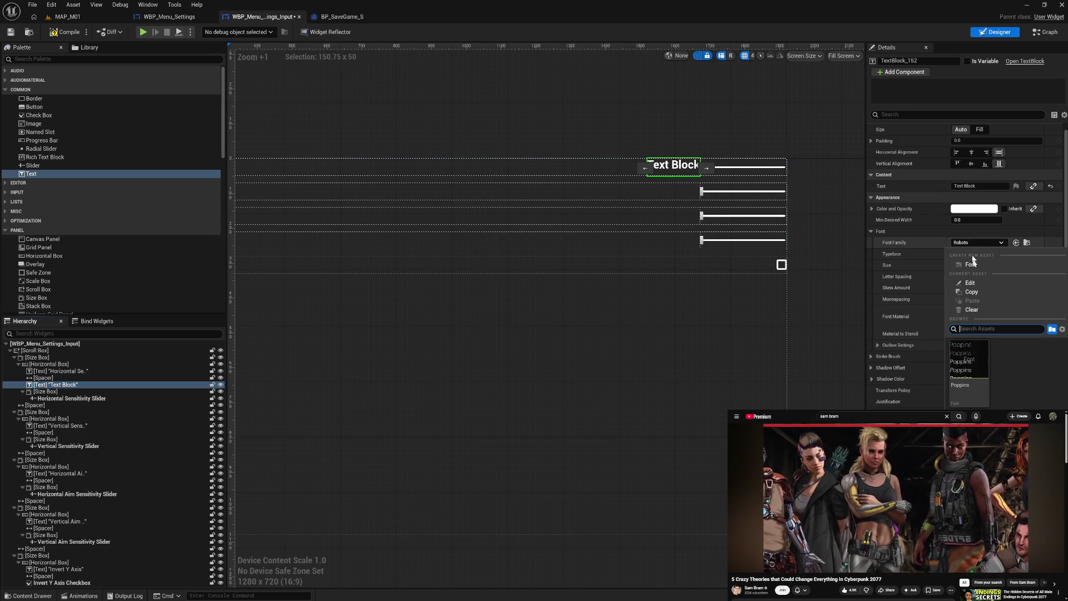
{"action": "left_click", "coordinate": [973, 356]}
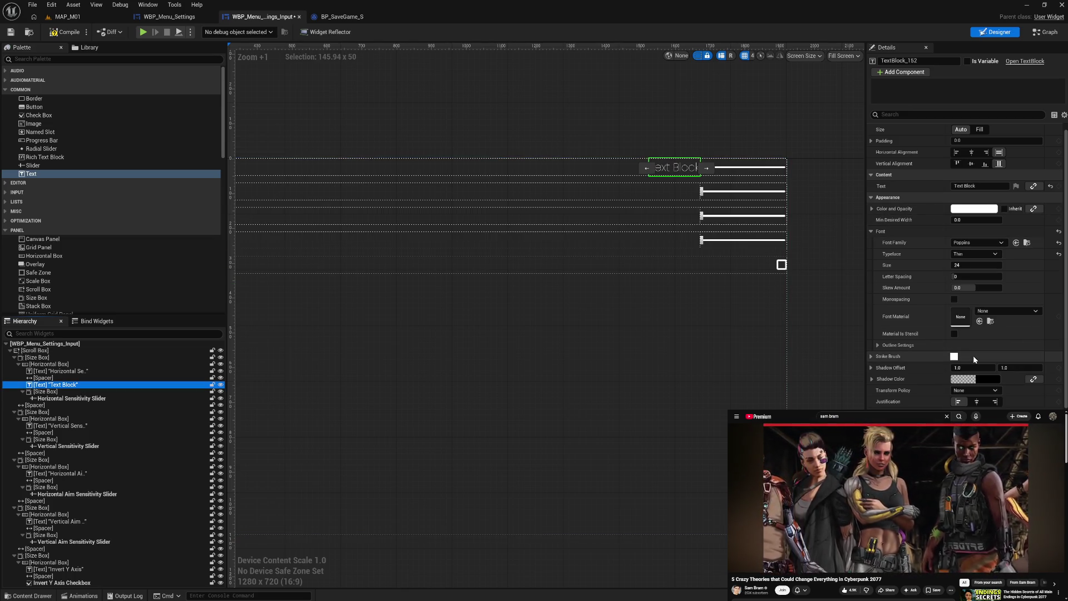
{"action": "left_click", "coordinate": [976, 264]}
{"action": "type", "text": "15"}
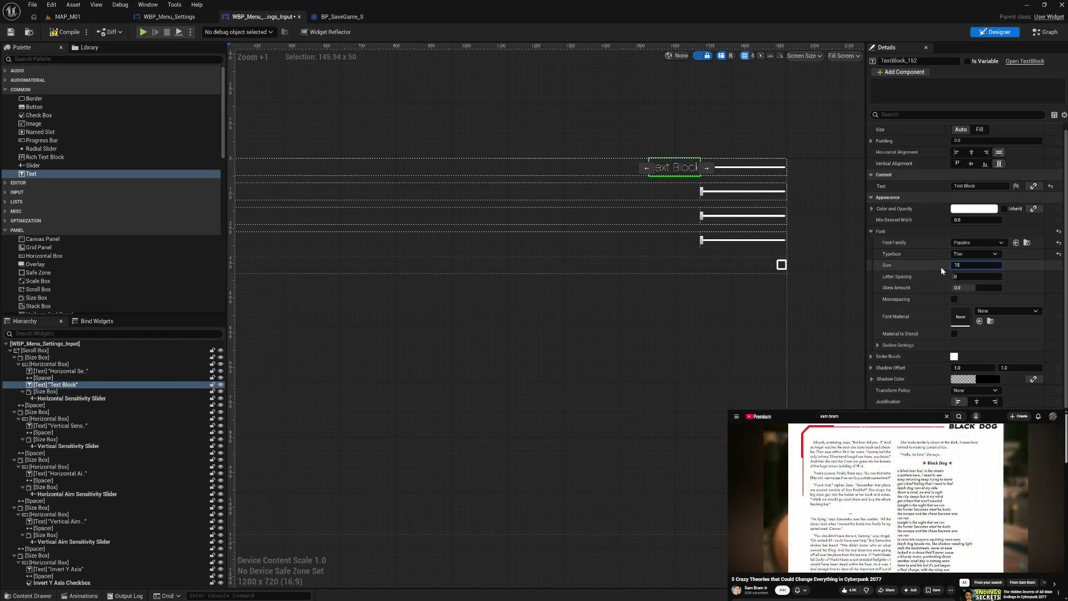
{"action": "key", "text": "Return"}
{"action": "left_click", "coordinate": [975, 155]}
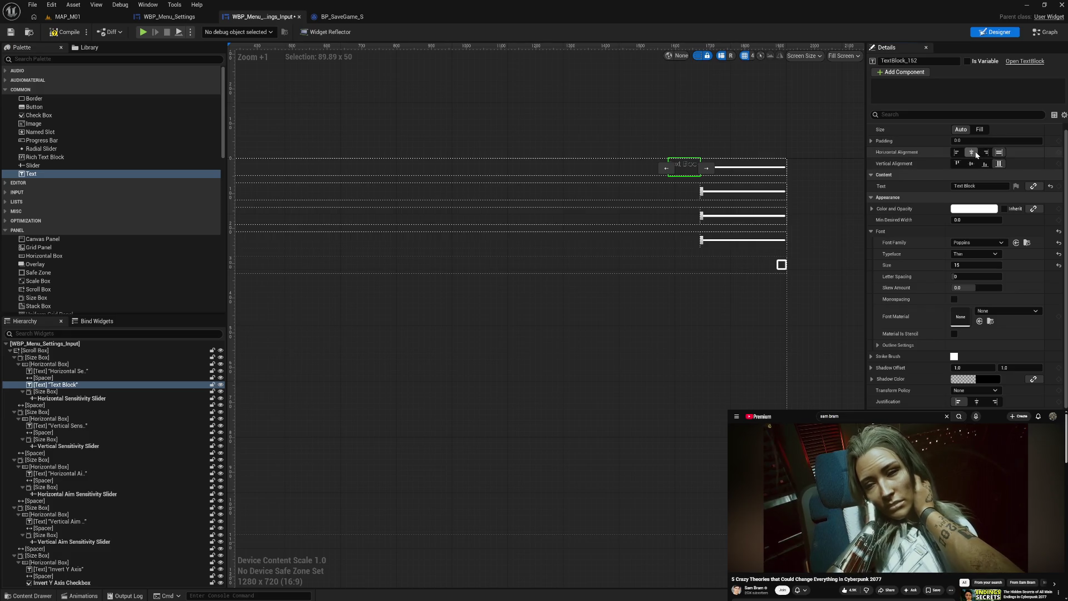
{"action": "left_click", "coordinate": [971, 163]}
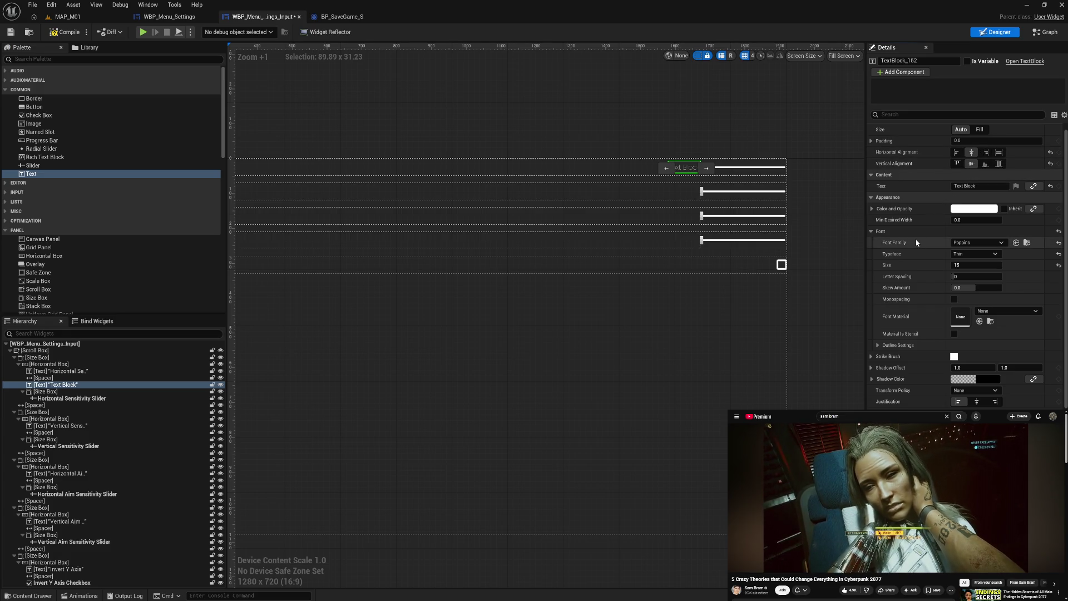
Make the label's typeface Light, set its text to 'Volume', and add a spacer after it
{"action": "left_click", "coordinate": [973, 254]}
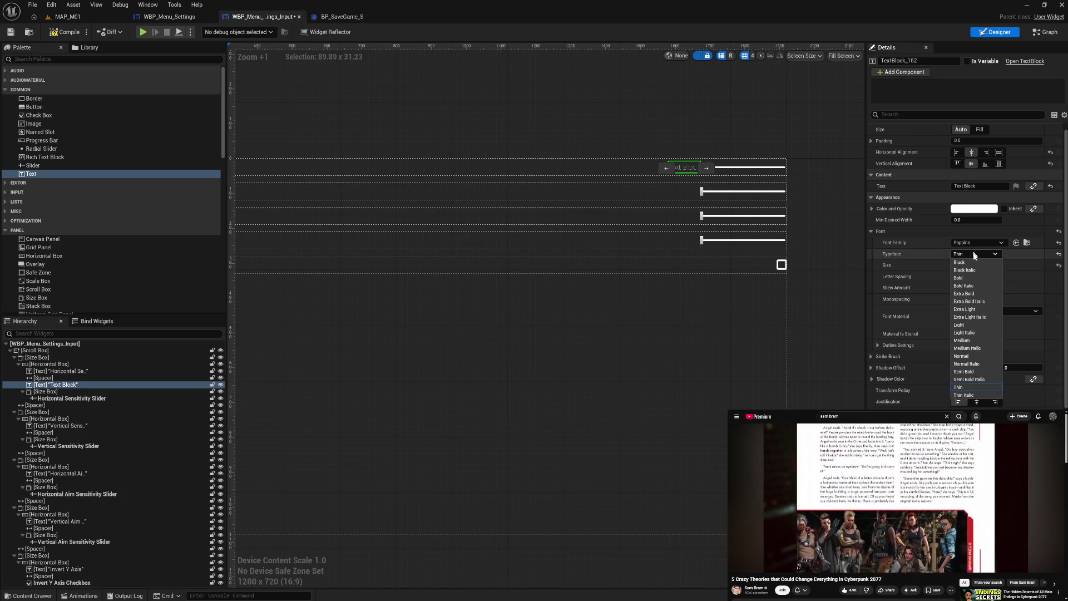
{"action": "left_click", "coordinate": [973, 326]}
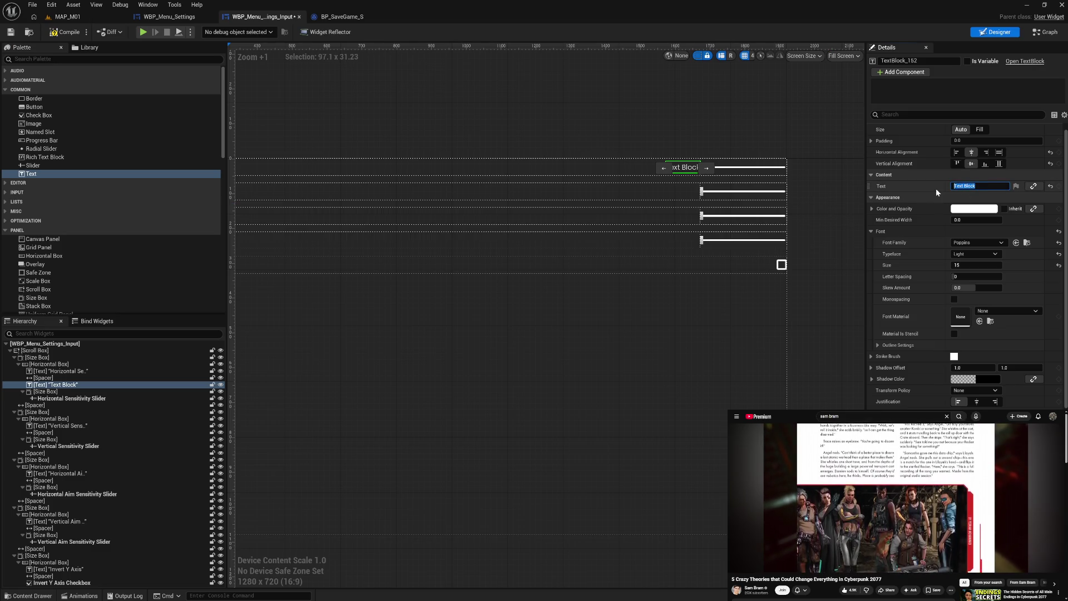
{"action": "type", "text": "Volume"}
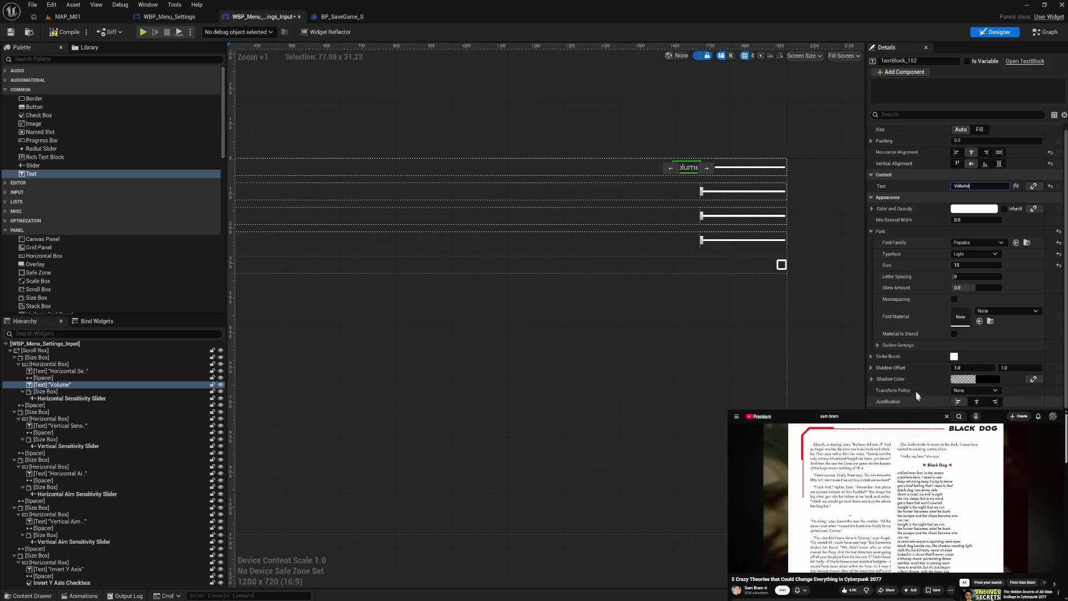
{"action": "scroll", "coordinate": [105, 272], "scroll_direction": "down", "scroll_amount": 3}
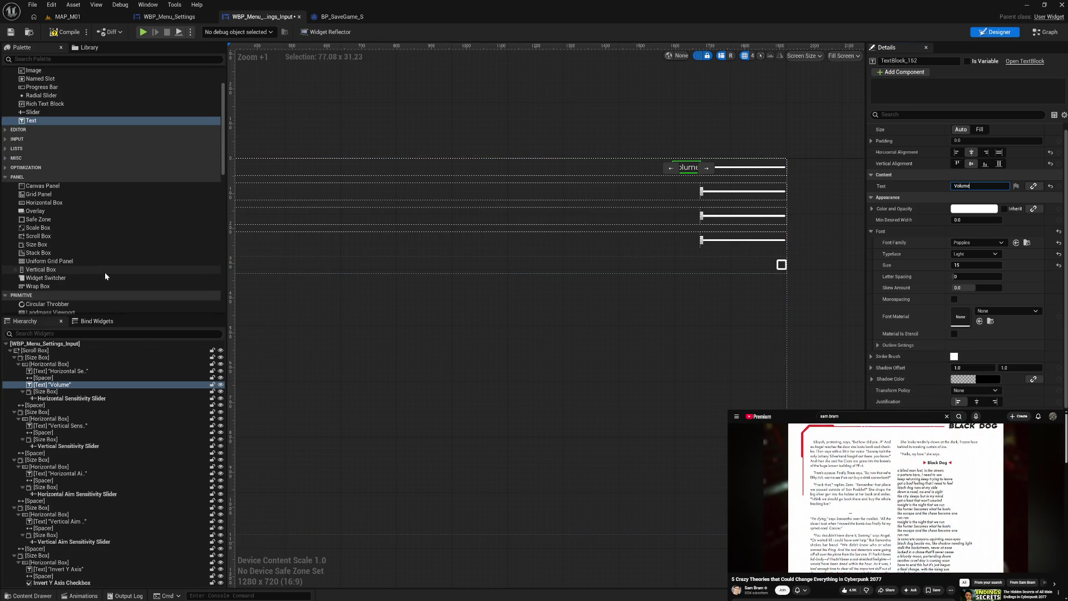
{"action": "scroll", "coordinate": [78, 282], "scroll_direction": "down", "scroll_amount": 3}
{"action": "mouse_move", "coordinate": [77, 283]}
{"action": "left_mouse_down"}
{"action": "mouse_move", "coordinate": [62, 327]}
{"action": "mouse_move", "coordinate": [68, 391]}
{"action": "left_mouse_up"}
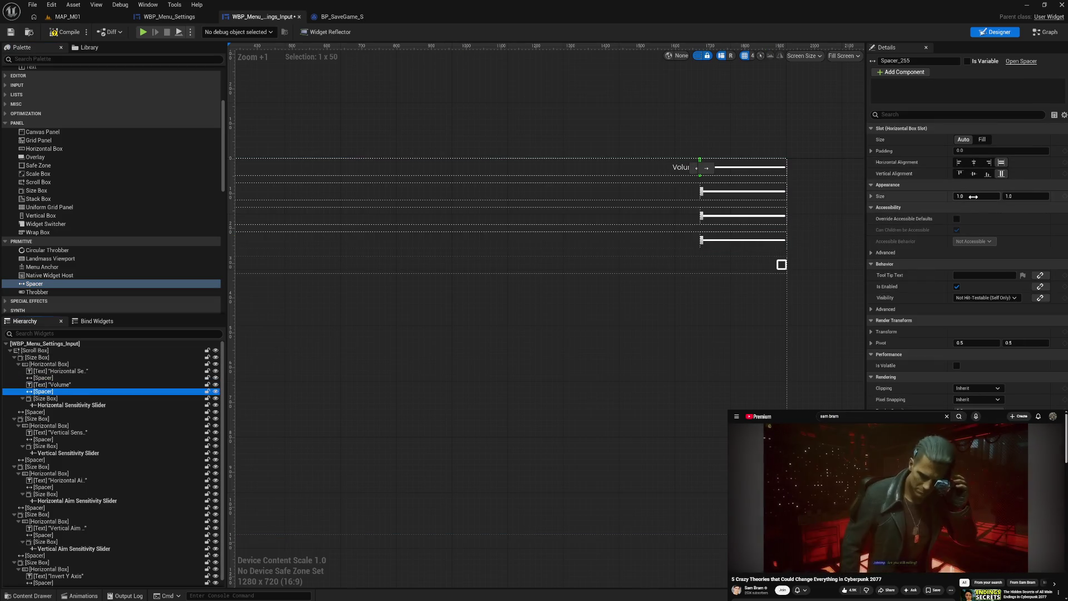
Set the Volume label's spacer Size X to 10 and compile the input settings widget
{"action": "left_click", "coordinate": [974, 196]}
{"action": "type", "text": "5"}
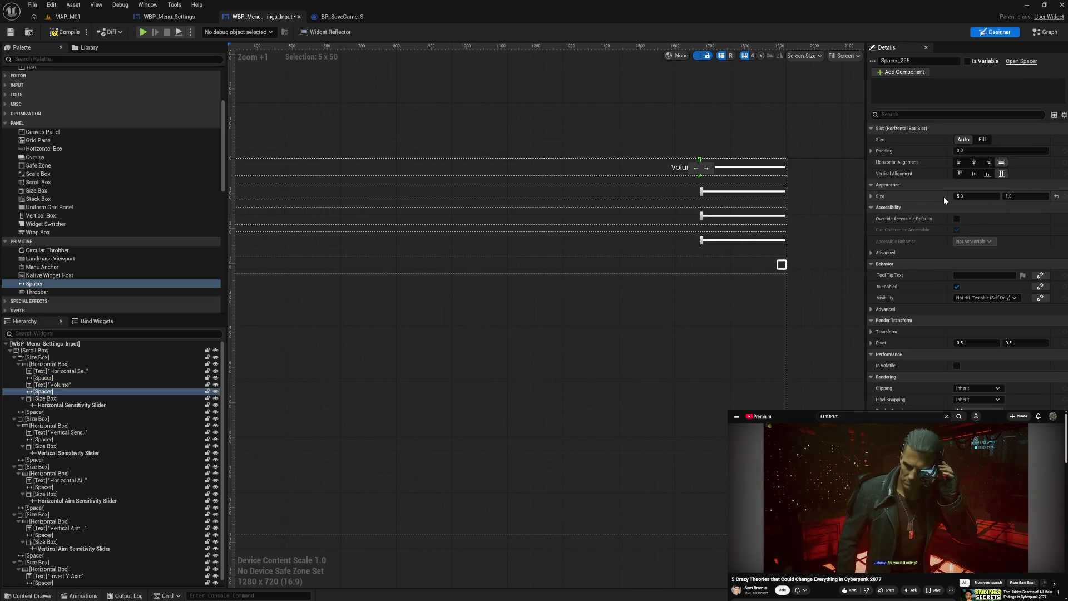
{"action": "left_click", "coordinate": [844, 193]}
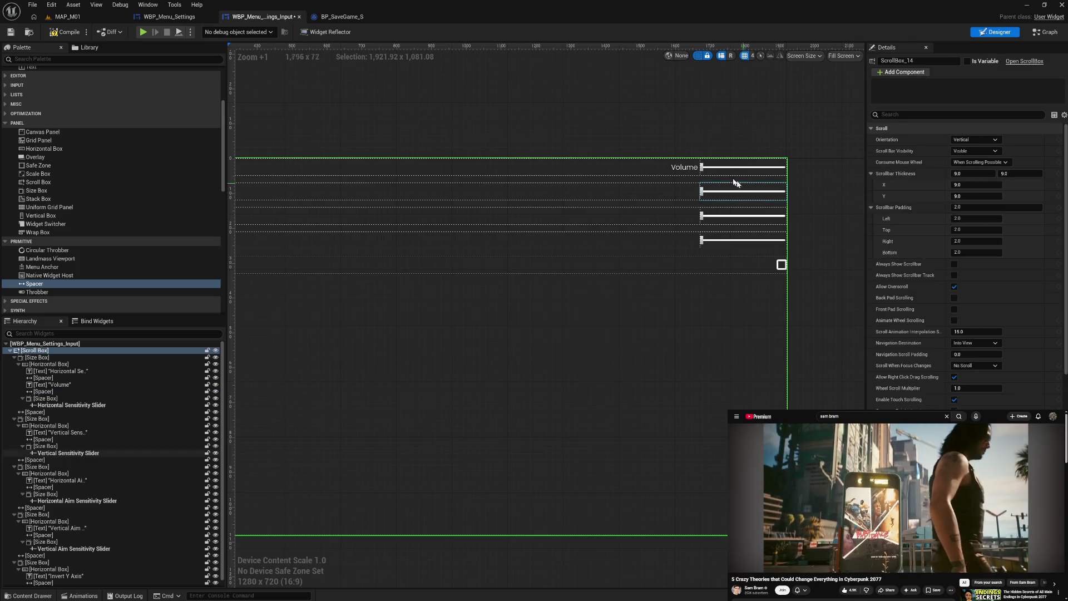
{"action": "left_click", "coordinate": [685, 167]}
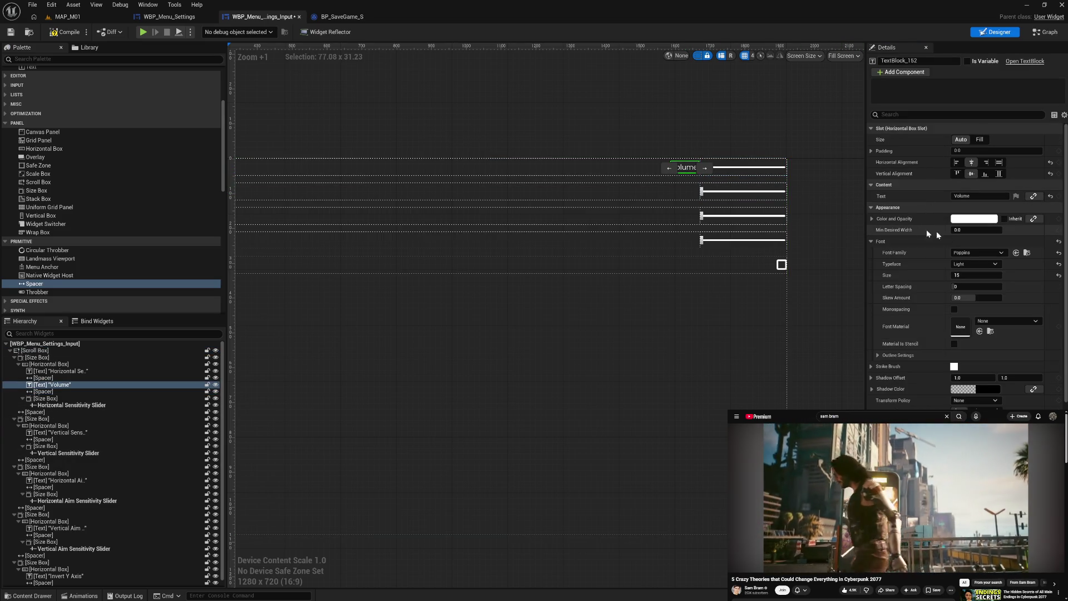
{"action": "left_click", "coordinate": [709, 129]}
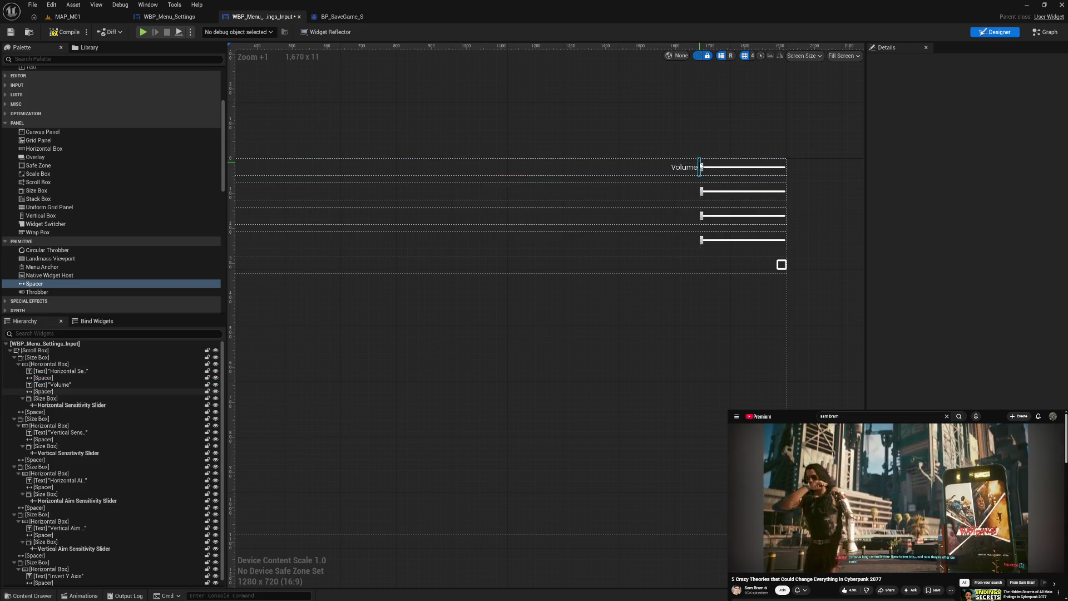
{"action": "left_click", "coordinate": [701, 165]}
{"action": "type", "text": "10"}
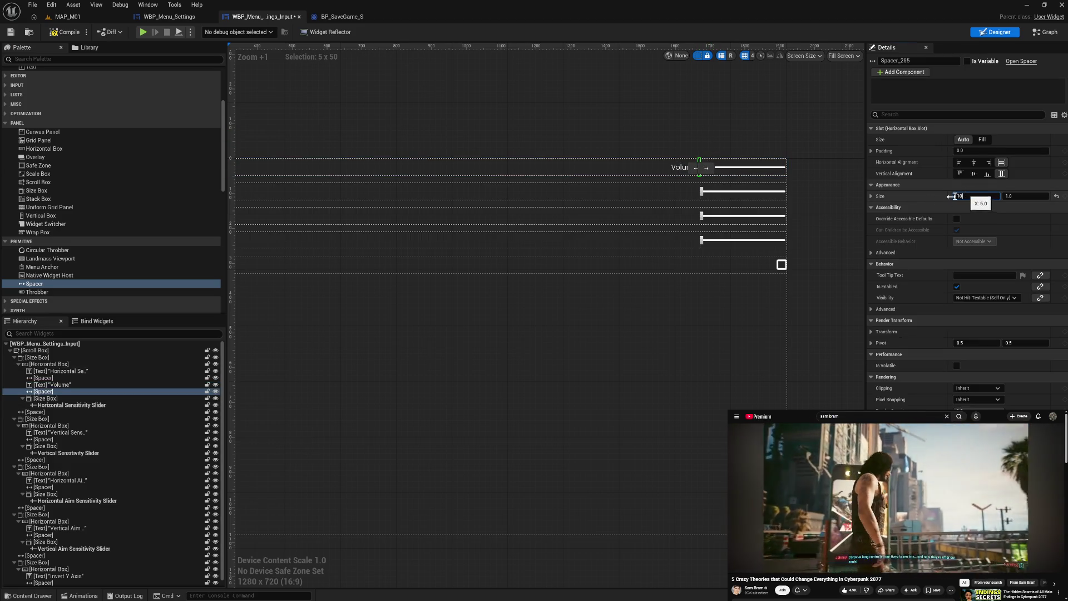
{"action": "left_click", "coordinate": [794, 136]}
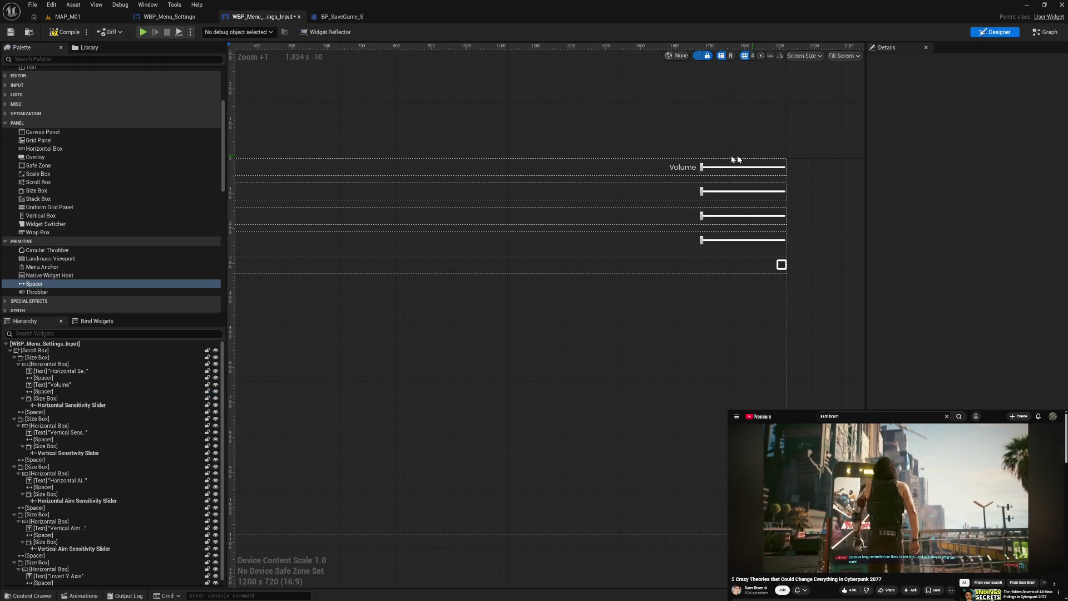
{"action": "left_click", "coordinate": [702, 167]}
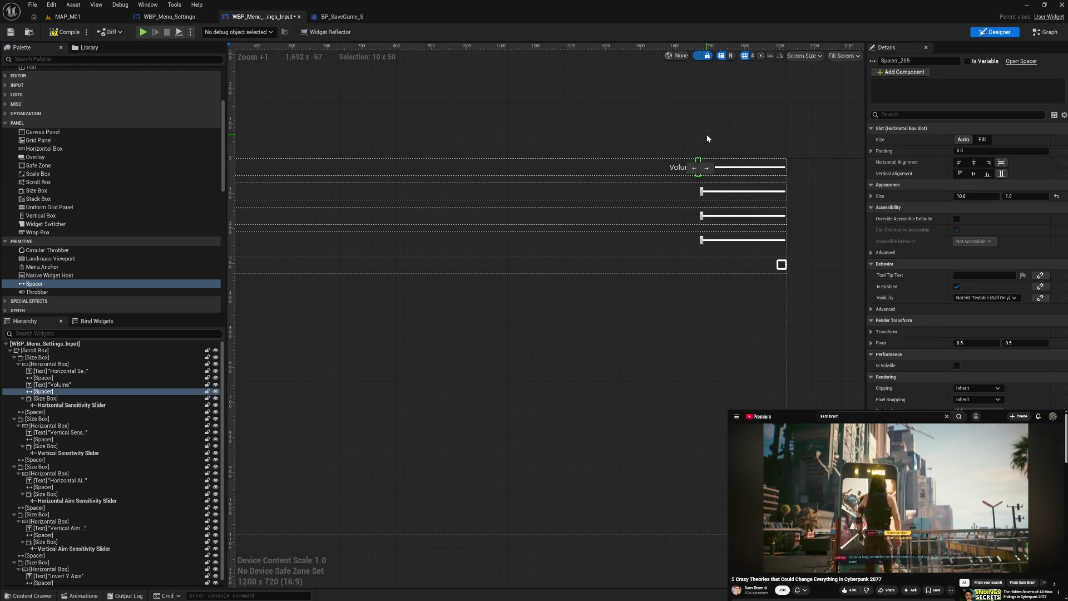
{"action": "left_click", "coordinate": [706, 134]}
{"action": "left_click", "coordinate": [67, 31]}
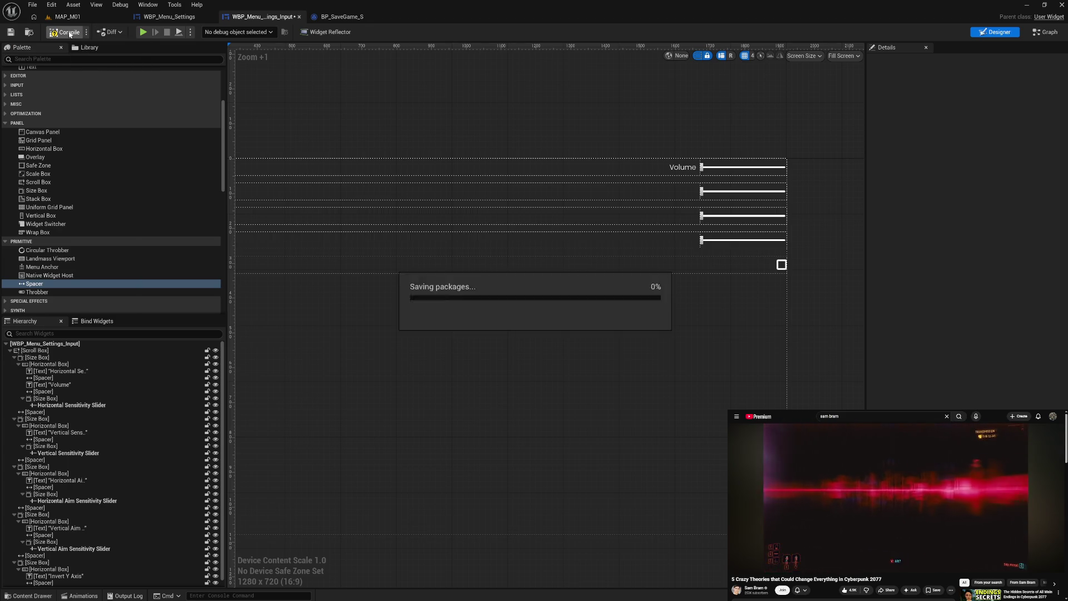
{"action": "left_click", "coordinate": [166, 16]}
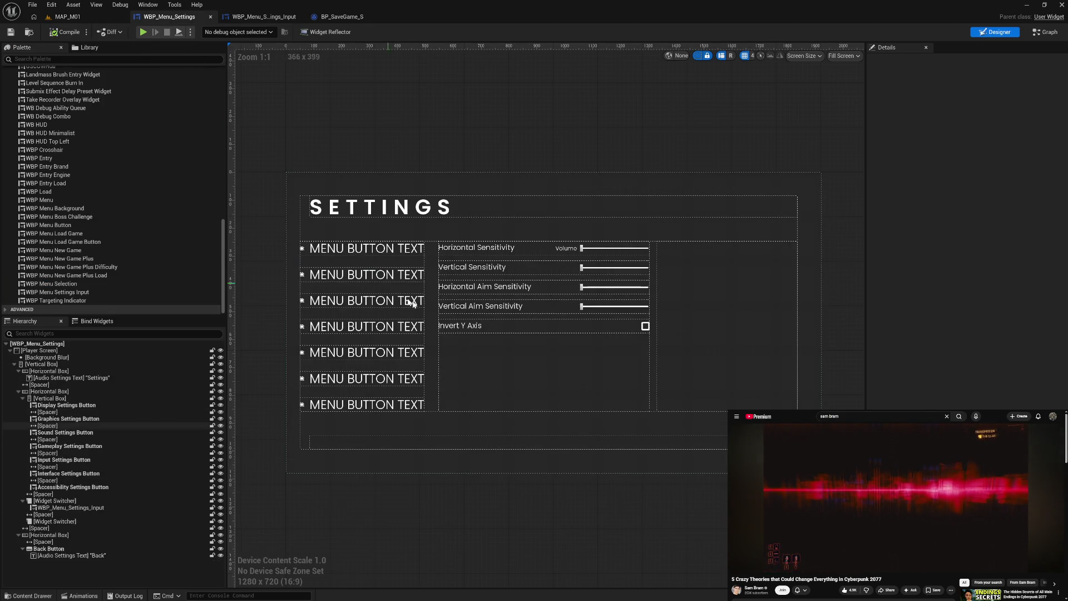
Wrap the menu button column in a Size Box with a 500 width override, compile, and play
{"action": "scroll", "coordinate": [102, 253], "scroll_direction": "up", "scroll_amount": 8}
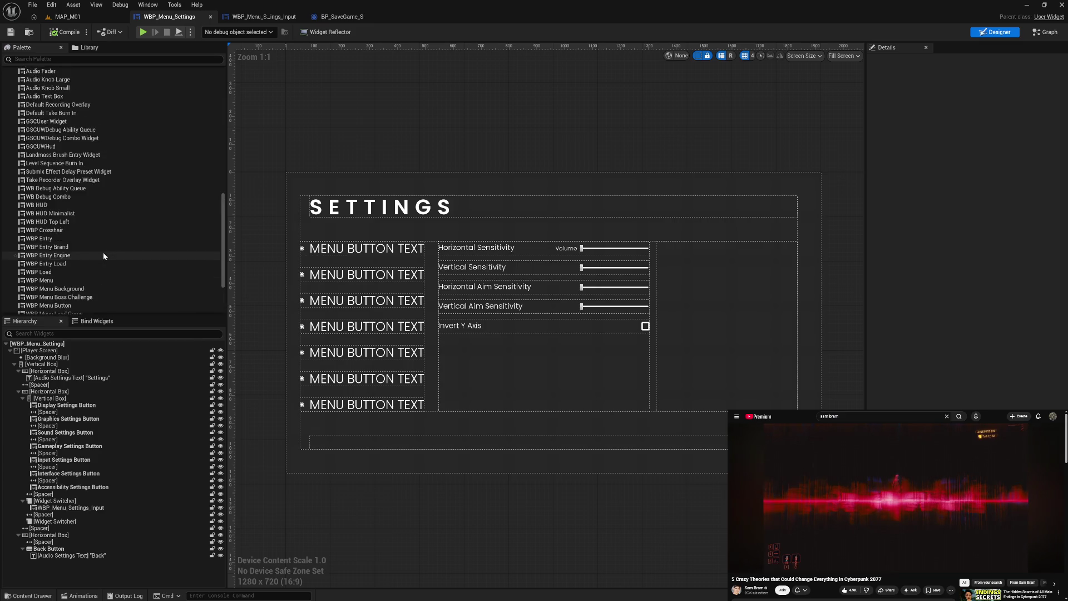
{"action": "scroll", "coordinate": [103, 256], "scroll_direction": "up", "scroll_amount": 6}
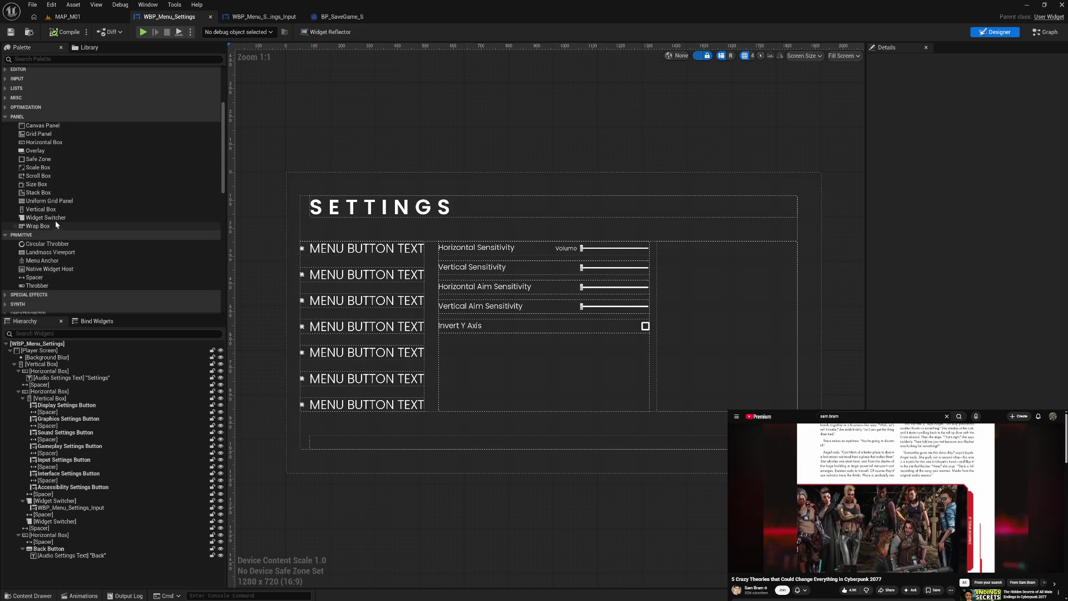
{"action": "left_click_drag", "start_coordinate": [46, 185], "coordinate": [53, 398]}
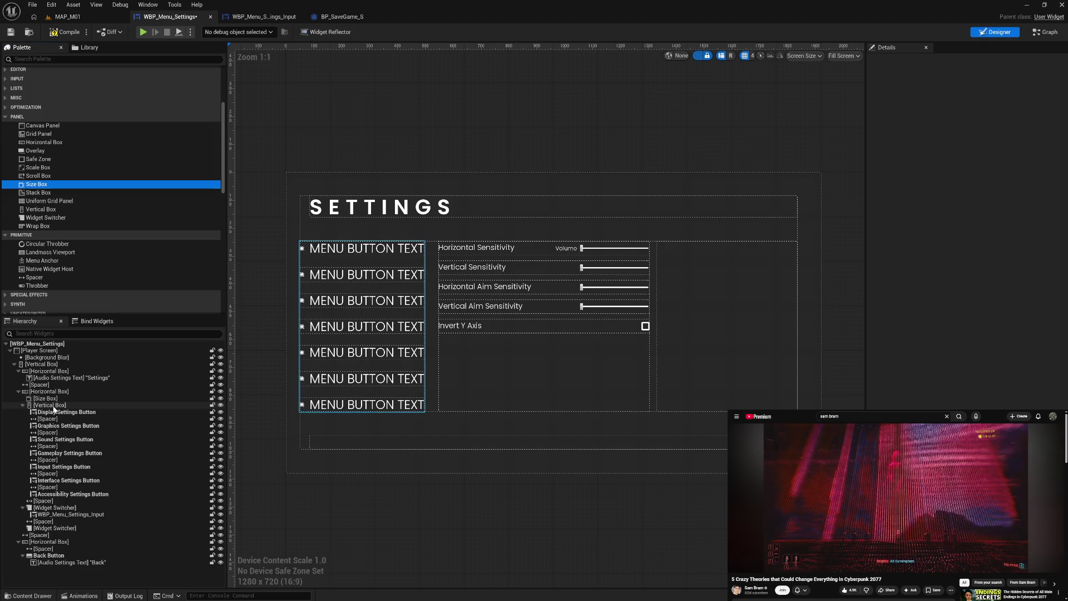
{"action": "left_click", "coordinate": [52, 398]}
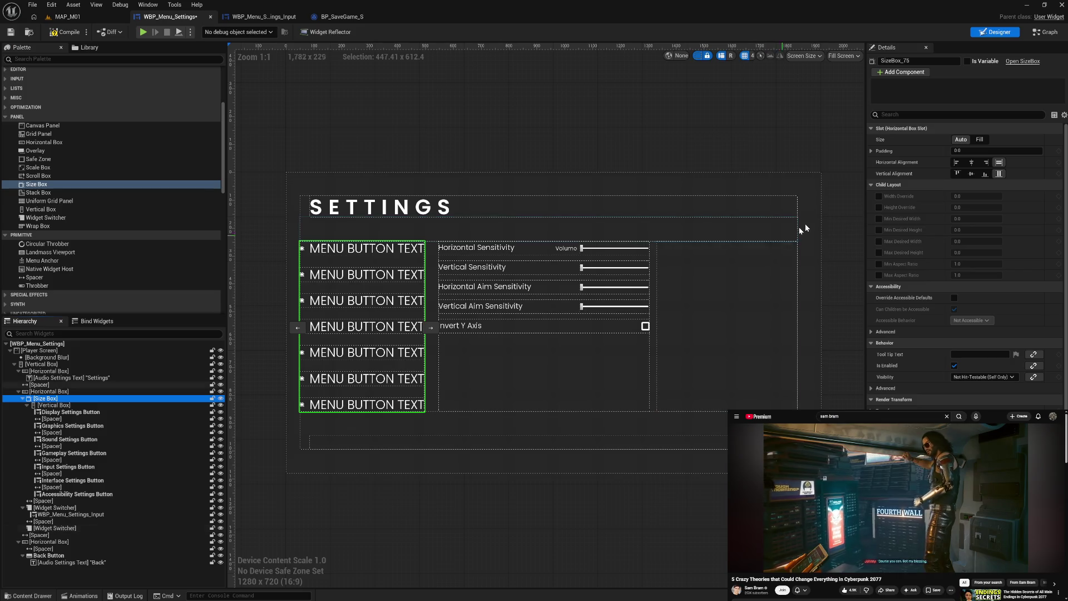
{"action": "left_click", "coordinate": [878, 196]}
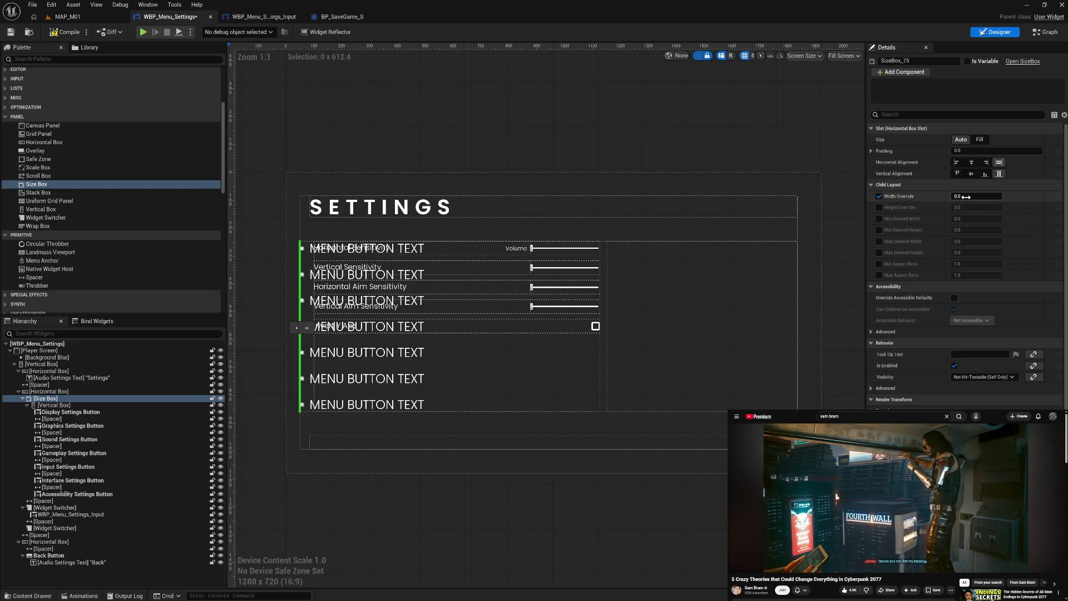
{"action": "left_click", "coordinate": [954, 198]}
{"action": "type", "text": "500"}
{"action": "key", "text": "Return"}
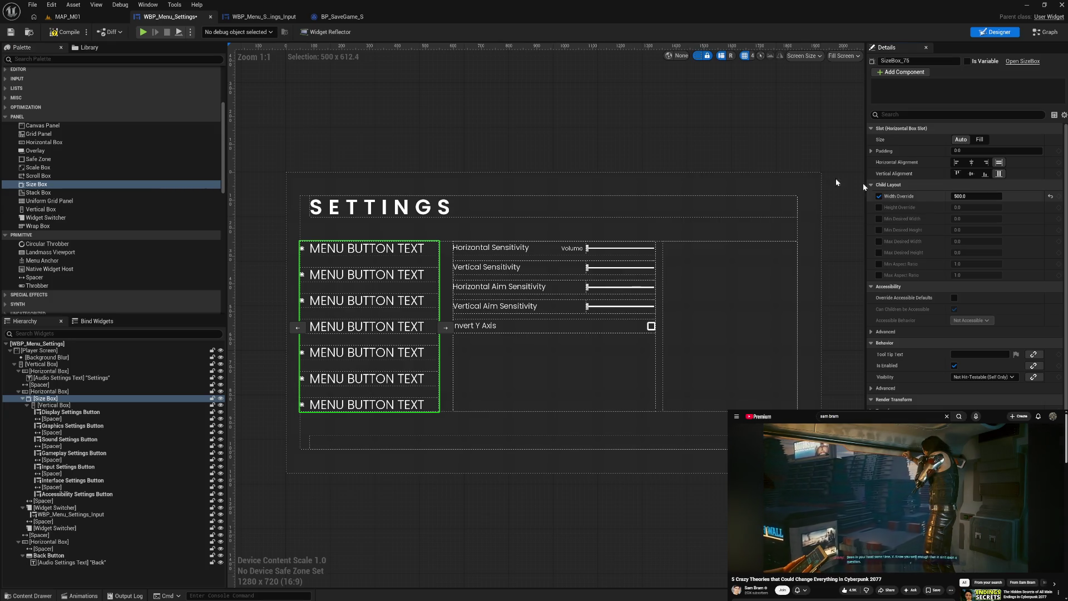
{"action": "left_click", "coordinate": [62, 34]}
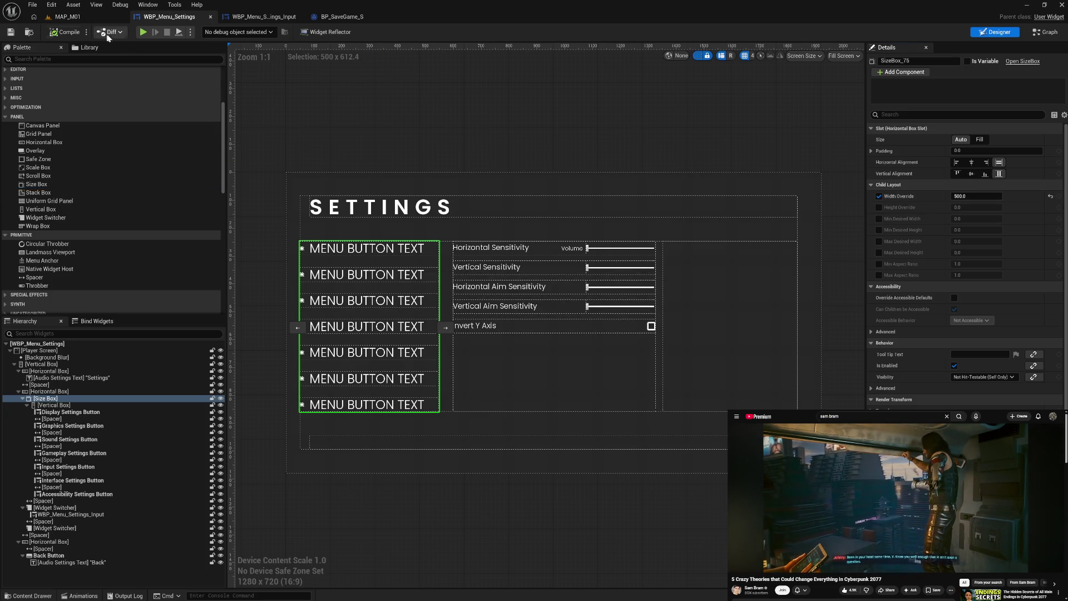
{"action": "left_click", "coordinate": [144, 33]}
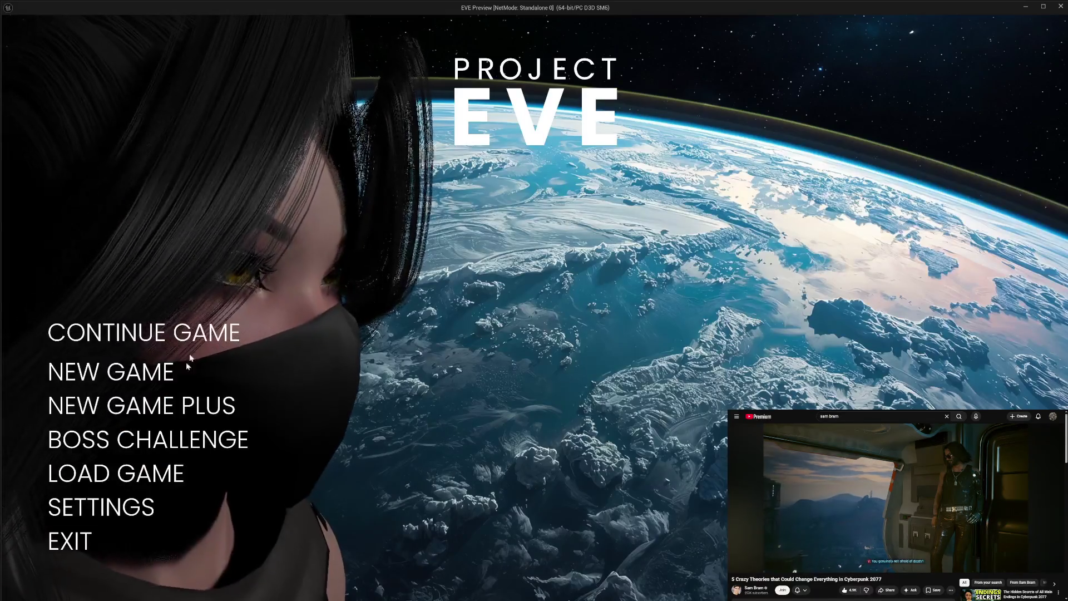
In the game's Settings screen, move the Volume and Vertical Sensitivity sliders, then exit the preview
{"action": "left_click", "coordinate": [129, 502]}
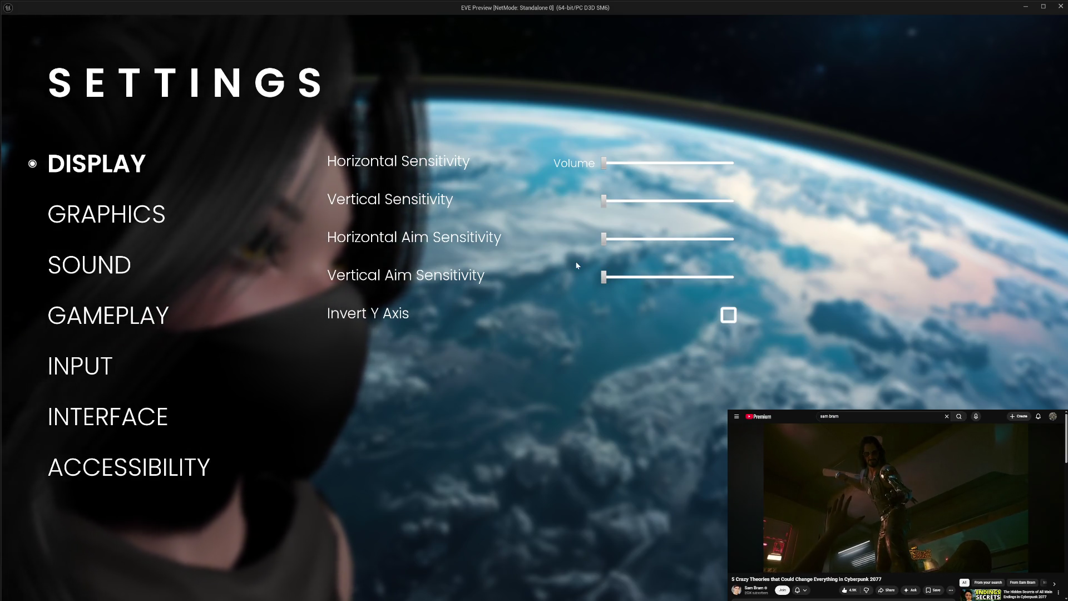
{"action": "left_click_drag", "start_coordinate": [603, 164], "coordinate": [726, 163]}
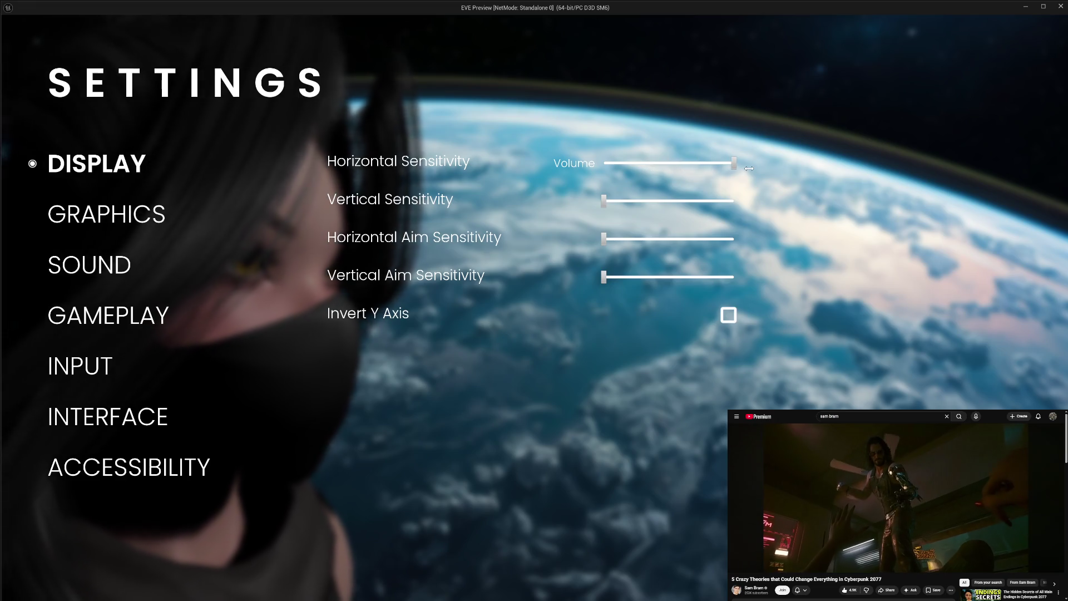
{"action": "left_click_drag", "start_coordinate": [617, 163], "coordinate": [492, 184]}
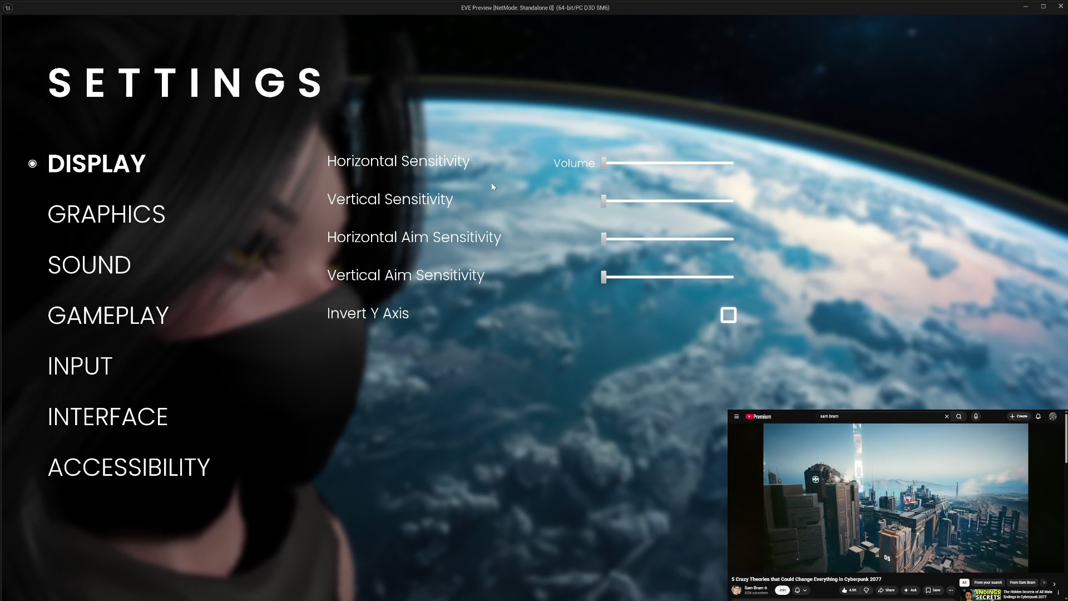
{"action": "left_click_drag", "start_coordinate": [604, 200], "coordinate": [688, 201]}
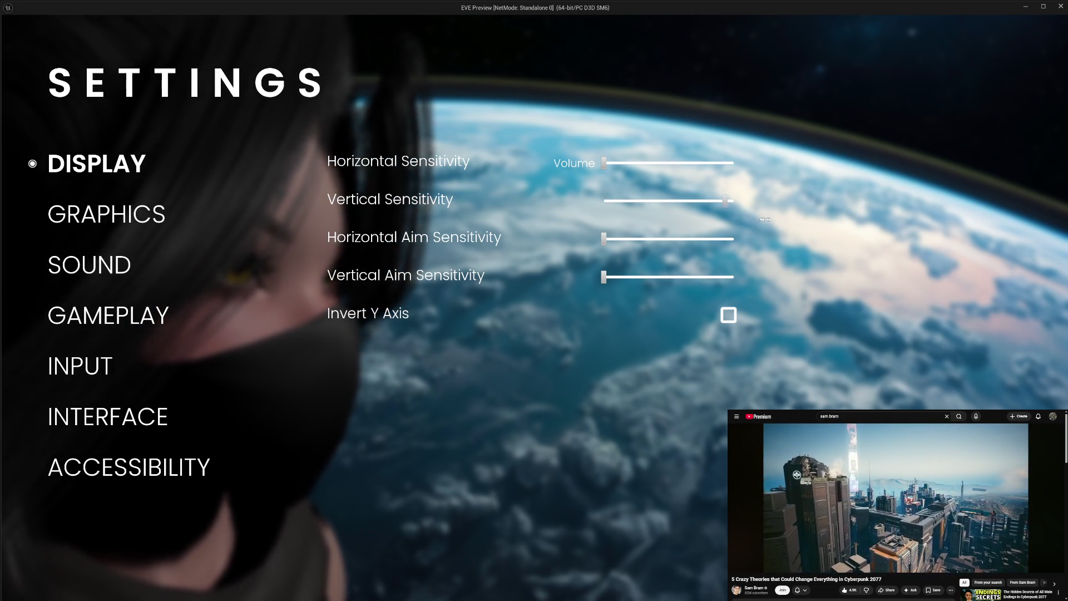
{"action": "left_click", "coordinate": [604, 200]}
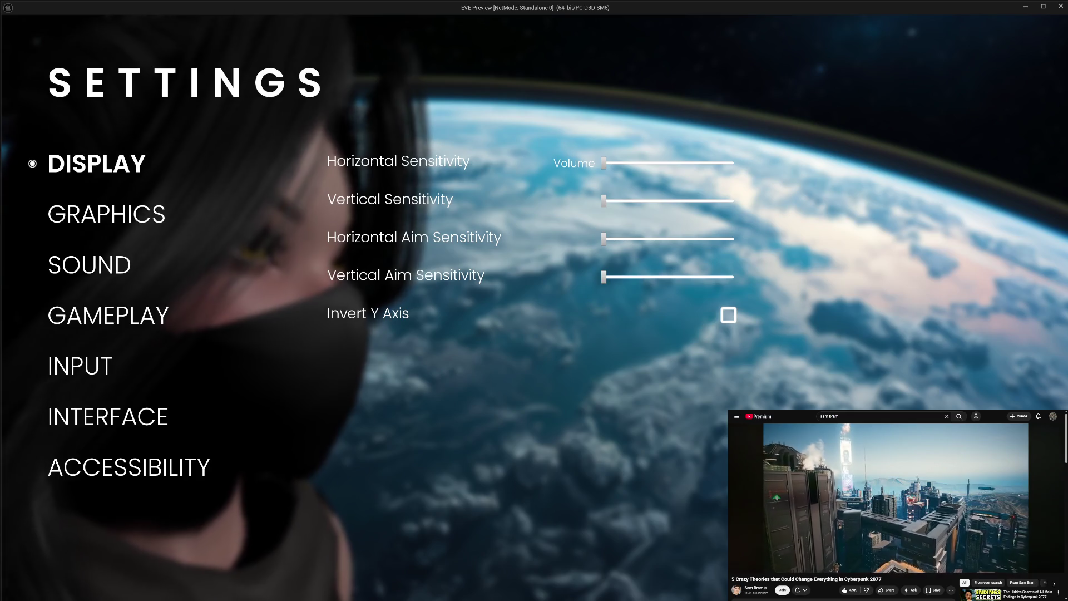
{"action": "key", "text": "Escape"}
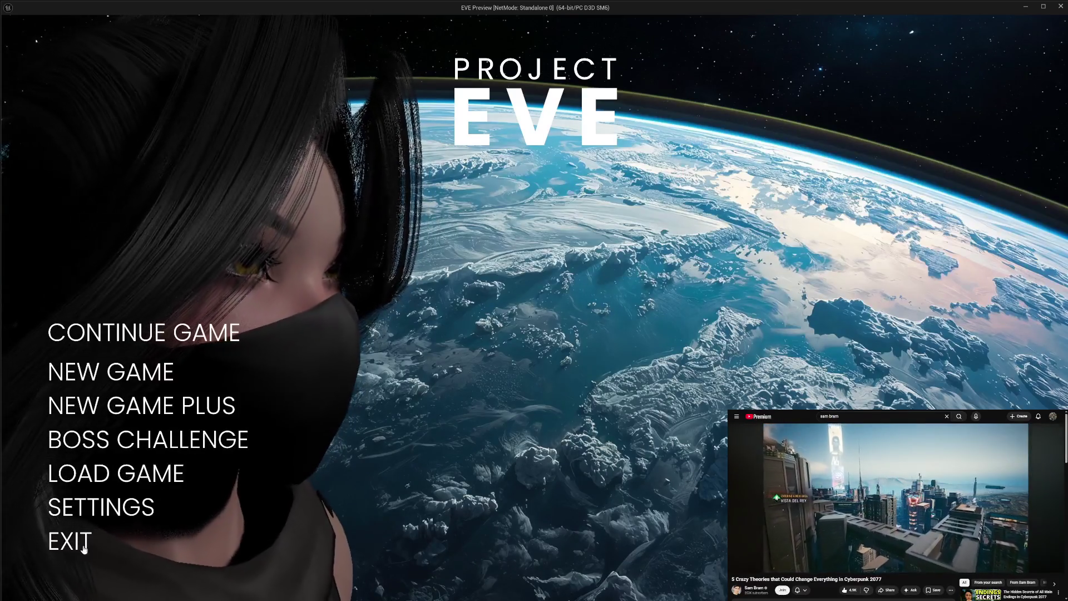
{"action": "left_click", "coordinate": [78, 543]}
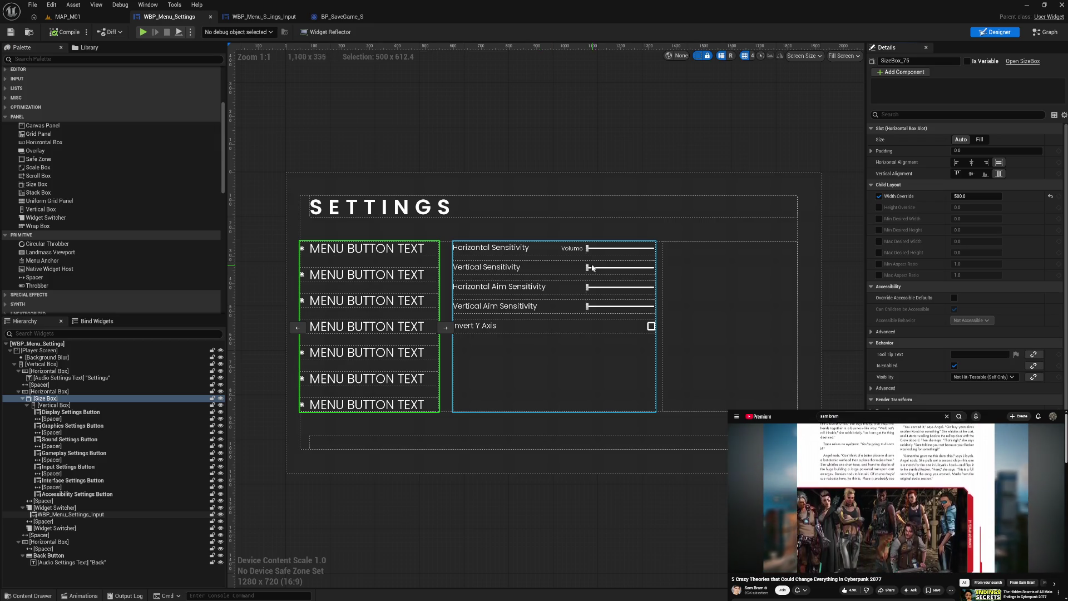
{"action": "left_click", "coordinate": [577, 248]}
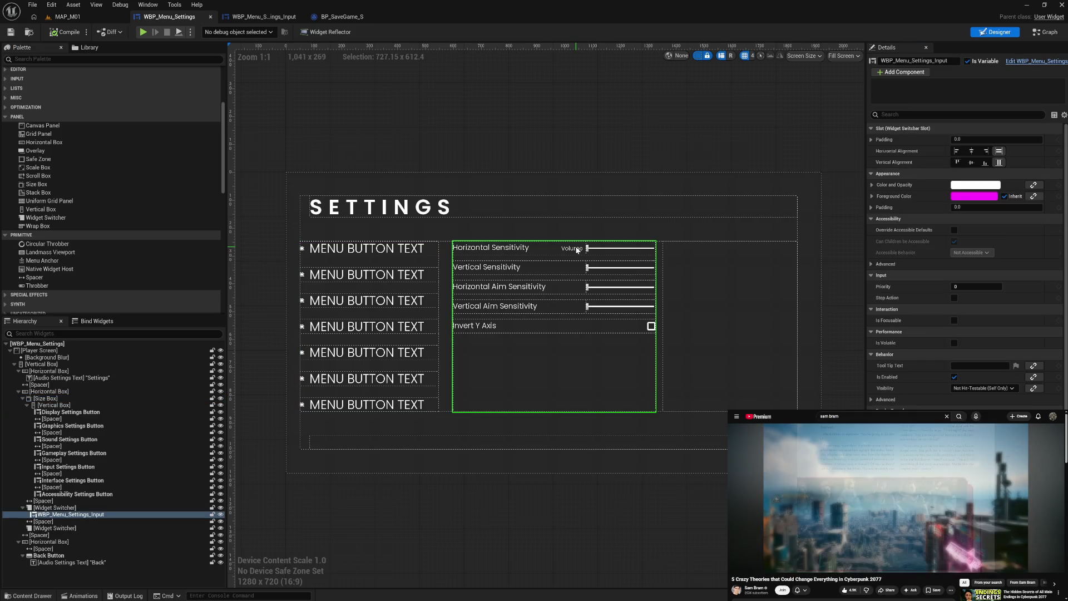
Delete the thin spacer beside the settings panel and retest the Volume slider in the preview
{"action": "left_click", "coordinate": [446, 285]}
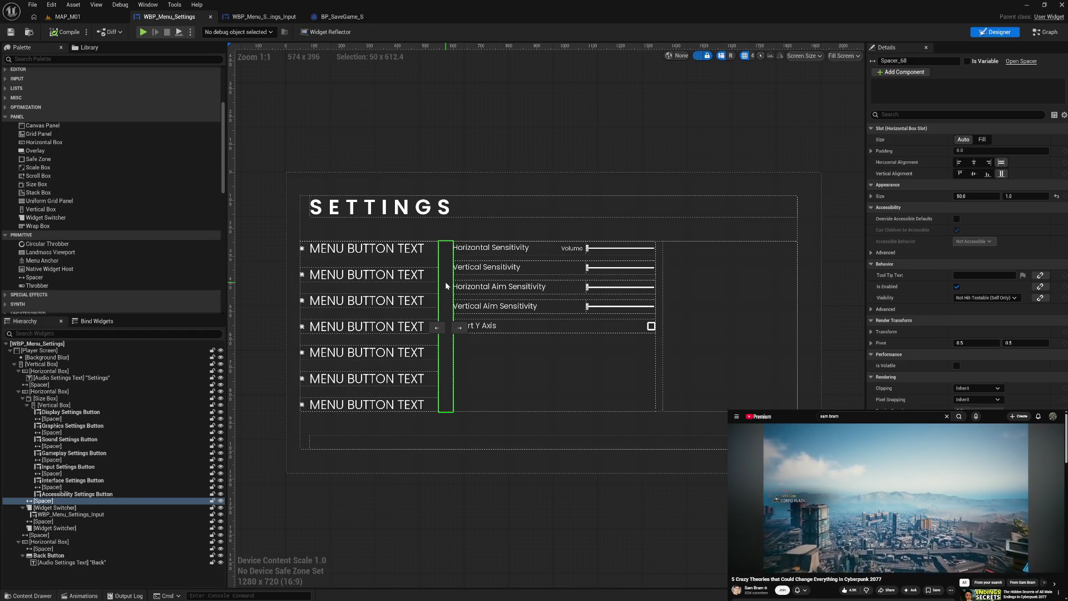
{"action": "key", "text": "Delete"}
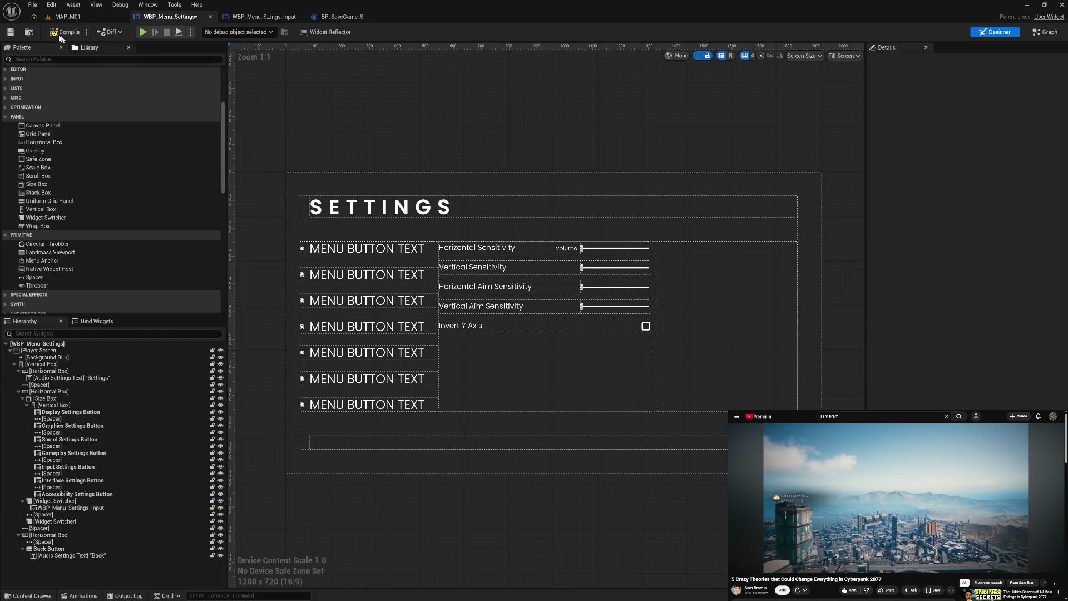
{"action": "left_click", "coordinate": [145, 36]}
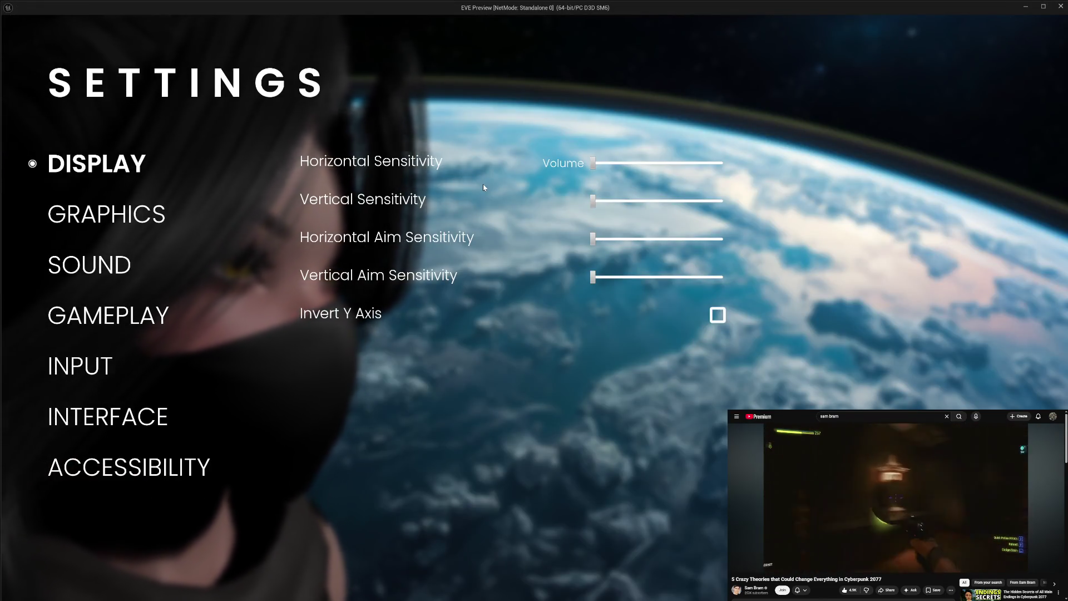
{"action": "left_click_drag", "start_coordinate": [594, 168], "coordinate": [723, 164]}
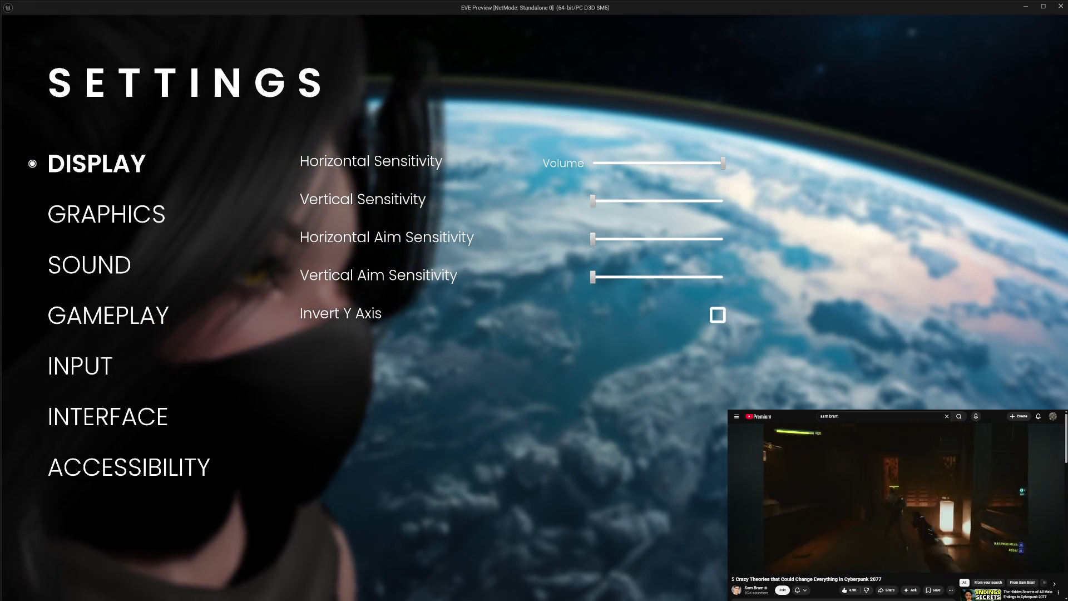
{"action": "key", "text": "Escape"}
{"action": "left_click", "coordinate": [71, 556]}
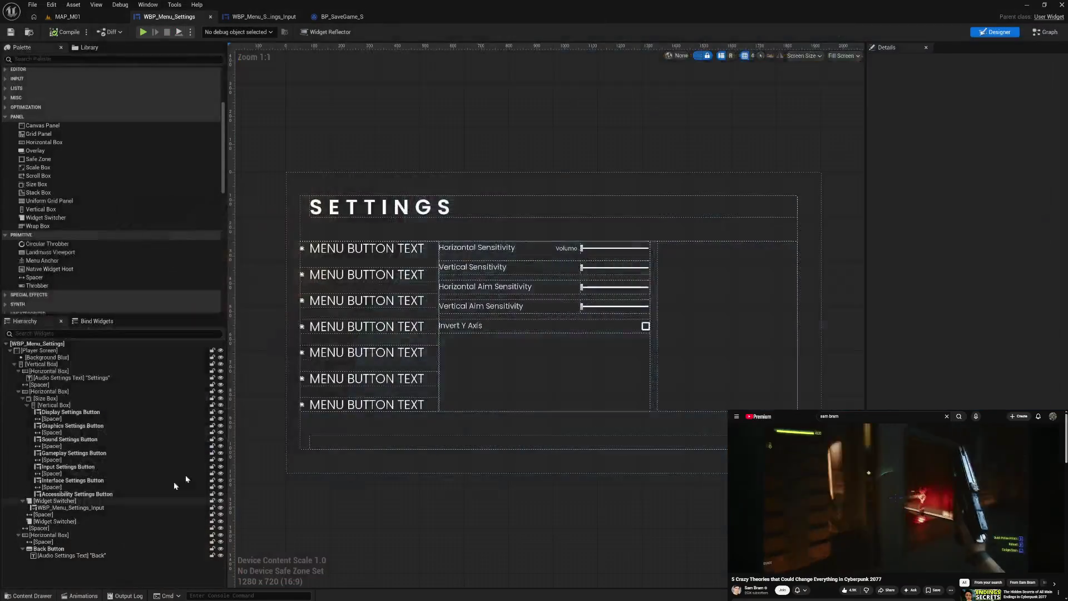
Wrap the right-hand Widget Switcher in a Size Box with a 500 width override
{"action": "left_click", "coordinate": [715, 304]}
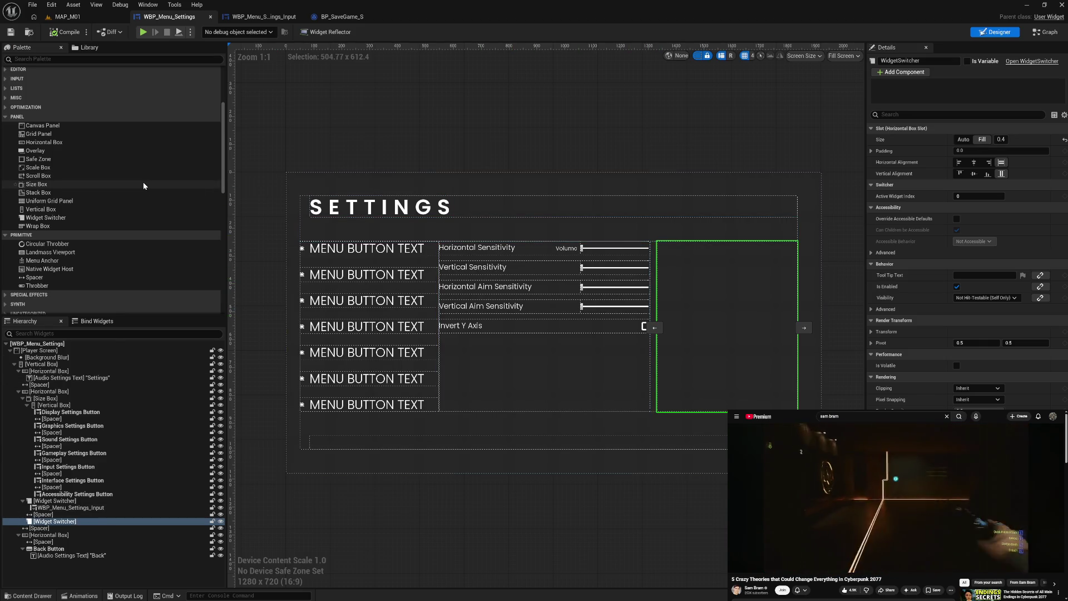
{"action": "scroll", "coordinate": [75, 269], "scroll_direction": "down", "scroll_amount": 3}
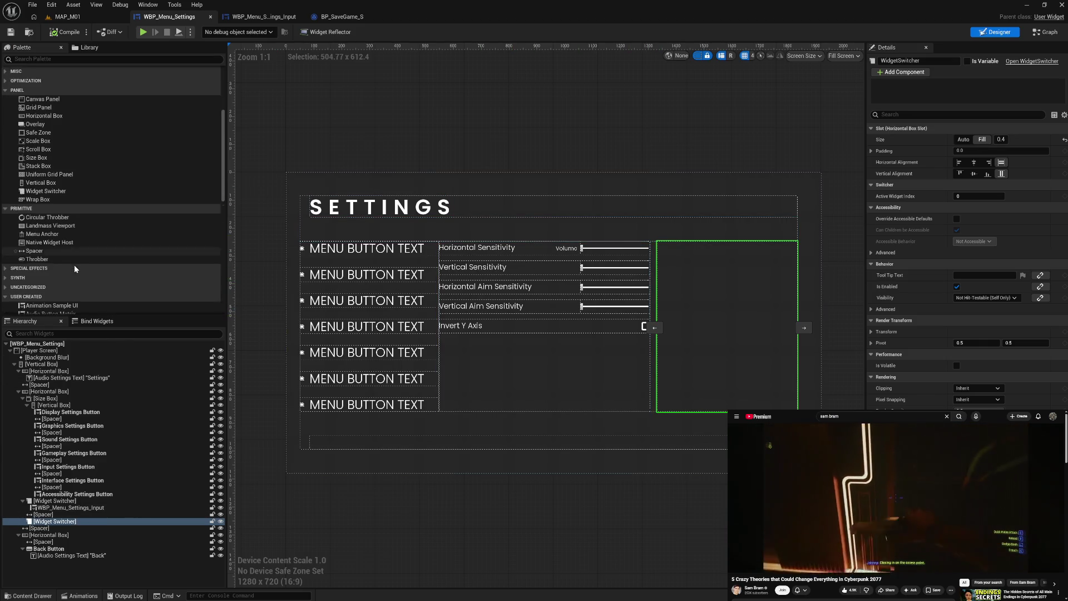
{"action": "scroll", "coordinate": [75, 269], "scroll_direction": "up", "scroll_amount": 4}
{"action": "mouse_move", "coordinate": [36, 198]}
{"action": "left_mouse_down"}
{"action": "mouse_move", "coordinate": [71, 521]}
{"action": "mouse_move", "coordinate": [57, 521]}
{"action": "left_mouse_up"}
{"action": "left_click", "coordinate": [45, 521]}
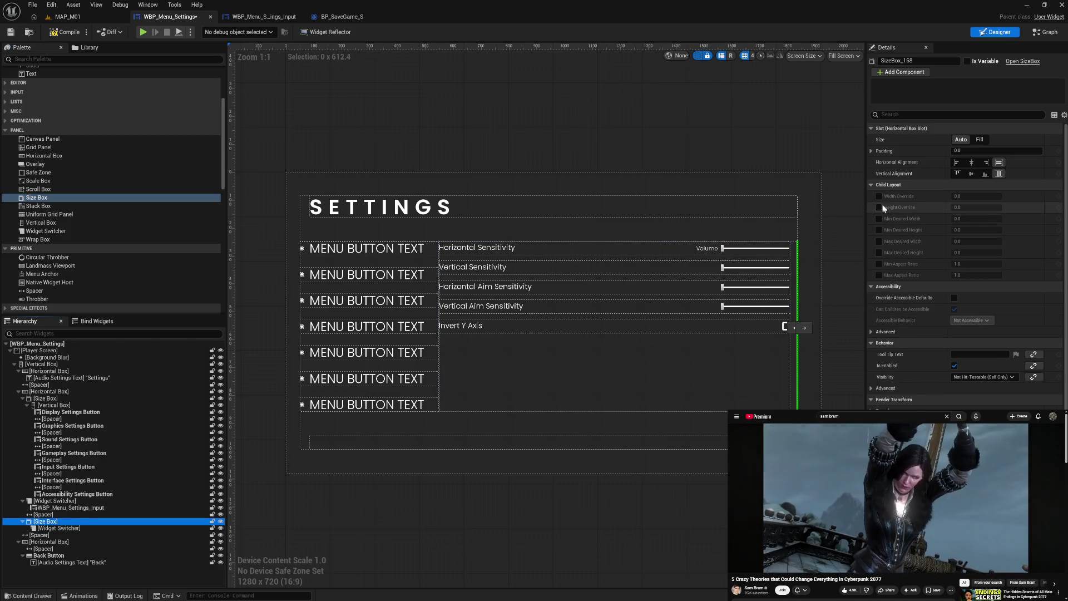
{"action": "left_click", "coordinate": [879, 196]}
{"action": "left_click", "coordinate": [970, 197]}
{"action": "type", "text": "5"}
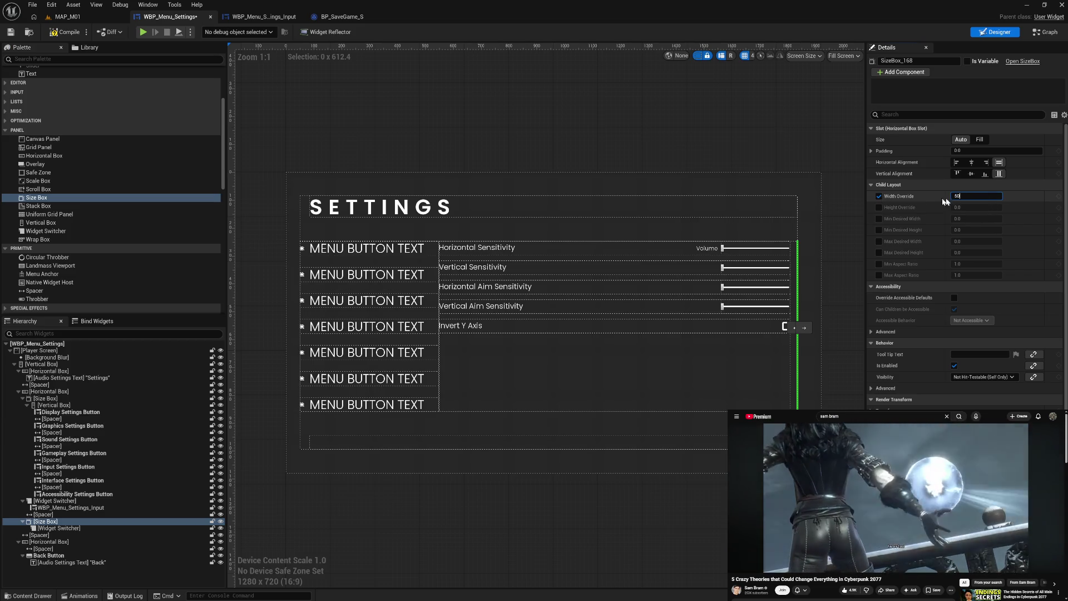
{"action": "key", "text": "Return"}
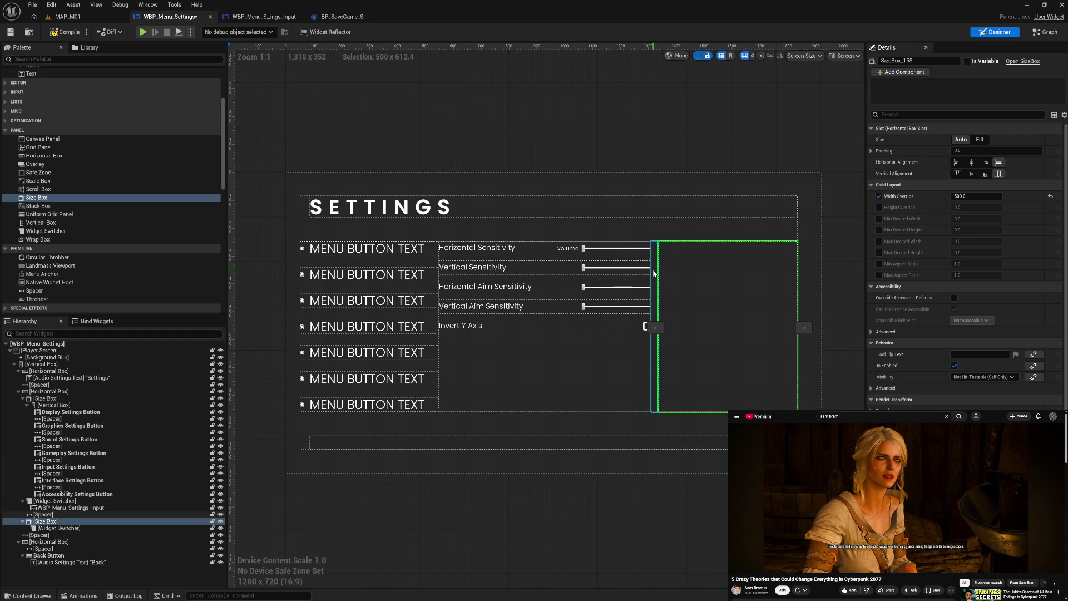
Delete the spacer column beside the sliders and save the settings menu
{"action": "left_click", "coordinate": [653, 273]}
{"action": "key", "text": "Delete"}
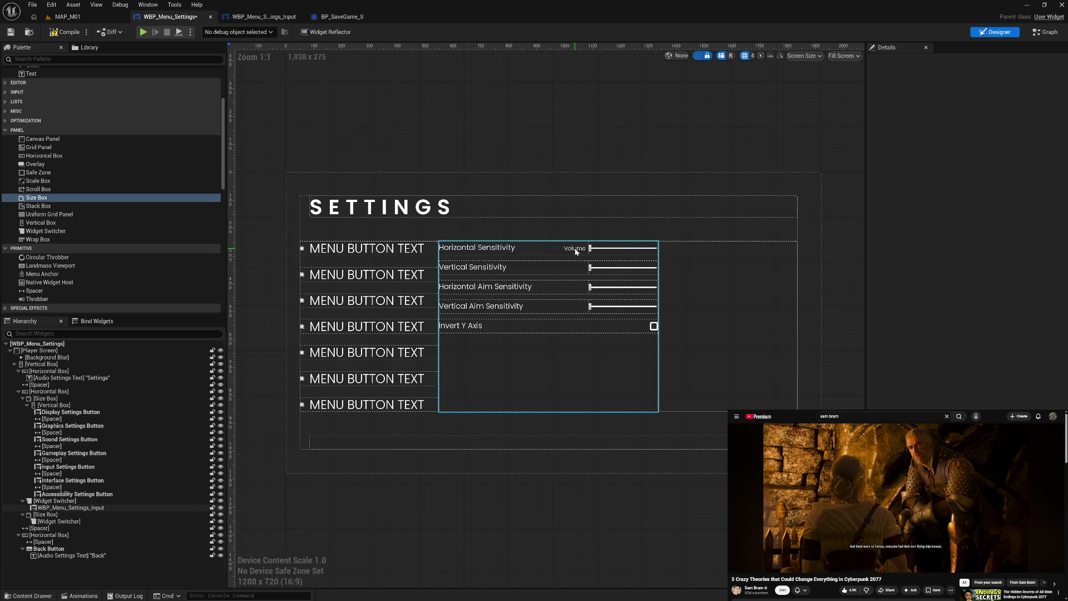
{"action": "left_click", "coordinate": [575, 251]}
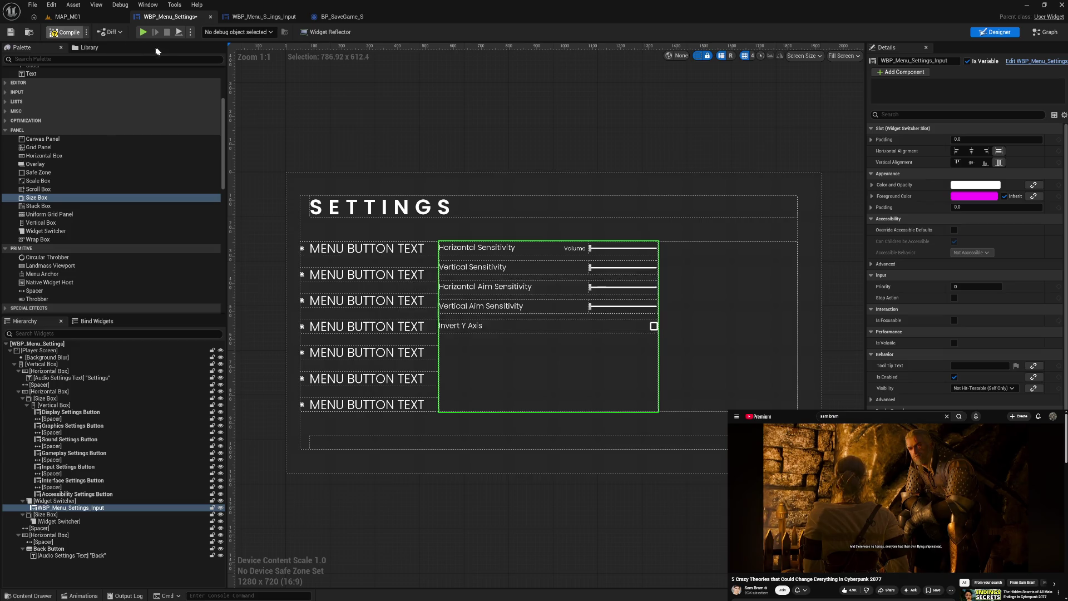
{"action": "key", "text": "ctrl+s"}
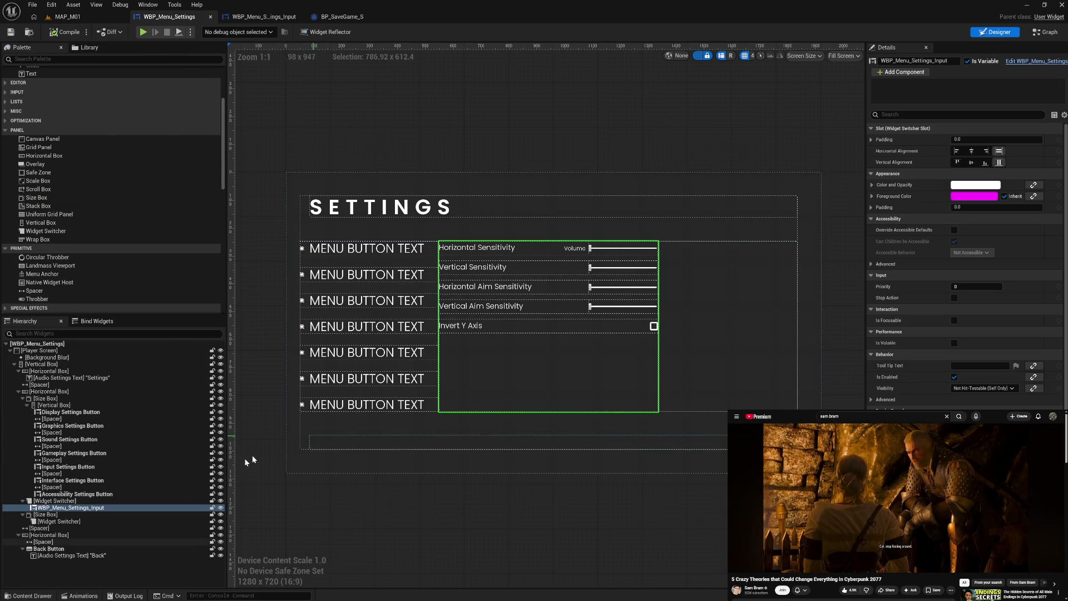
Set the Widget Switcher's slot size to Fill 1.0 and compile
{"action": "left_click", "coordinate": [114, 501]}
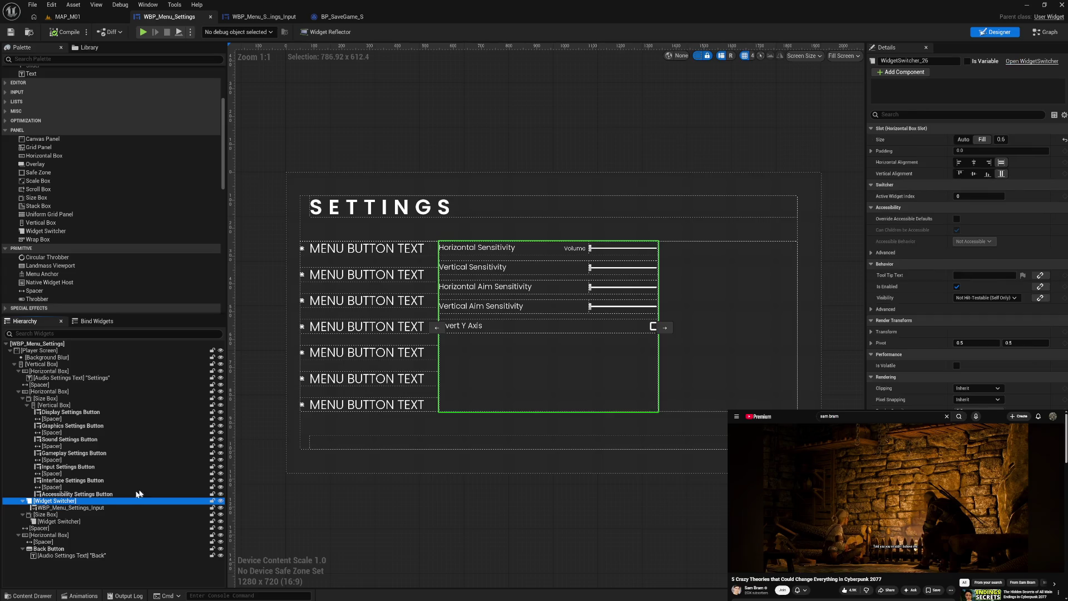
{"action": "left_click", "coordinate": [1001, 139]}
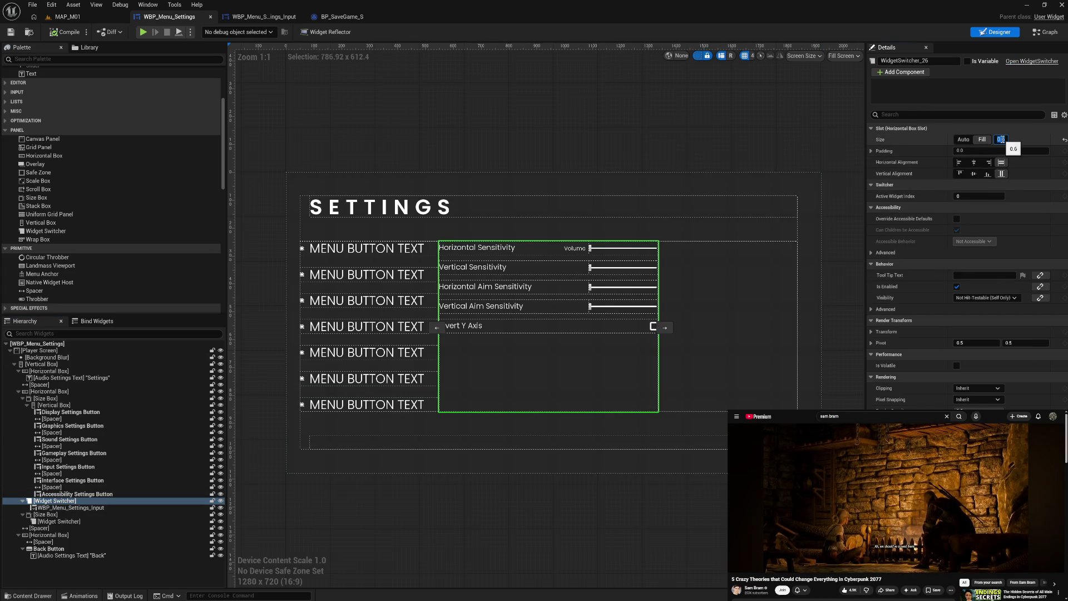
{"action": "type", "text": "1"}
{"action": "key", "text": "Return"}
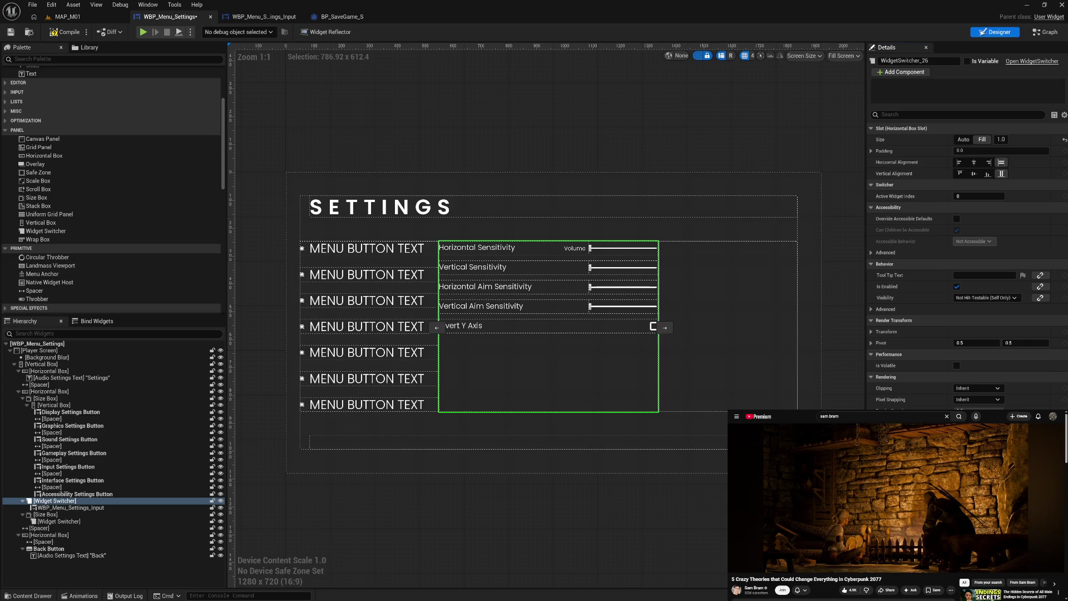
{"action": "left_click", "coordinate": [963, 139]}
{"action": "left_click", "coordinate": [982, 140]}
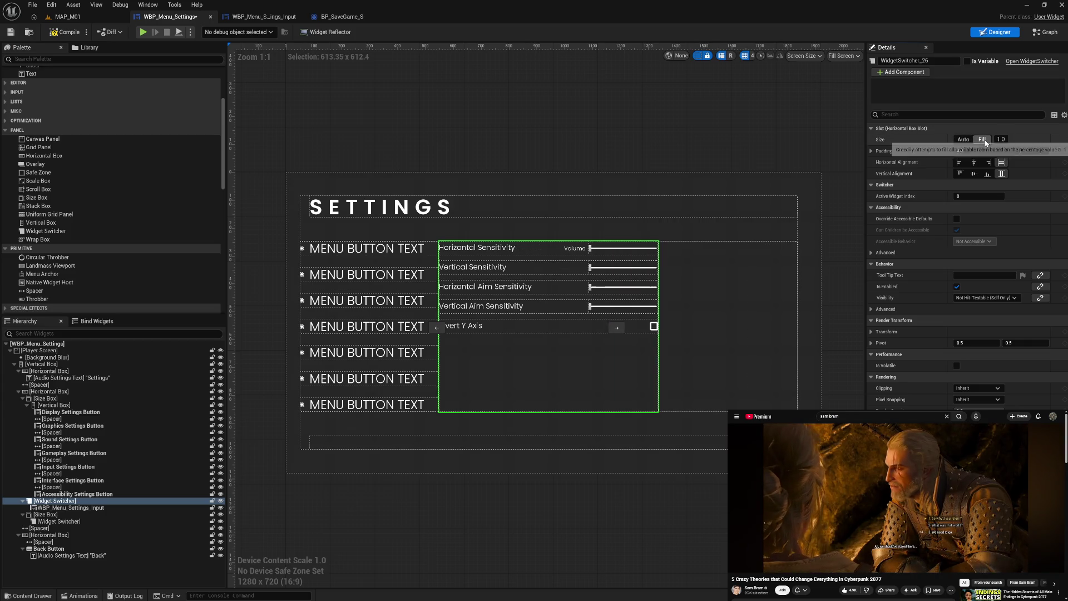
{"action": "left_click", "coordinate": [985, 142]}
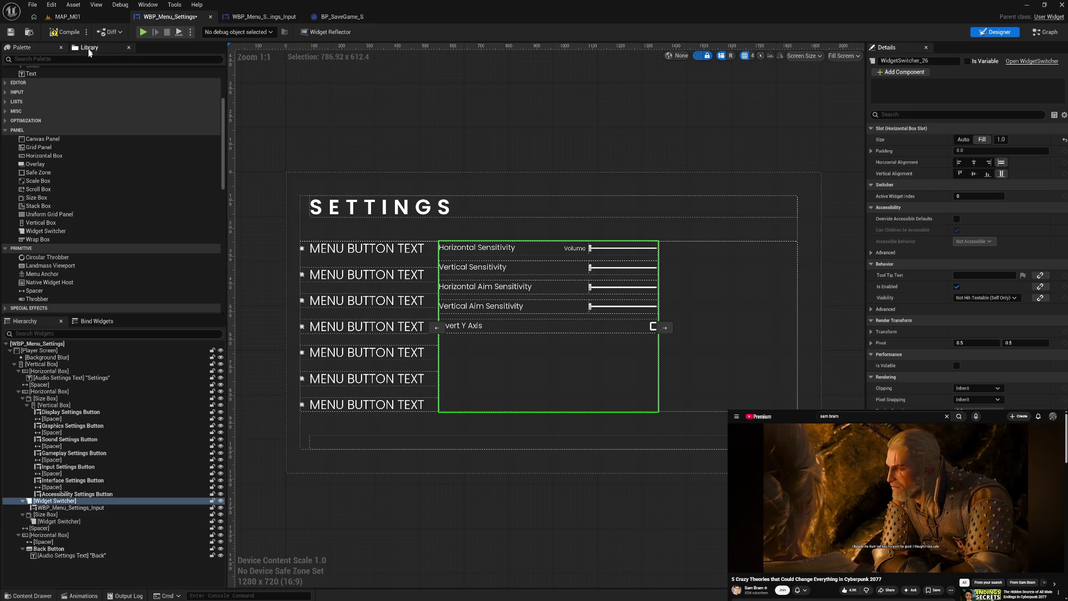
{"action": "left_click", "coordinate": [66, 32]}
{"action": "left_click", "coordinate": [261, 17]}
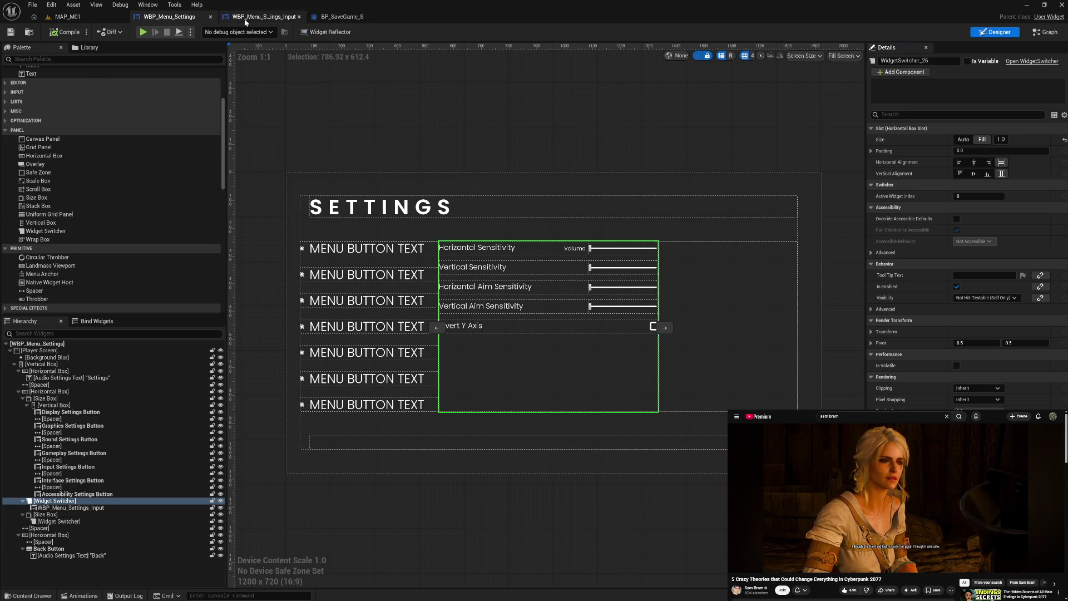
Add an On Value Changed event for HorizontalSensitivitySlider in the event graph
{"action": "left_click", "coordinate": [690, 167]}
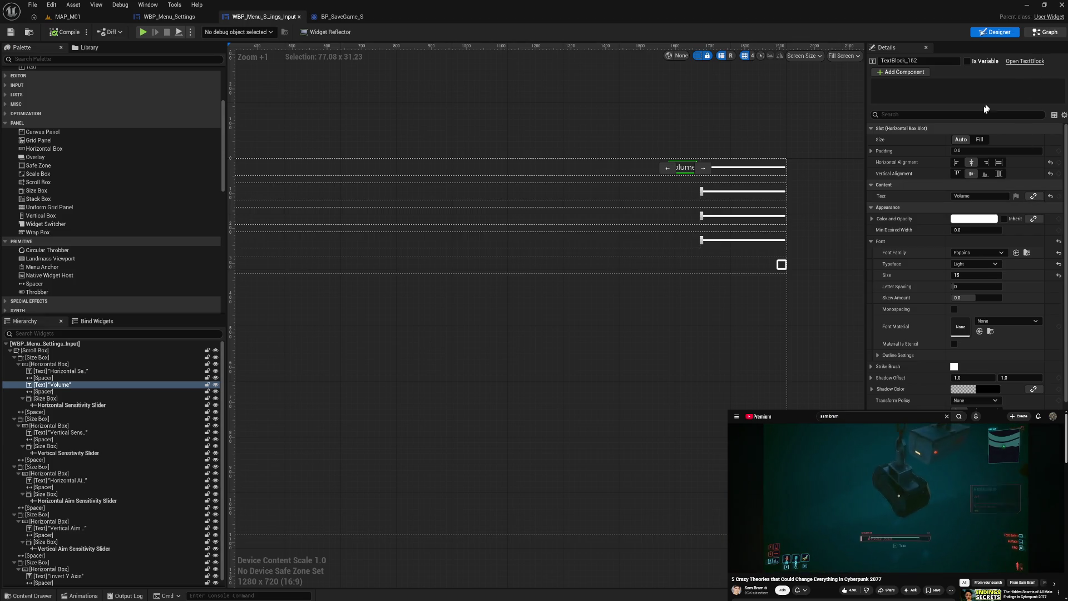
{"action": "left_click", "coordinate": [1045, 32]}
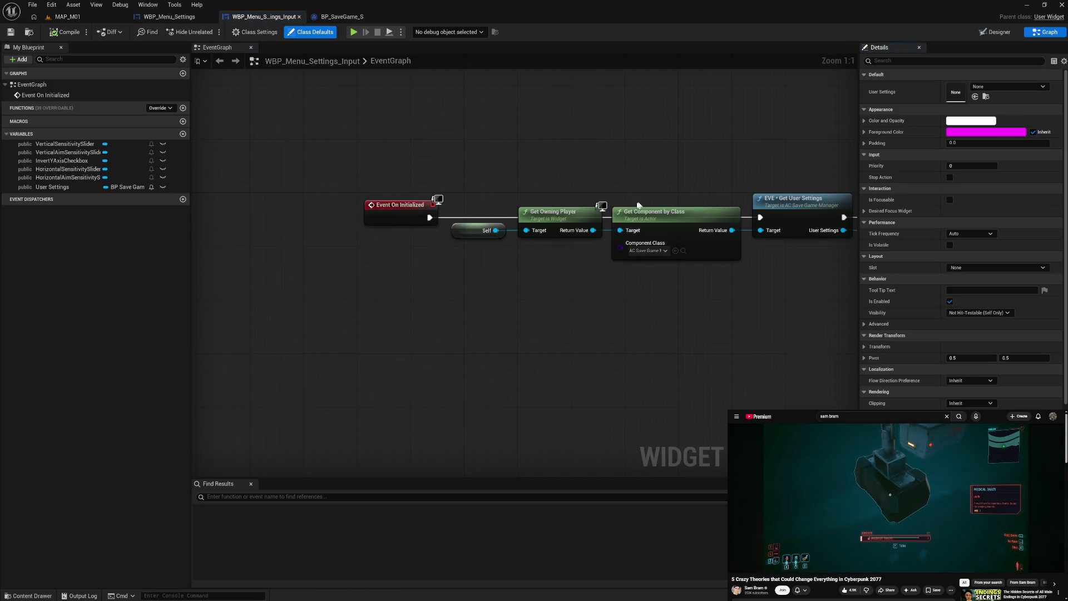
{"action": "left_click", "coordinate": [73, 170]}
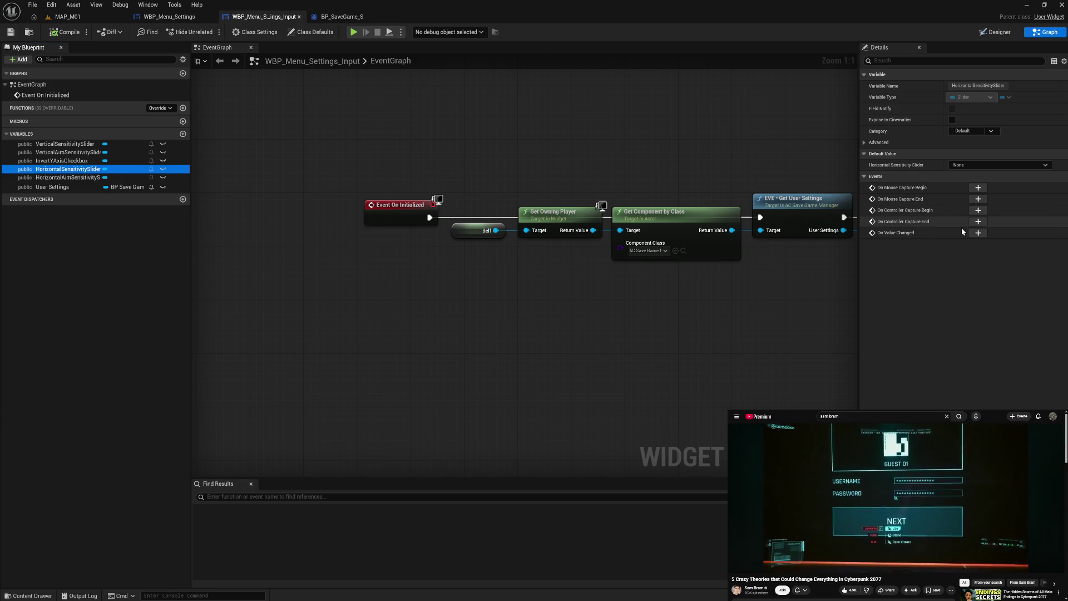
{"action": "left_click", "coordinate": [978, 233]}
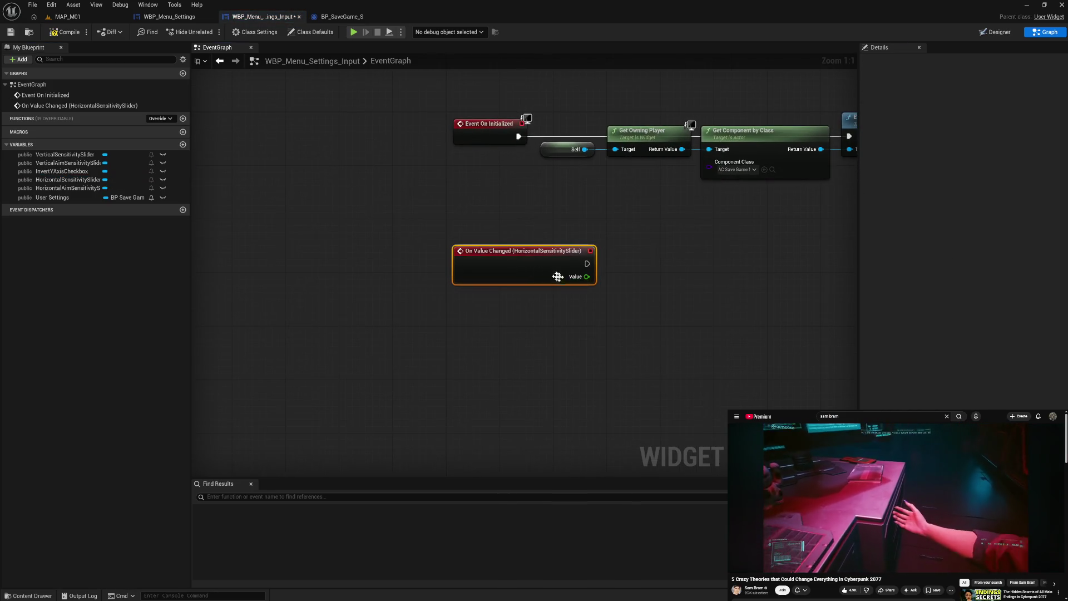
{"action": "left_click_drag", "start_coordinate": [75, 189], "coordinate": [428, 343]}
Place a HorizontalSensitivitySlider getter with a Get Value node and compile the blueprint
{"action": "left_click", "coordinate": [74, 181]}
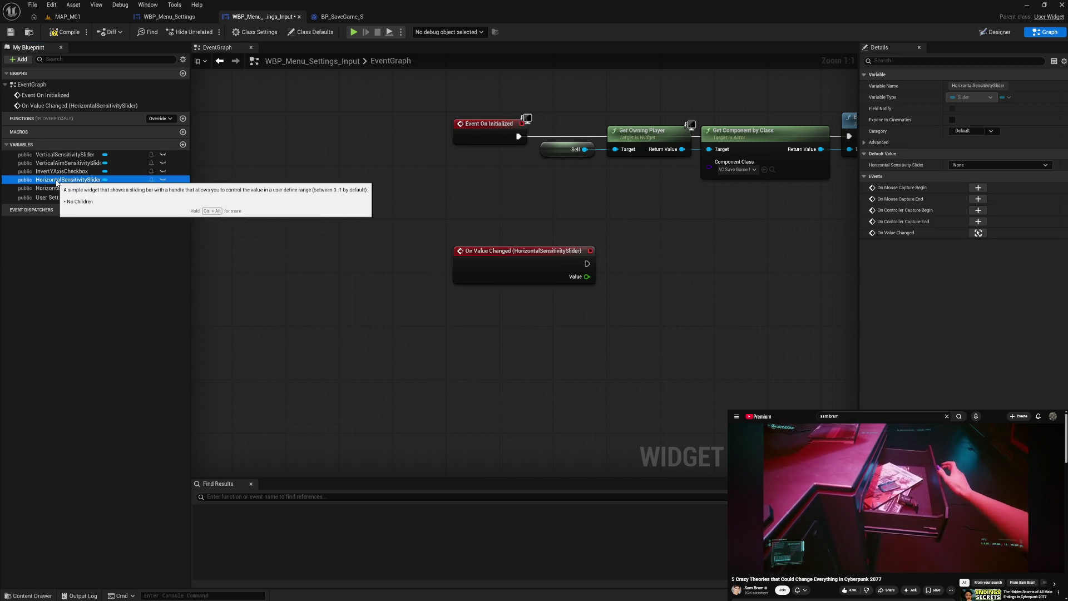
{"action": "left_click_drag", "start_coordinate": [74, 182], "coordinate": [428, 349]}
{"action": "left_click_drag", "start_coordinate": [507, 354], "coordinate": [527, 352]}
{"action": "type", "text": "val"}
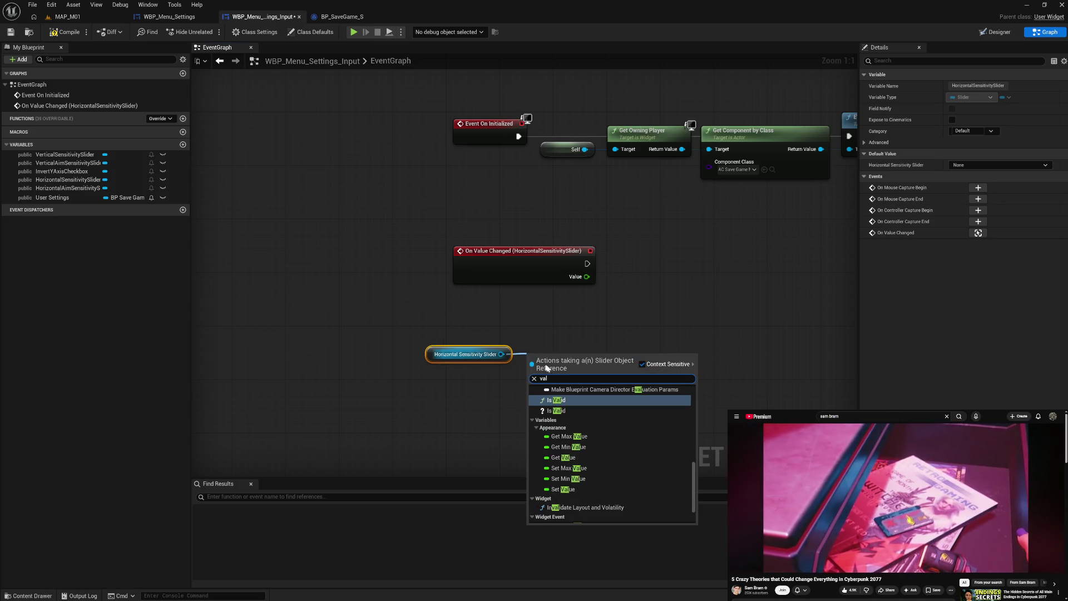
{"action": "type", "text": "ue"}
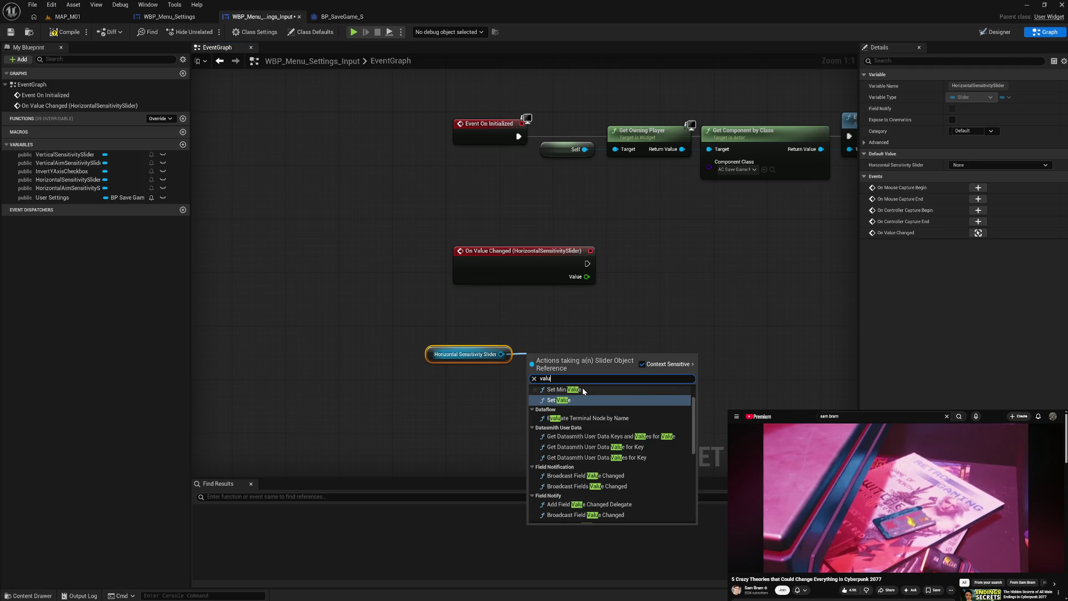
{"action": "scroll", "coordinate": [603, 423], "scroll_direction": "down", "scroll_amount": 1}
{"action": "scroll", "coordinate": [605, 429], "scroll_direction": "down", "scroll_amount": 4}
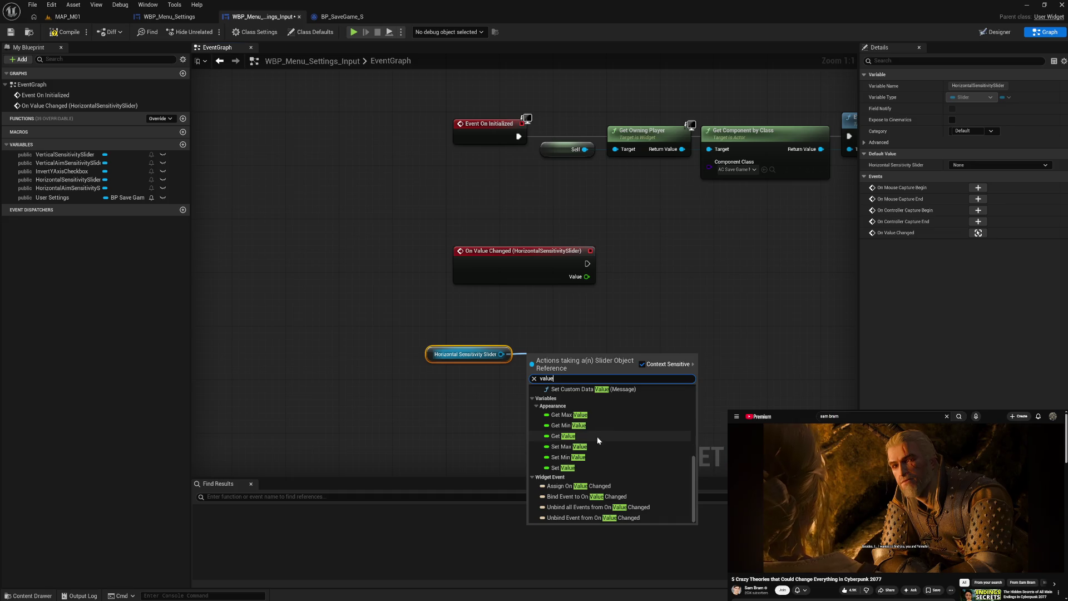
{"action": "left_click", "coordinate": [596, 436]}
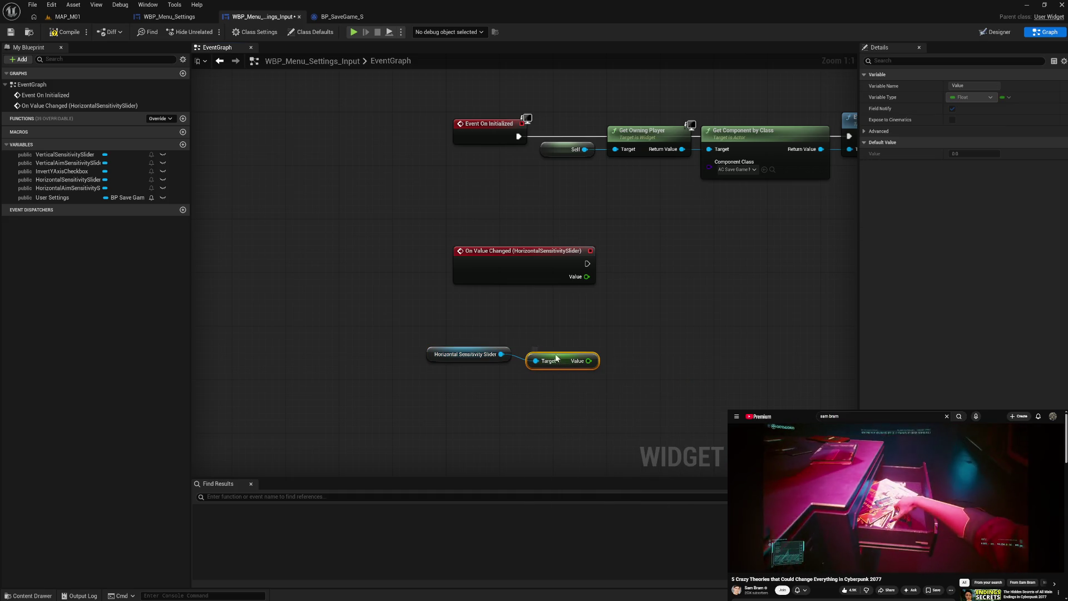
{"action": "left_click_drag", "start_coordinate": [559, 365], "coordinate": [557, 356]}
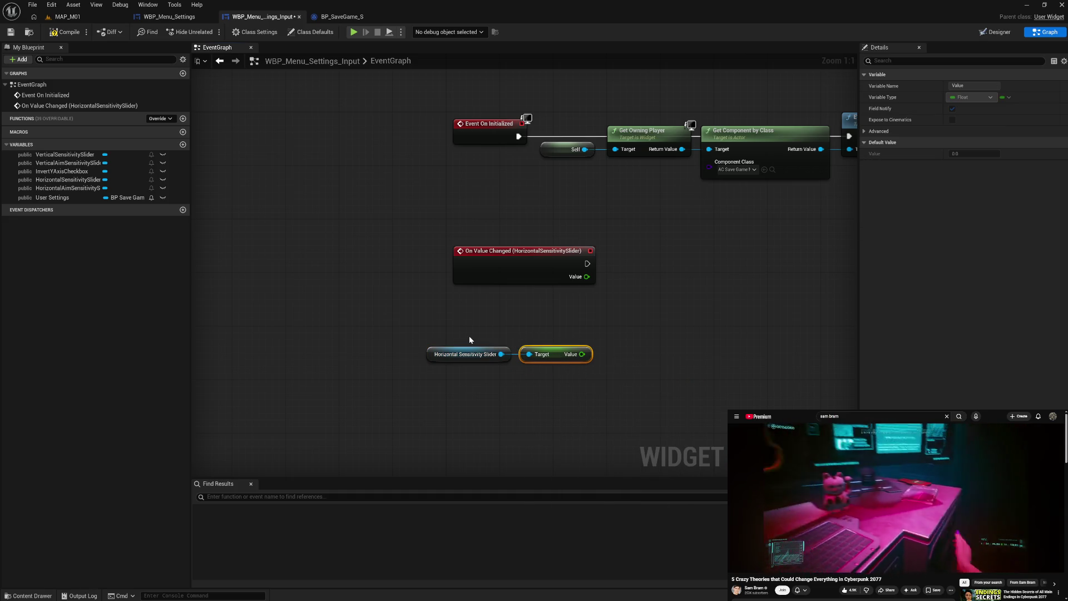
{"action": "left_click", "coordinate": [467, 354], "text": "ctrl"}
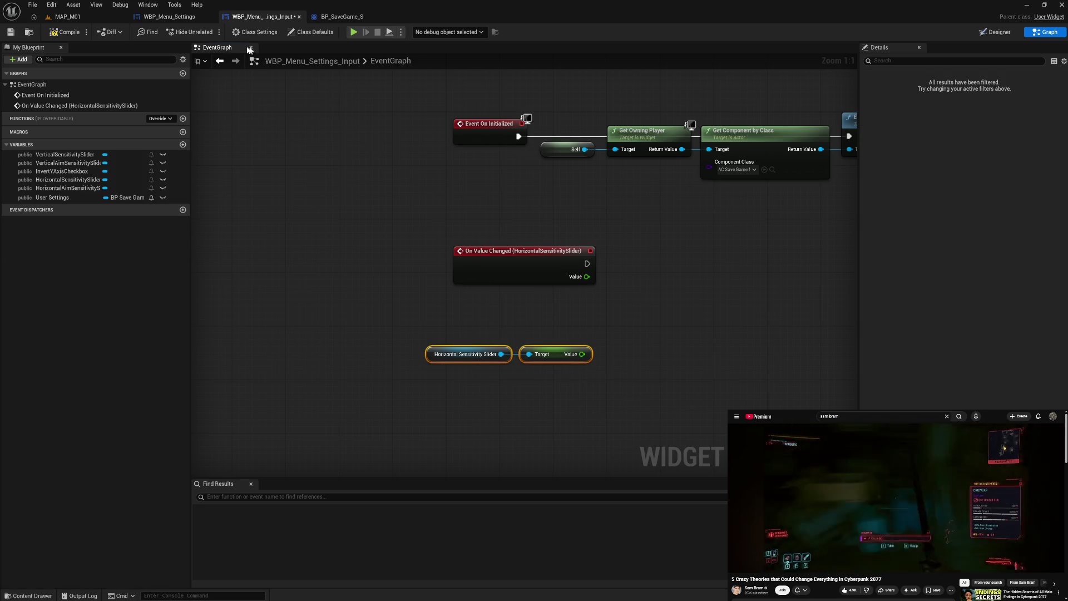
{"action": "left_click", "coordinate": [66, 32]}
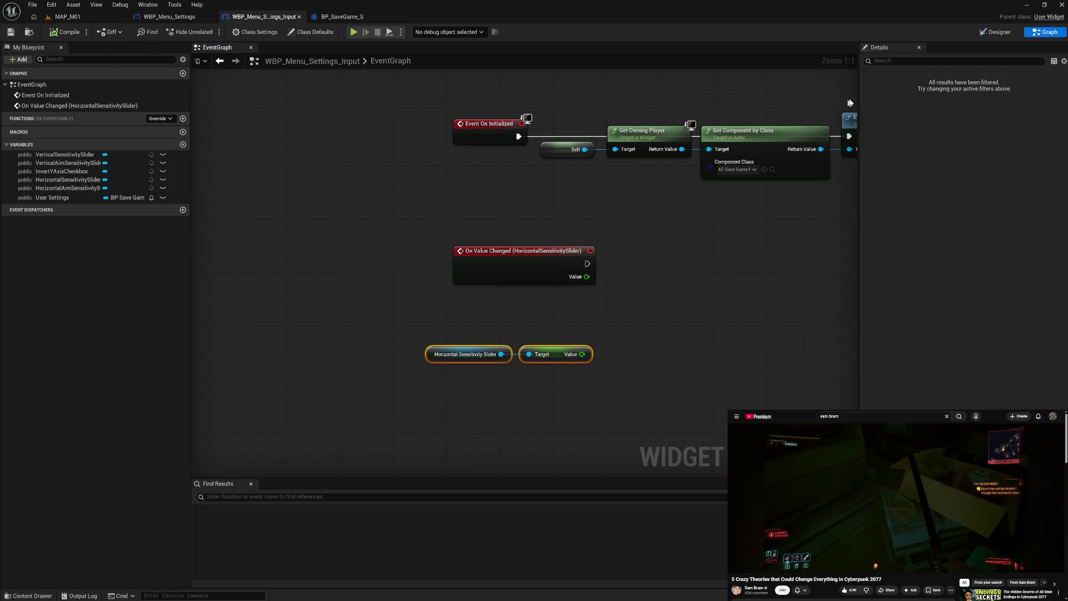
{"action": "left_click", "coordinate": [988, 34]}
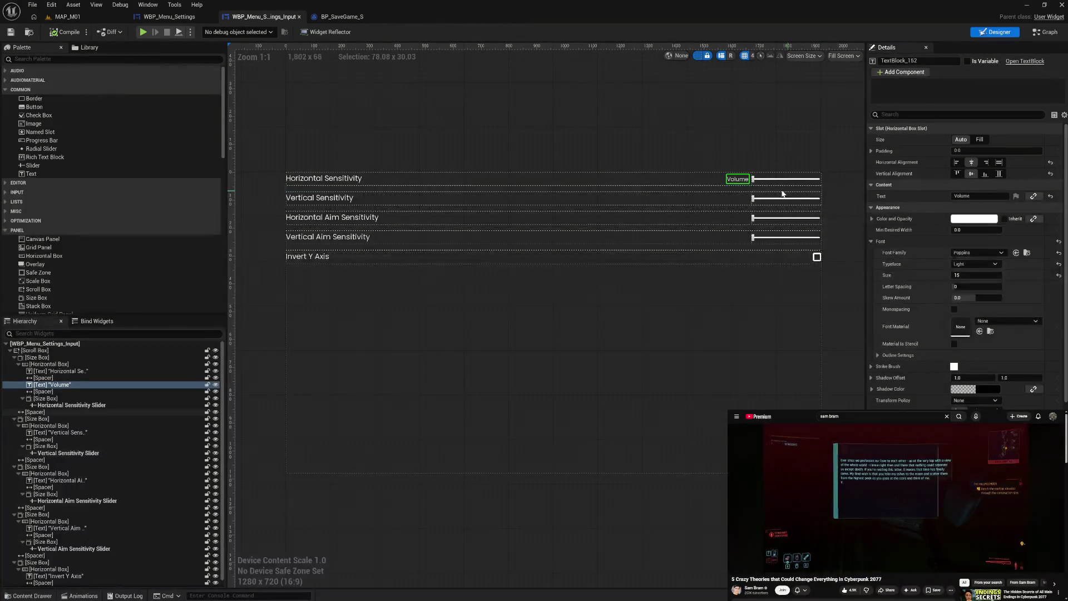
Create a new binding function for the Volume text block's Text property
{"action": "left_click", "coordinate": [1032, 196]}
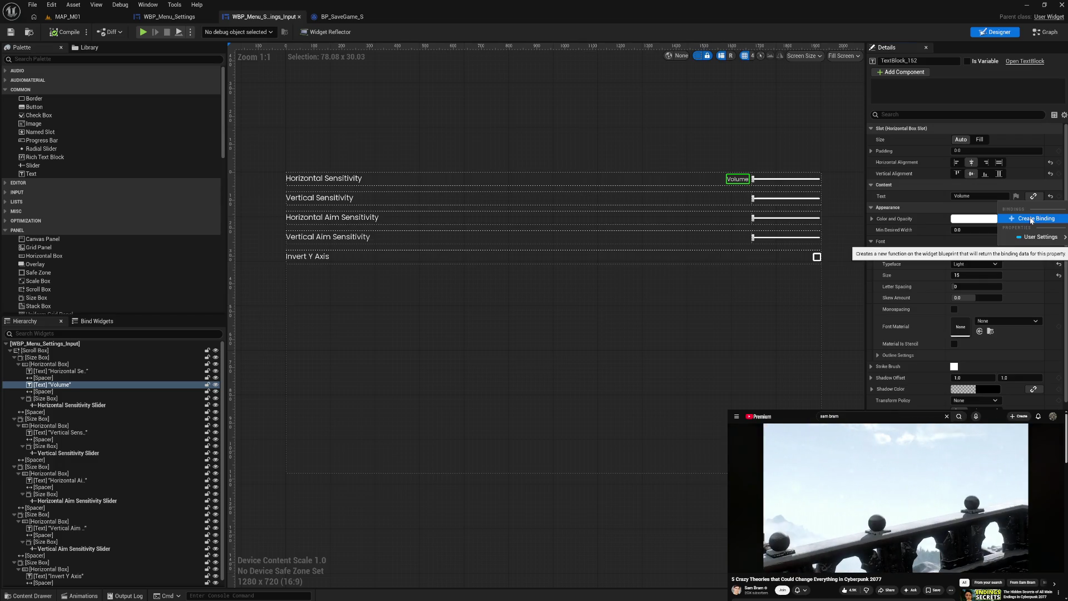
{"action": "left_click", "coordinate": [1030, 219]}
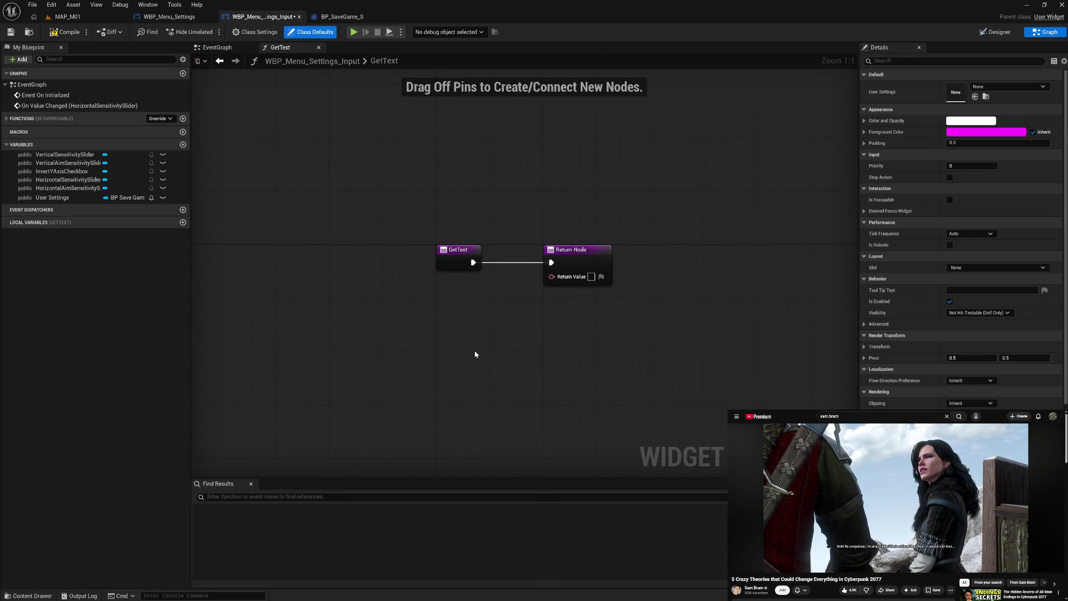
Paste the slider Get Value nodes and feed the value into the return through To Text (Float)
{"action": "key", "text": "ctrl+v"}
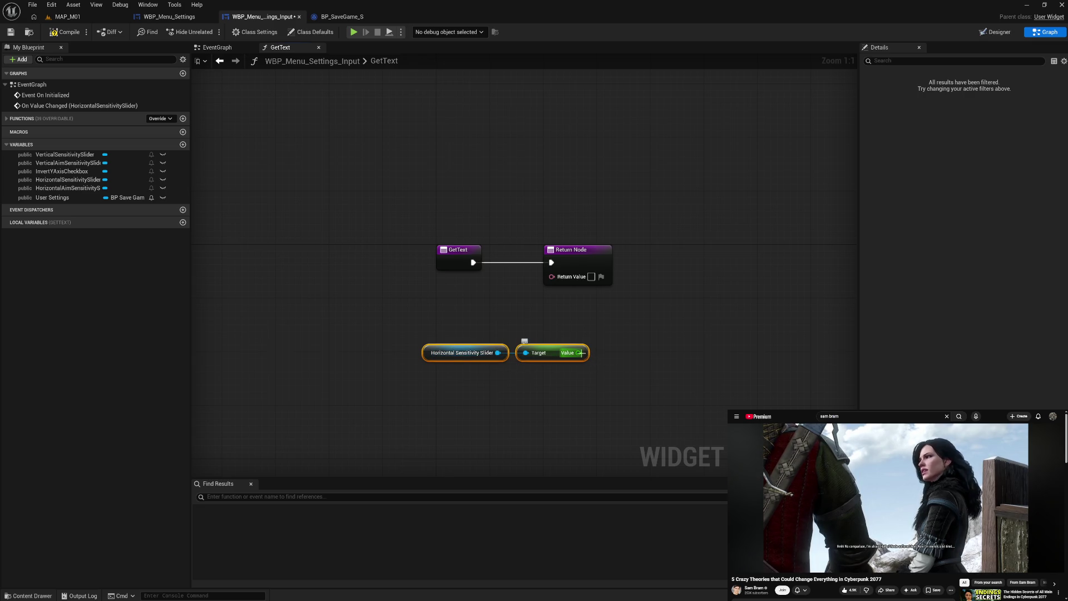
{"action": "mouse_move", "coordinate": [581, 353]}
{"action": "left_mouse_down"}
{"action": "mouse_move", "coordinate": [551, 276]}
{"action": "mouse_move", "coordinate": [642, 317]}
{"action": "mouse_move", "coordinate": [649, 346]}
{"action": "left_mouse_up"}
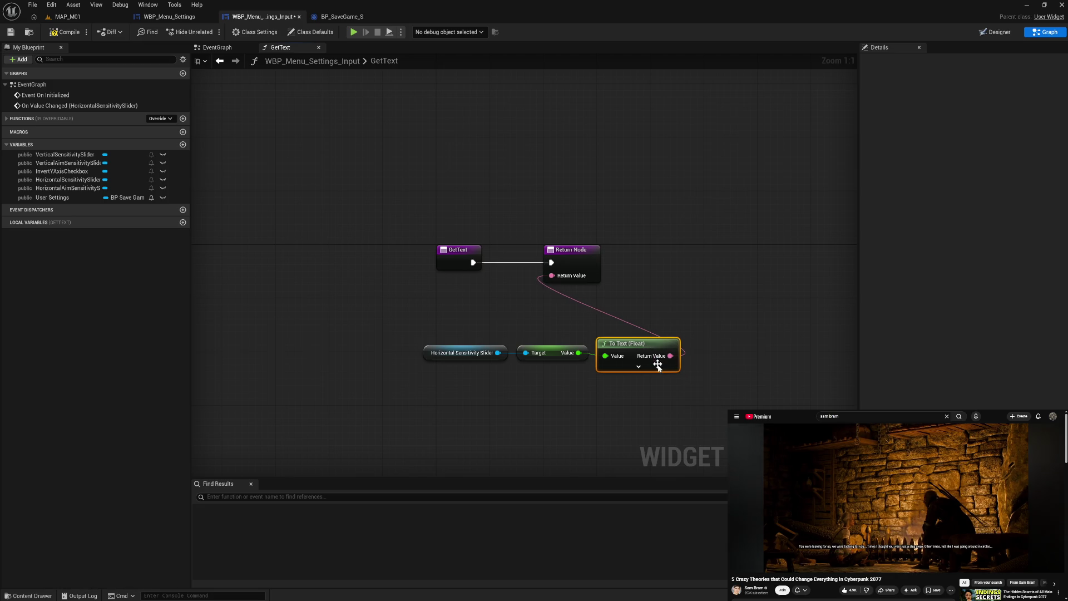
{"action": "left_click", "coordinate": [639, 366]}
{"action": "left_click_drag", "start_coordinate": [788, 380], "coordinate": [730, 260]}
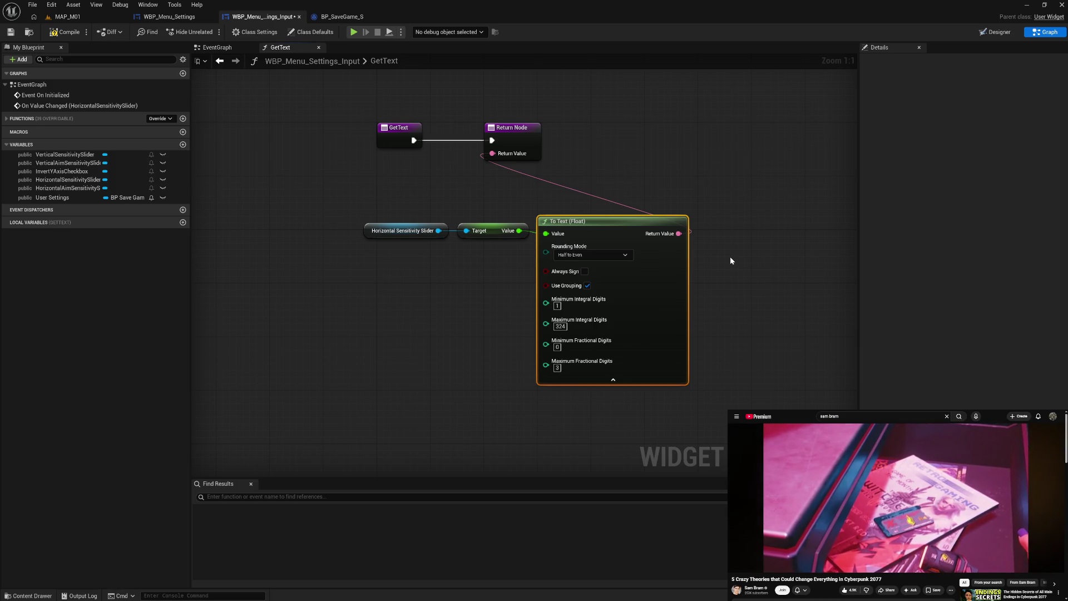
Set the To Text (Float) Rounding Mode to Half from Zero and launch the preview
{"action": "left_click", "coordinate": [609, 255]}
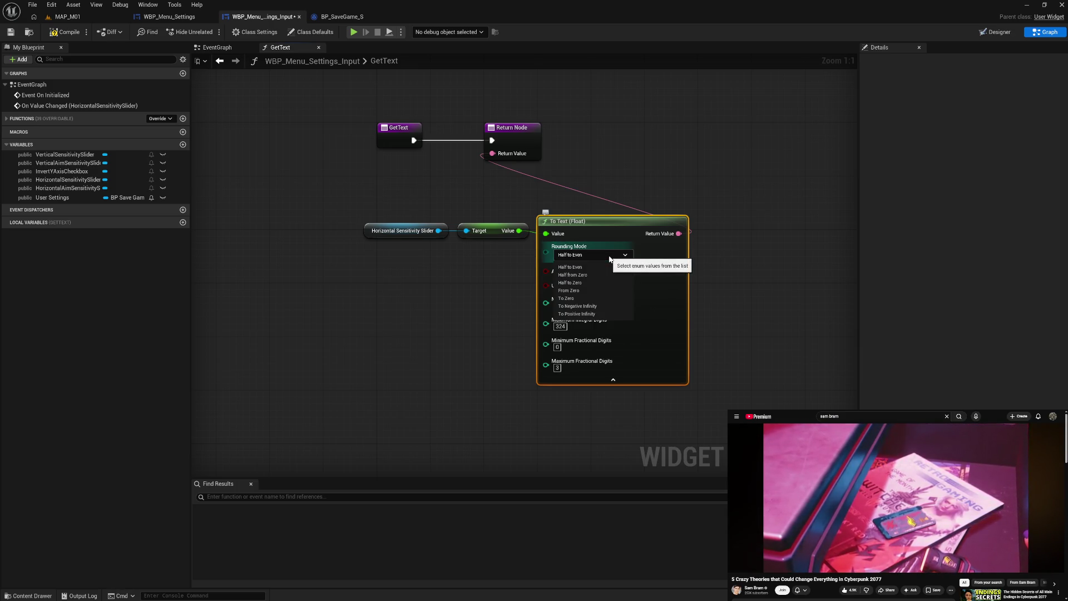
{"action": "left_click", "coordinate": [748, 264]}
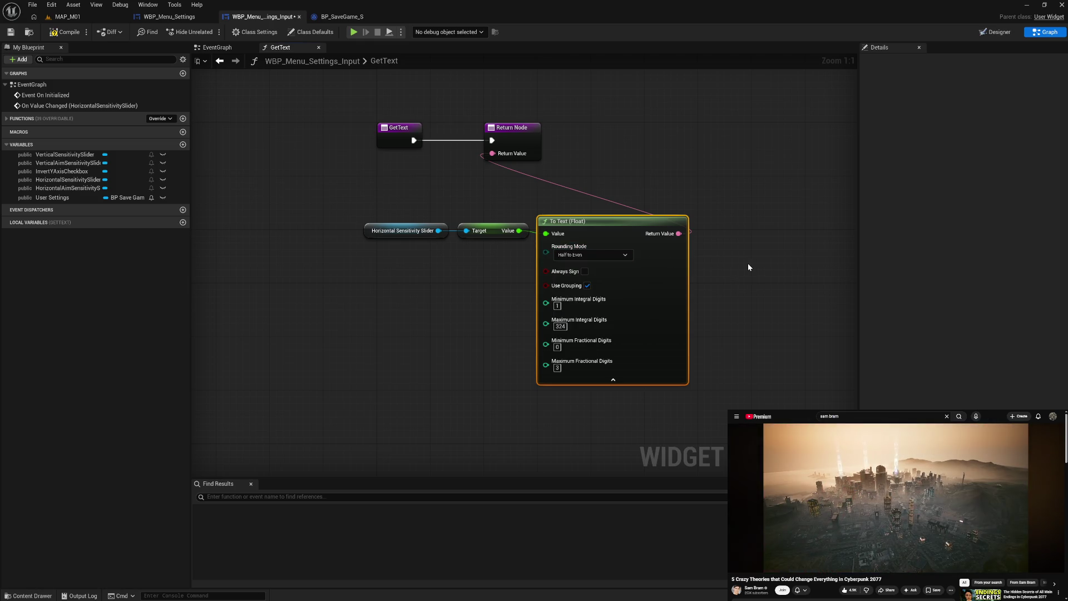
{"action": "left_click", "coordinate": [599, 257]}
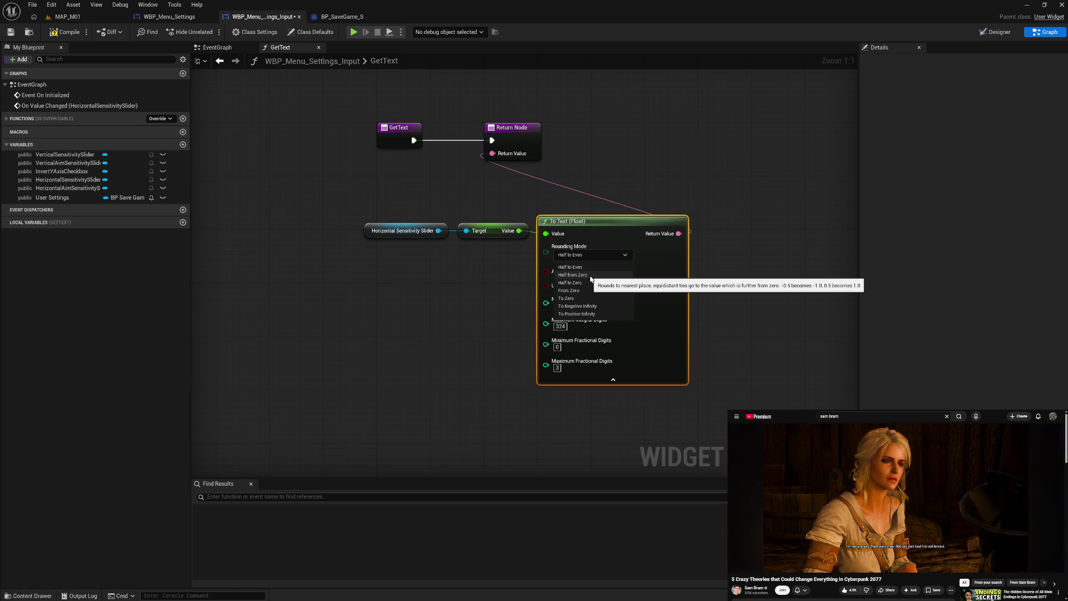
{"action": "left_click", "coordinate": [590, 276]}
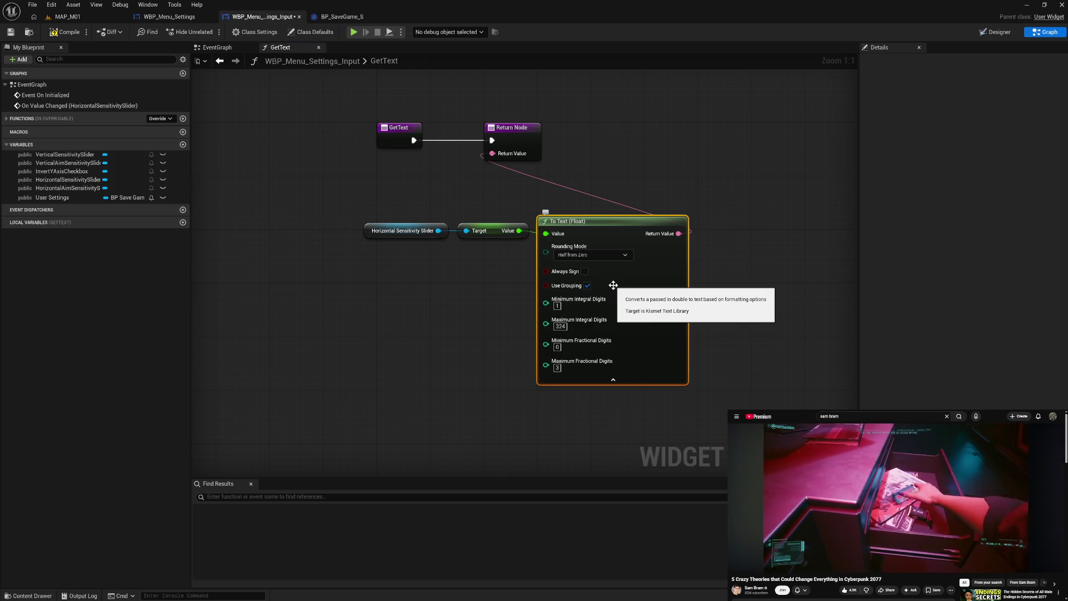
{"action": "left_click", "coordinate": [482, 169]}
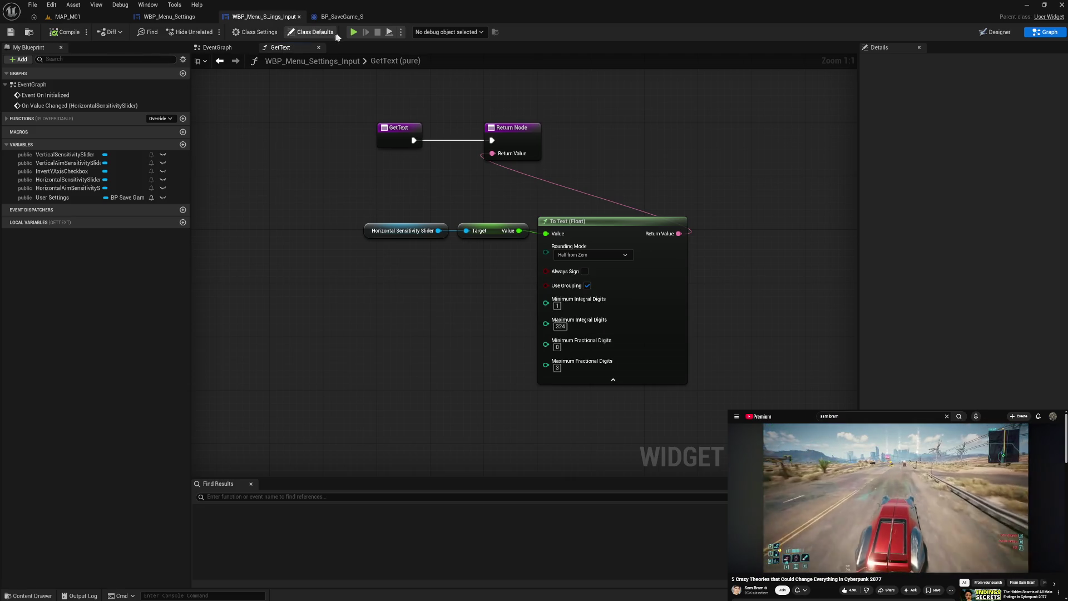
{"action": "left_click", "coordinate": [353, 31]}
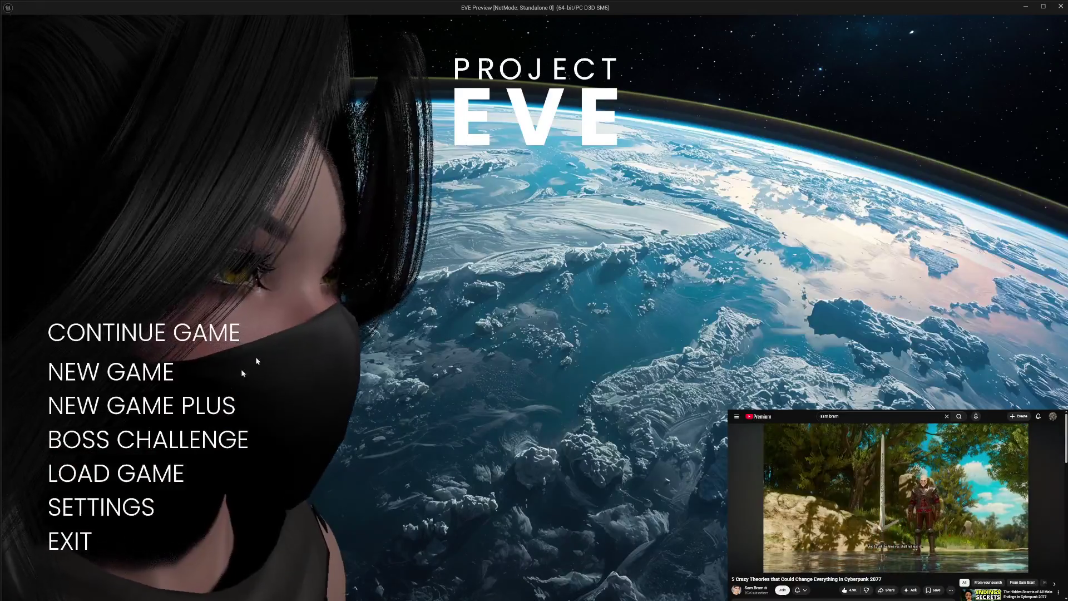
{"action": "left_click", "coordinate": [78, 505]}
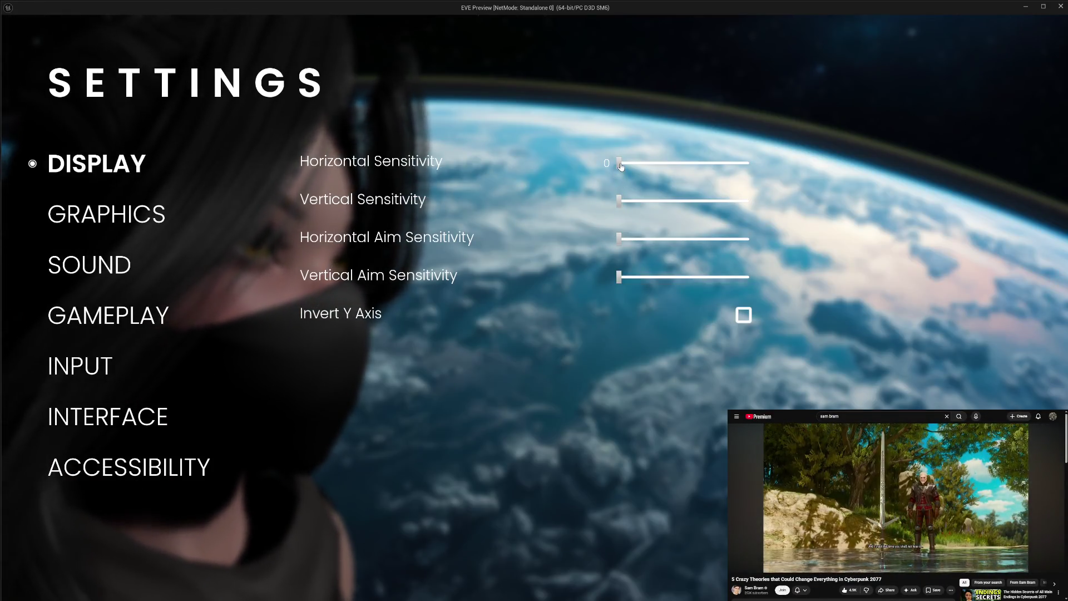
{"action": "mouse_move", "coordinate": [619, 163]}
{"action": "left_mouse_down"}
{"action": "mouse_move", "coordinate": [721, 166]}
{"action": "mouse_move", "coordinate": [622, 171]}
{"action": "mouse_move", "coordinate": [645, 174]}
{"action": "left_mouse_up"}
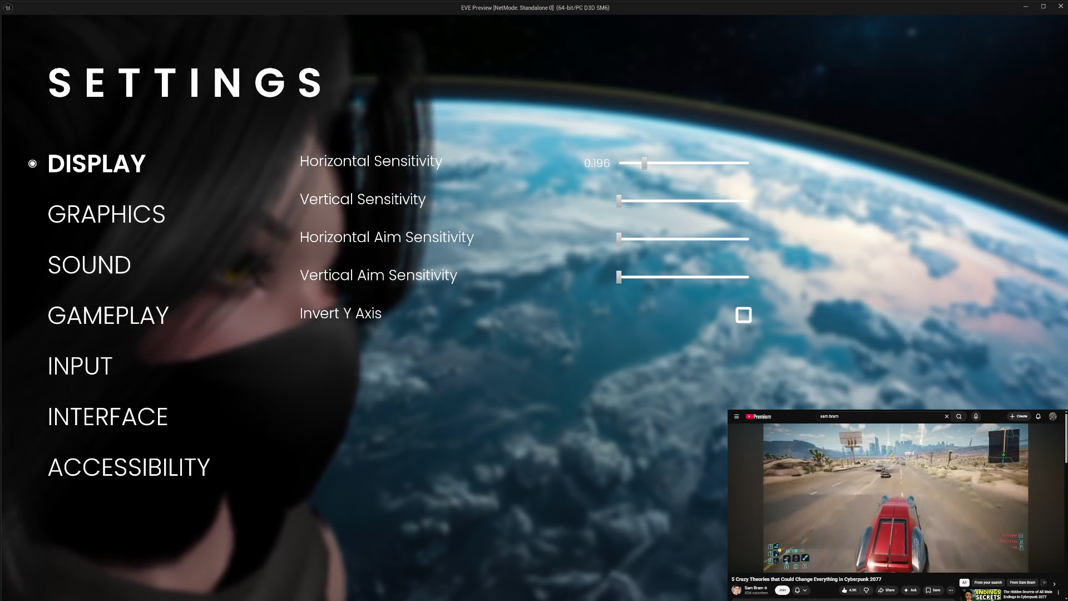
{"action": "key", "text": "Escape"}
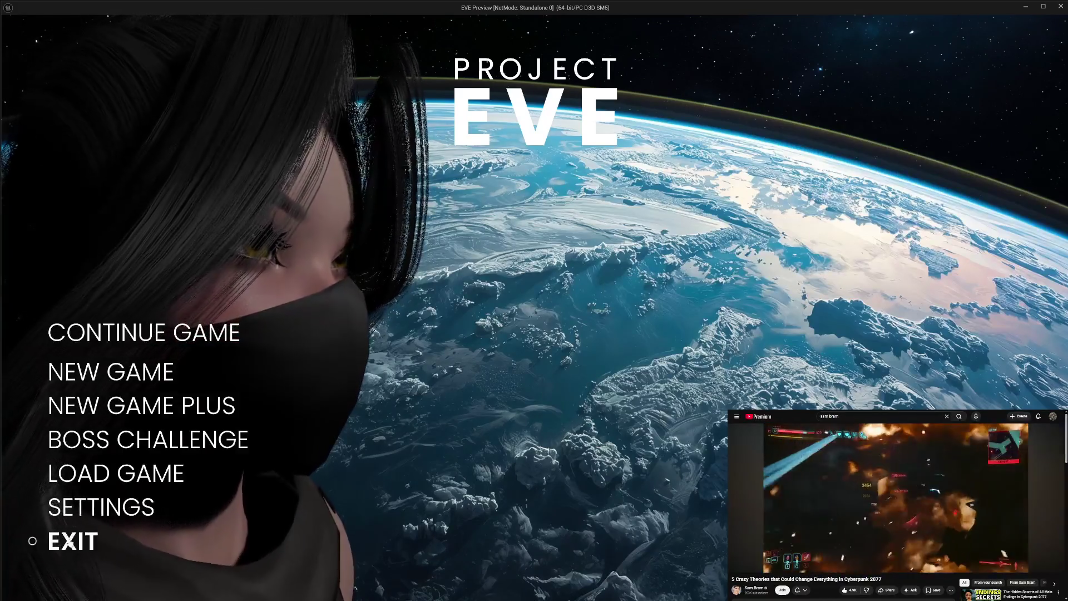
{"action": "left_click", "coordinate": [69, 541]}
{"action": "left_click_drag", "start_coordinate": [518, 230], "coordinate": [470, 287]}
Multiply the slider value by 100 with a Multiply node
{"action": "type", "text": "mul"}
{"action": "key", "text": "Return"}
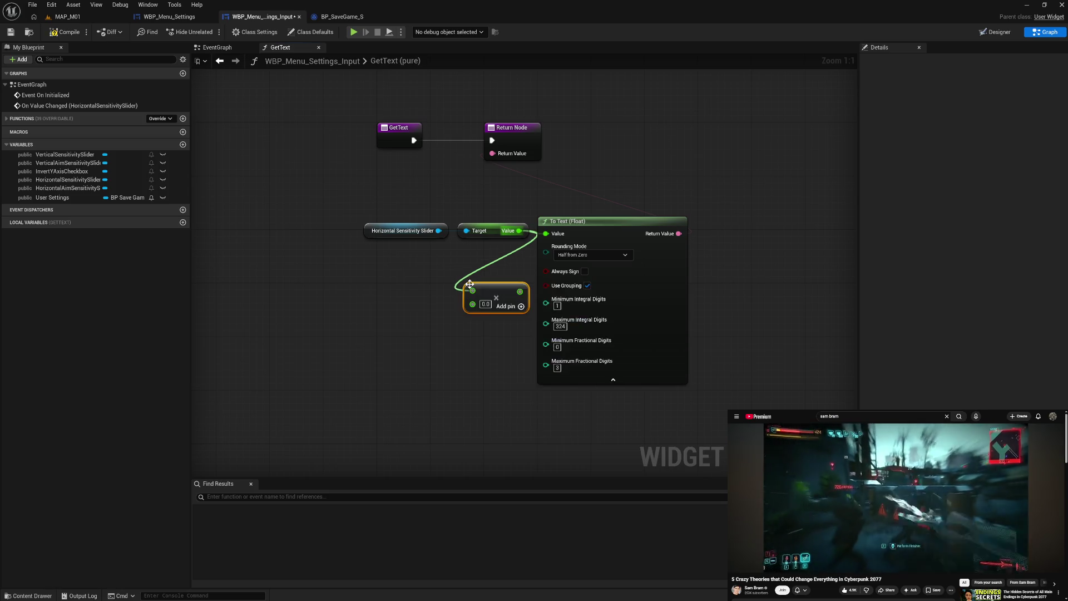
{"action": "type", "text": "100"}
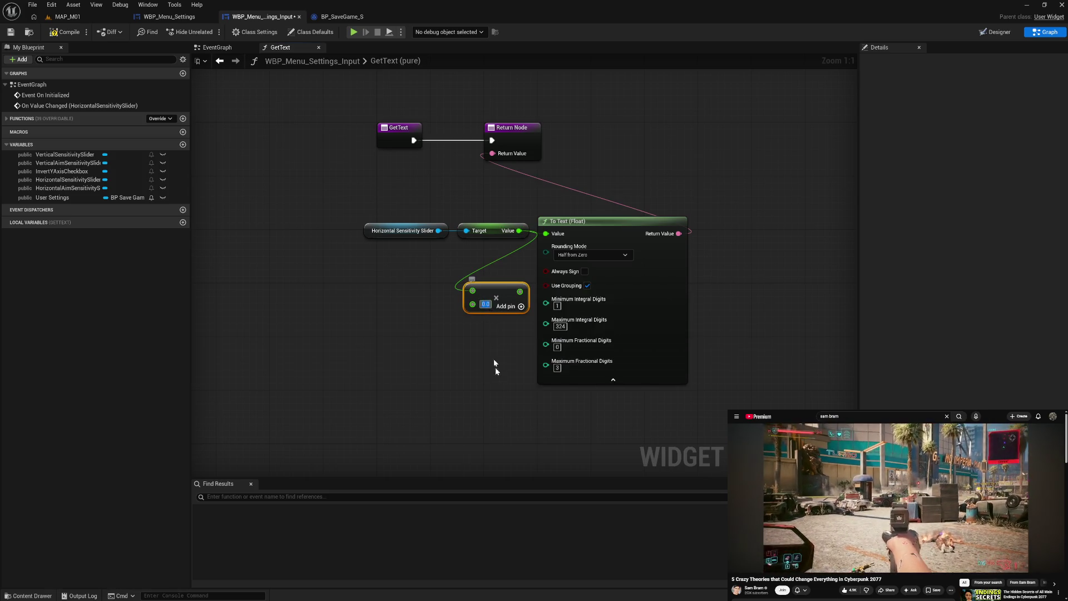
{"action": "key", "text": "Return"}
{"action": "left_click_drag", "start_coordinate": [500, 292], "coordinate": [440, 285]}
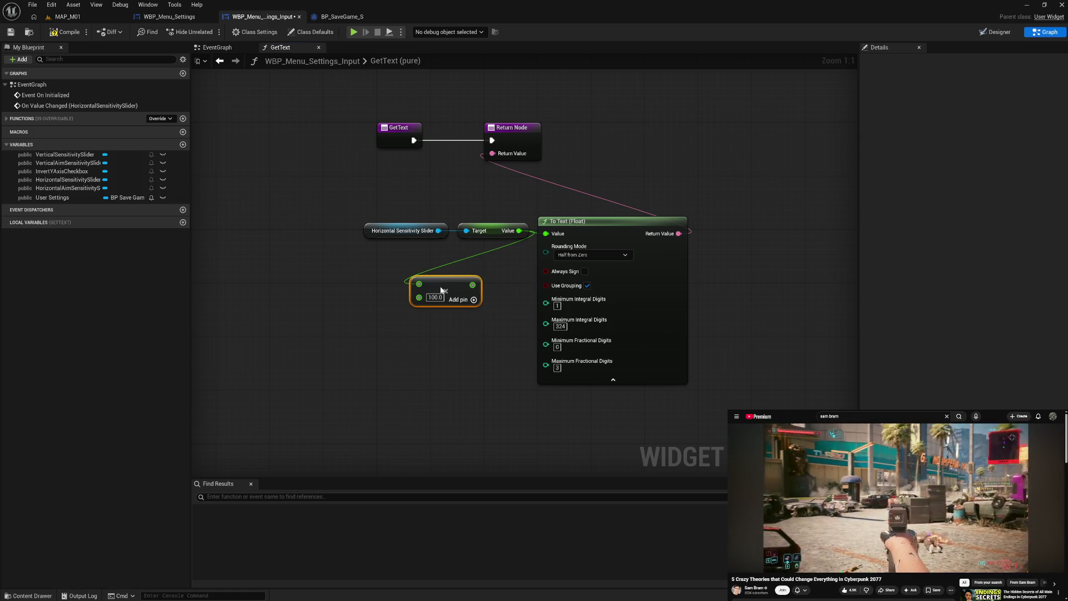
Add a To Text (String) node before the Return Node and wire the multiplied value into it
{"action": "left_click_drag", "start_coordinate": [492, 153], "coordinate": [470, 175]}
{"action": "type", "text": "str"}
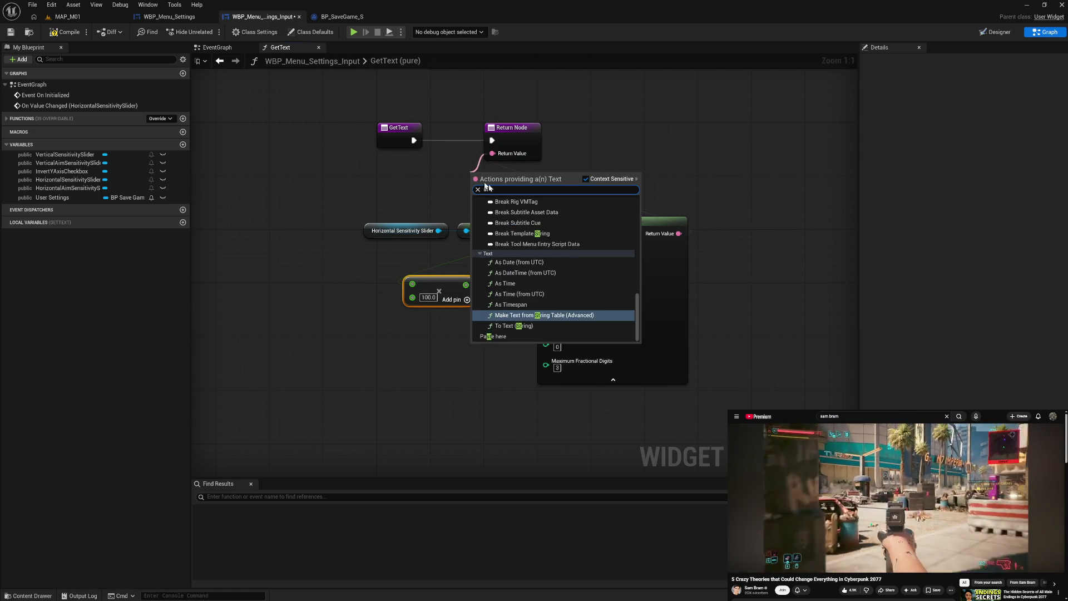
{"action": "left_click", "coordinate": [523, 337]}
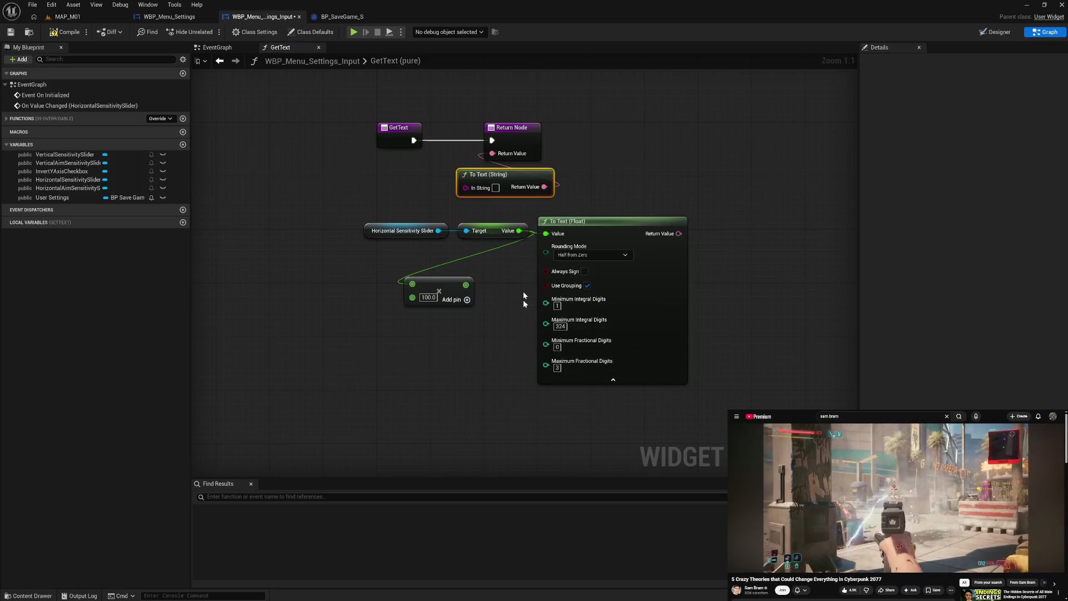
{"action": "left_click_drag", "start_coordinate": [514, 175], "coordinate": [582, 183]}
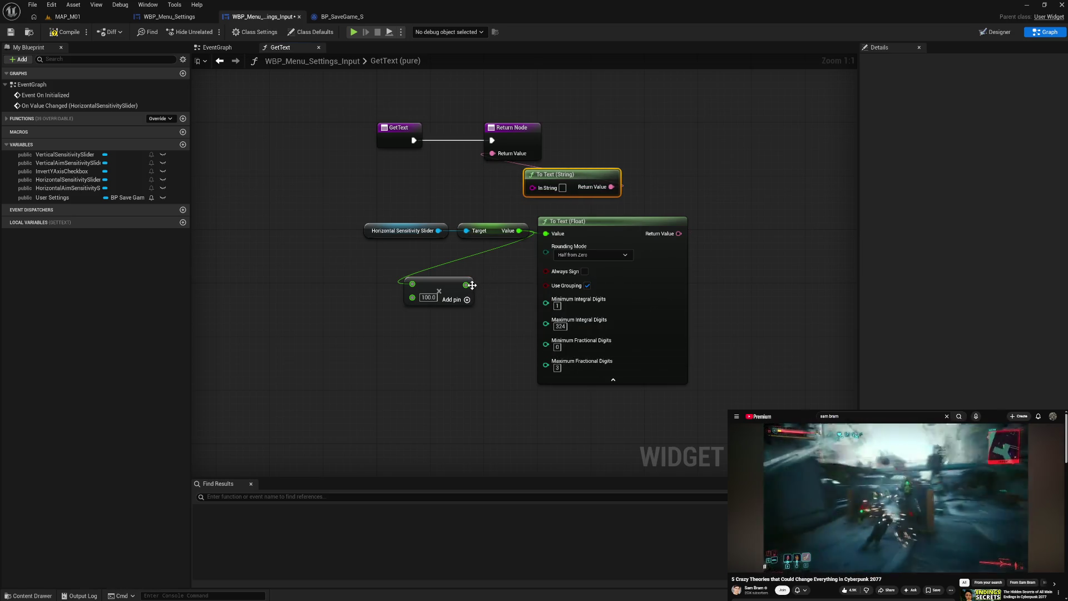
{"action": "mouse_move", "coordinate": [472, 285]}
{"action": "left_mouse_down"}
{"action": "mouse_move", "coordinate": [532, 230]}
{"action": "mouse_move", "coordinate": [532, 187]}
{"action": "left_mouse_up"}
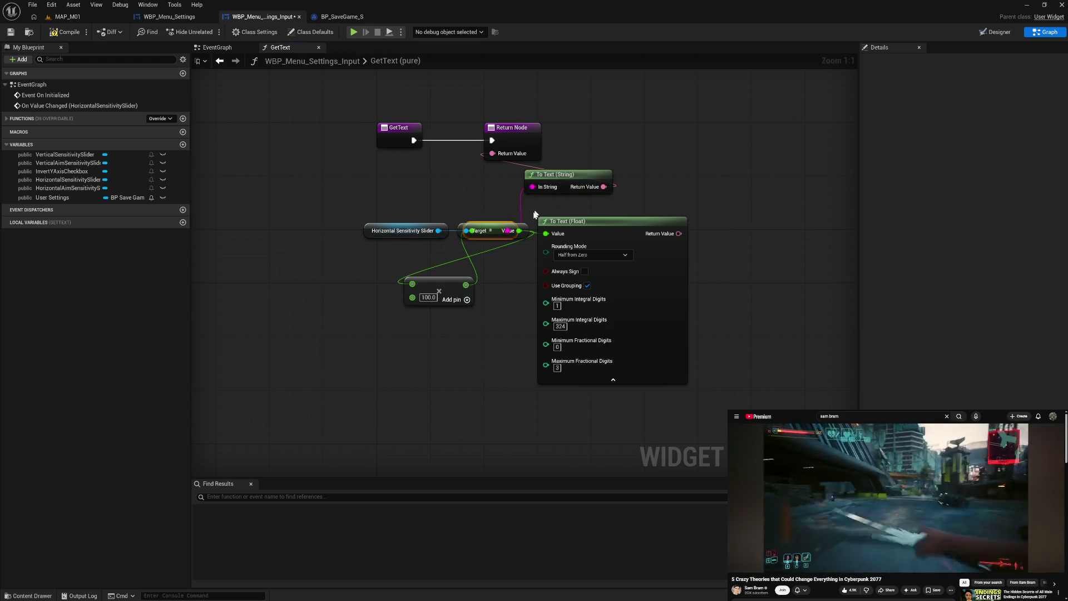
Delete the unused To Text (Float) node and line up the slider, Value and Multiply nodes
{"action": "left_click_drag", "start_coordinate": [605, 231], "coordinate": [712, 225]}
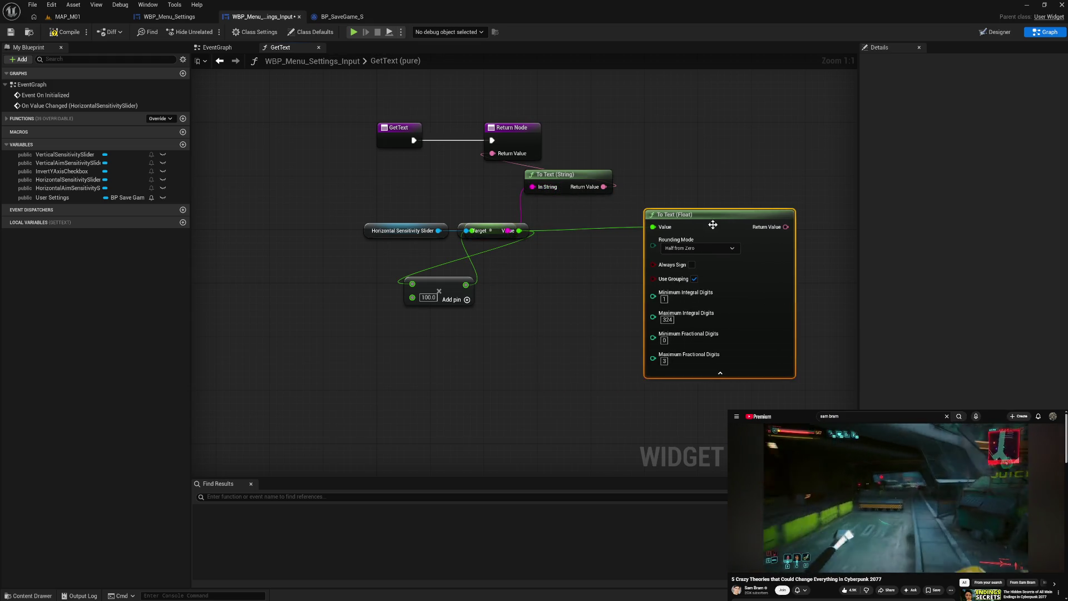
{"action": "left_click", "coordinate": [653, 227], "text": "alt"}
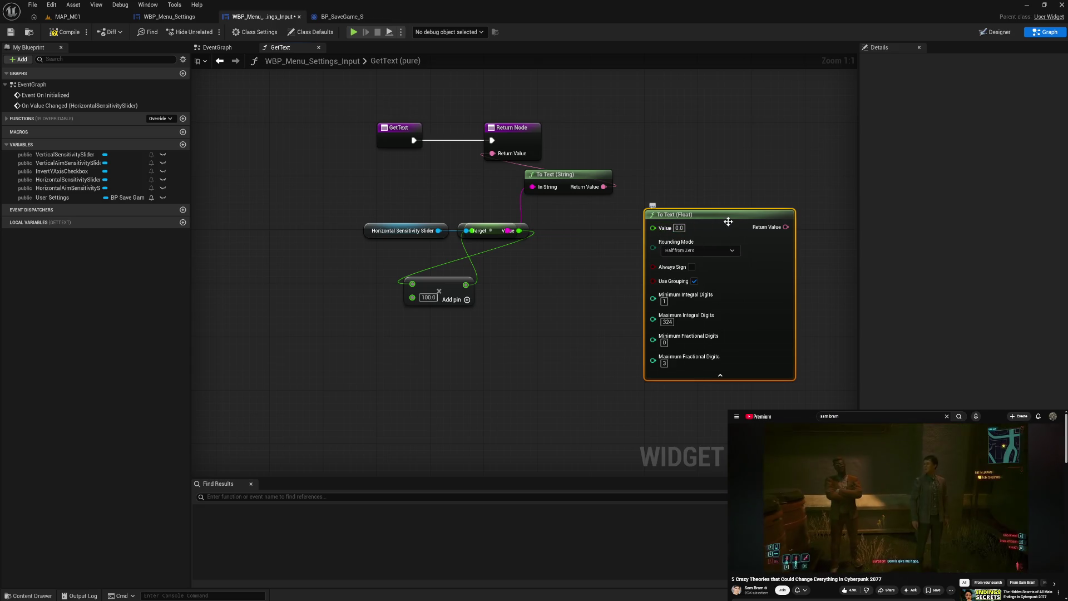
{"action": "key", "text": "Delete"}
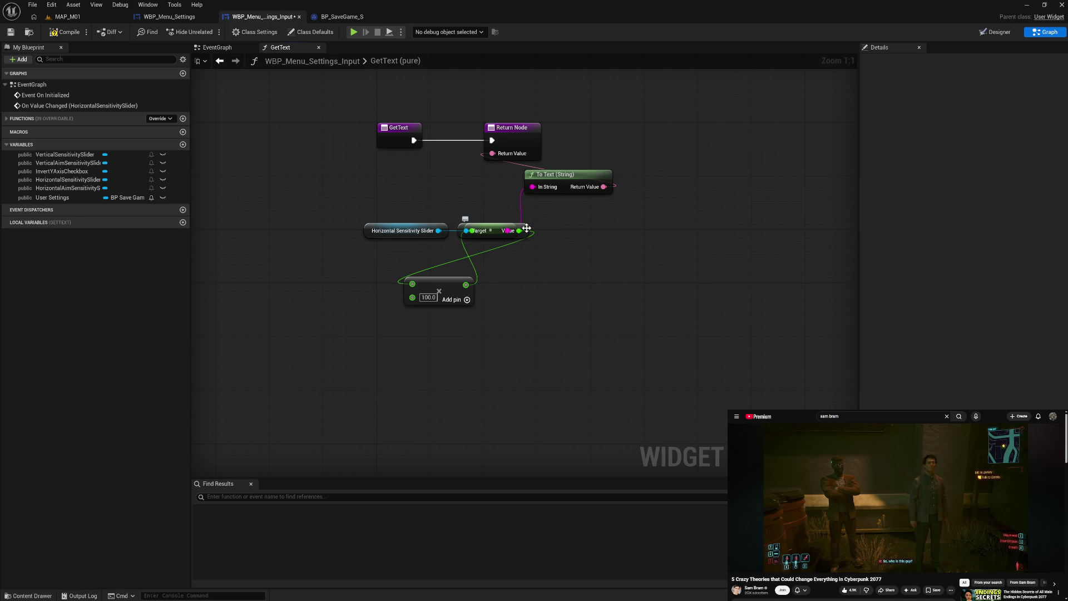
{"action": "mouse_move", "coordinate": [527, 228]}
{"action": "left_mouse_down"}
{"action": "mouse_move", "coordinate": [501, 255]}
{"action": "mouse_move", "coordinate": [383, 267]}
{"action": "mouse_move", "coordinate": [391, 282]}
{"action": "left_mouse_up"}
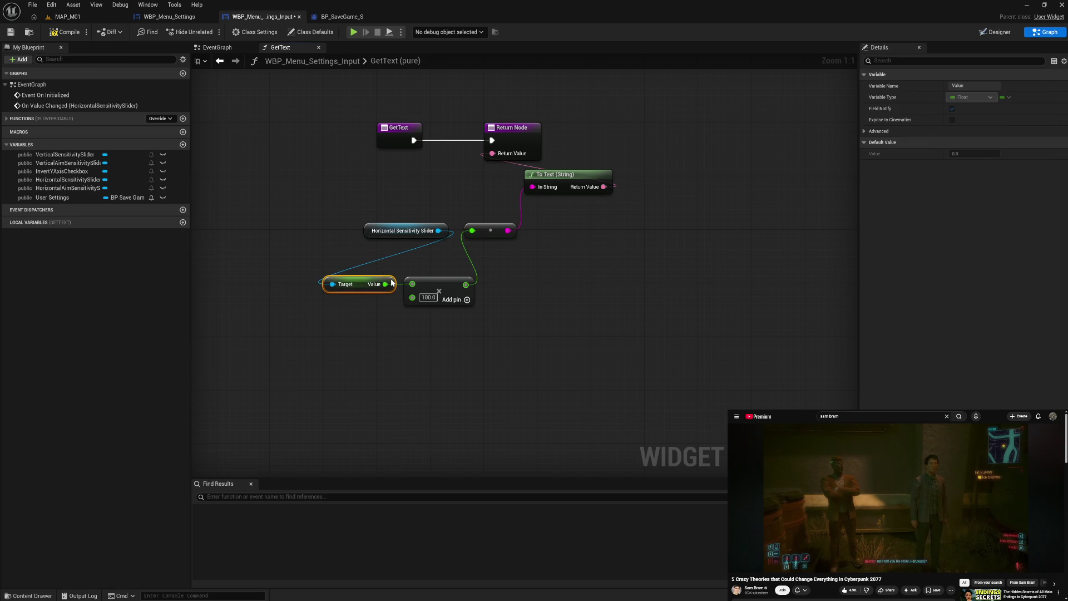
{"action": "mouse_move", "coordinate": [366, 233]}
{"action": "left_mouse_down"}
{"action": "mouse_move", "coordinate": [253, 264]}
{"action": "mouse_move", "coordinate": [231, 287]}
{"action": "mouse_move", "coordinate": [449, 312]}
{"action": "mouse_move", "coordinate": [421, 245]}
{"action": "mouse_move", "coordinate": [403, 267]}
{"action": "left_mouse_up"}
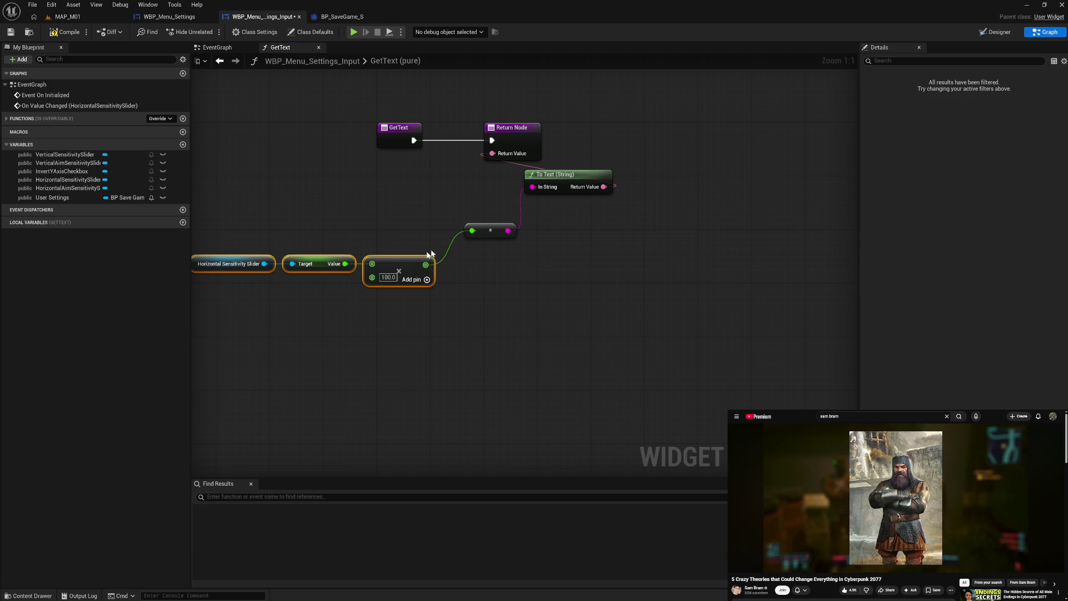
{"action": "left_click", "coordinate": [486, 232]}
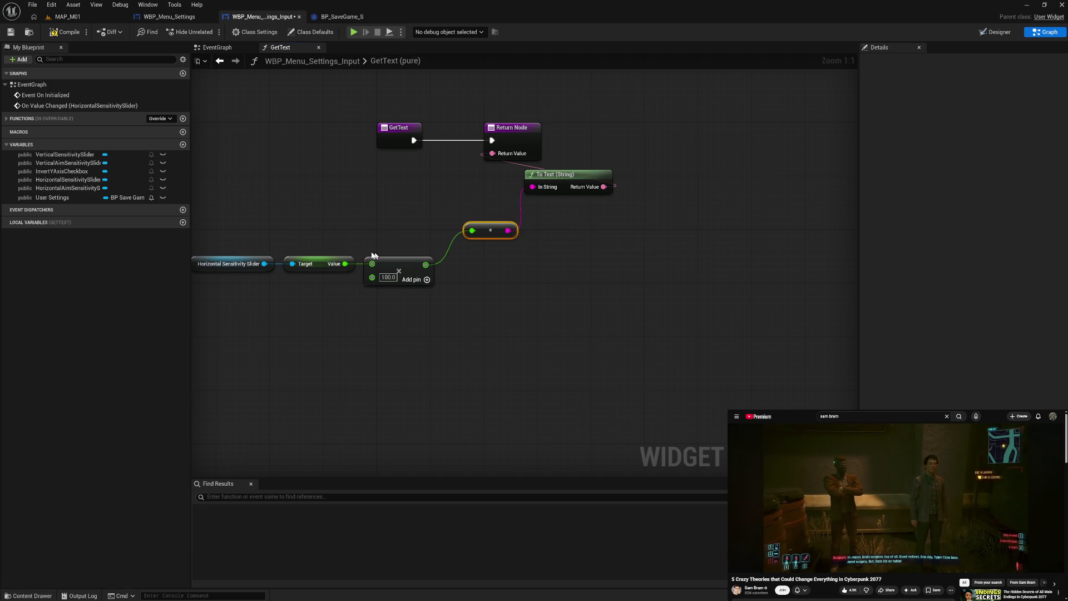
{"action": "left_click", "coordinate": [418, 244]}
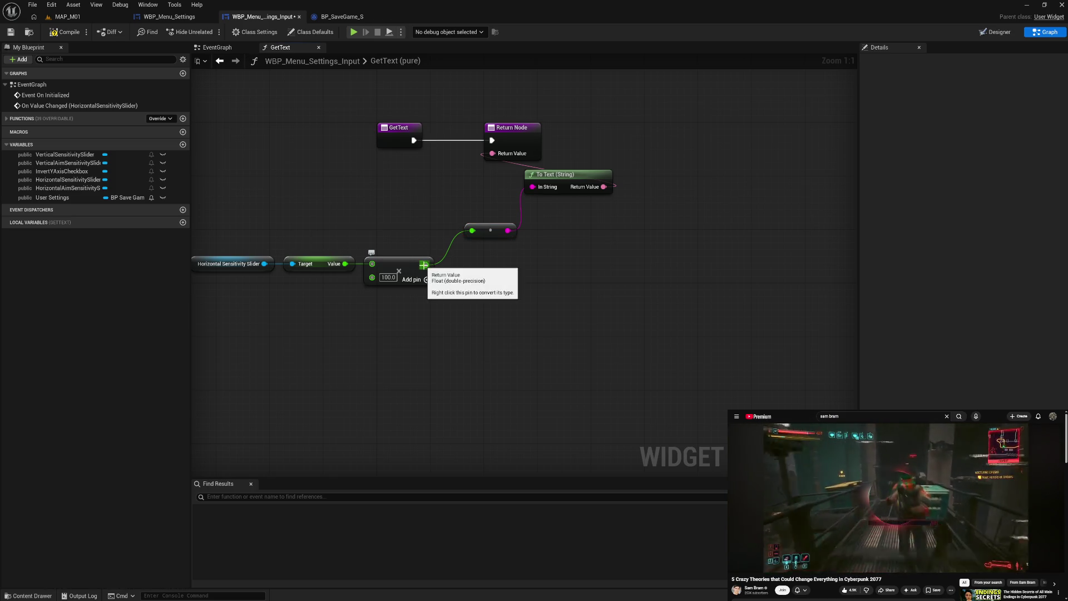
Attach a Math > Float > Round node to the Multiply output, found by searching 'round'
{"action": "left_click_drag", "start_coordinate": [426, 264], "coordinate": [467, 283]}
{"action": "type", "text": "int"}
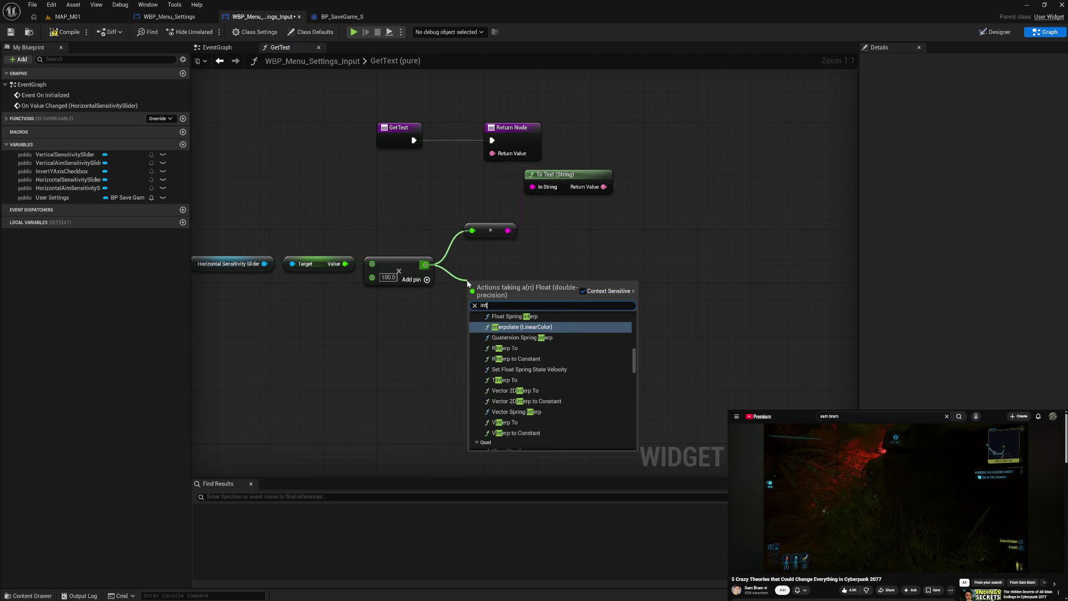
{"action": "type", "text": " to"}
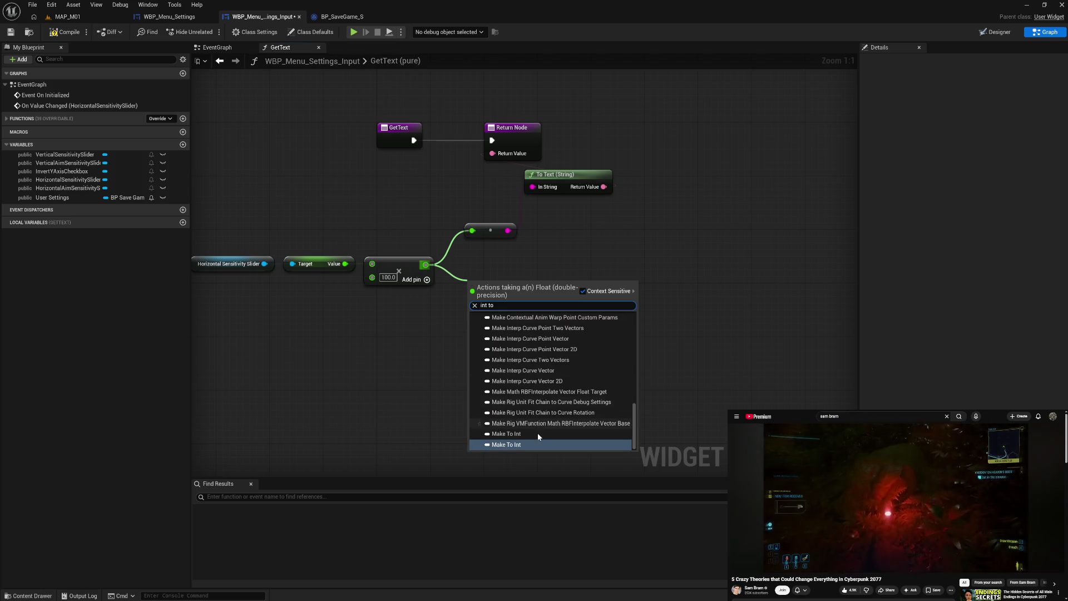
{"action": "scroll", "coordinate": [537, 432], "scroll_direction": "up", "scroll_amount": 5}
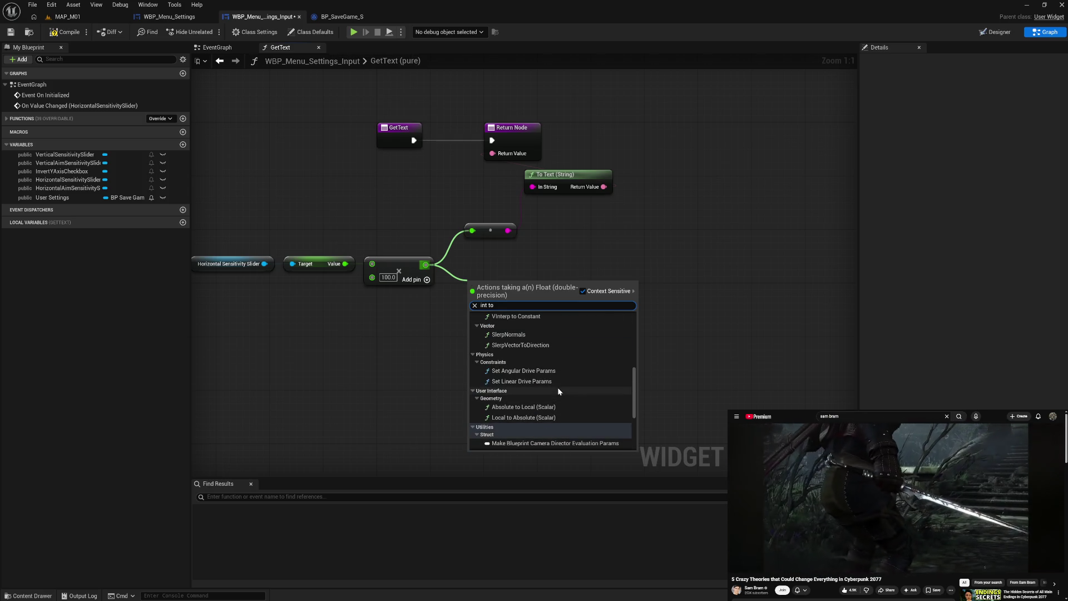
{"action": "scroll", "coordinate": [558, 390], "scroll_direction": "up", "scroll_amount": 6}
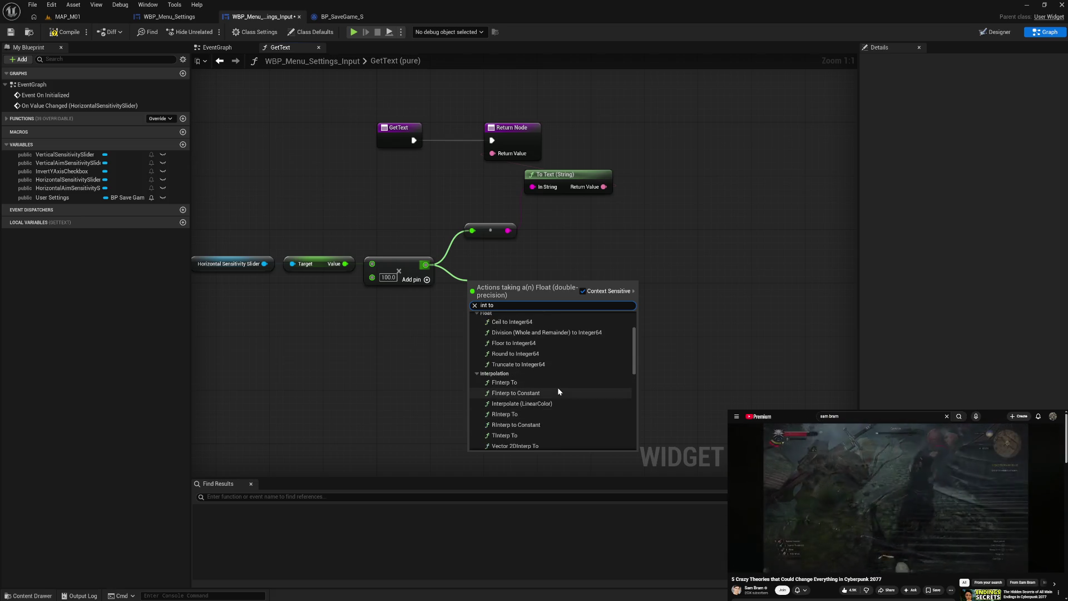
{"action": "scroll", "coordinate": [559, 390], "scroll_direction": "up", "scroll_amount": 2}
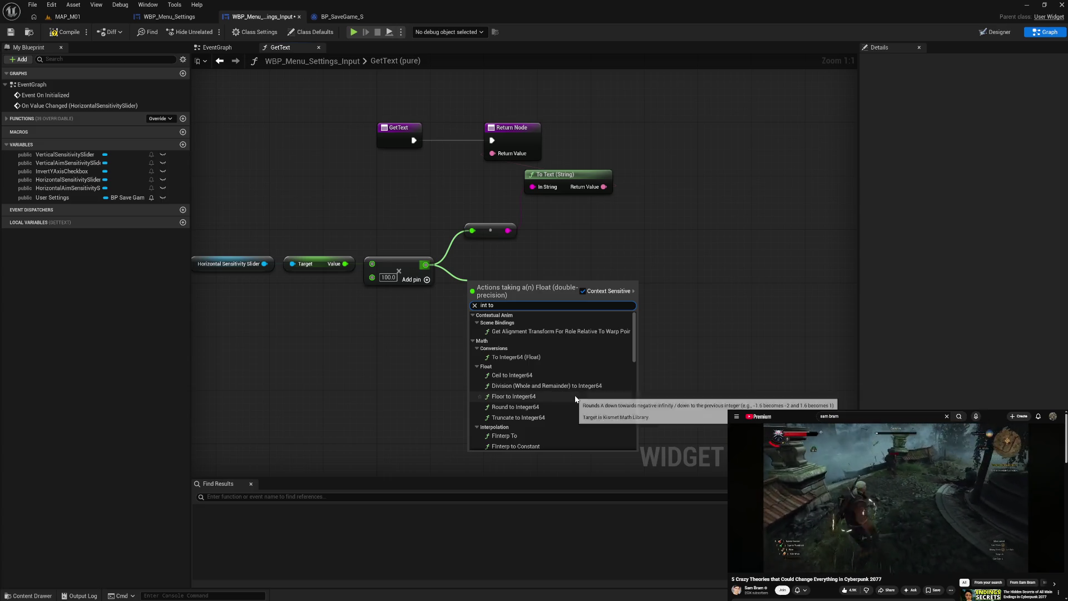
{"action": "scroll", "coordinate": [576, 397], "scroll_direction": "down", "scroll_amount": 2}
{"action": "scroll", "coordinate": [575, 399], "scroll_direction": "down", "scroll_amount": 2}
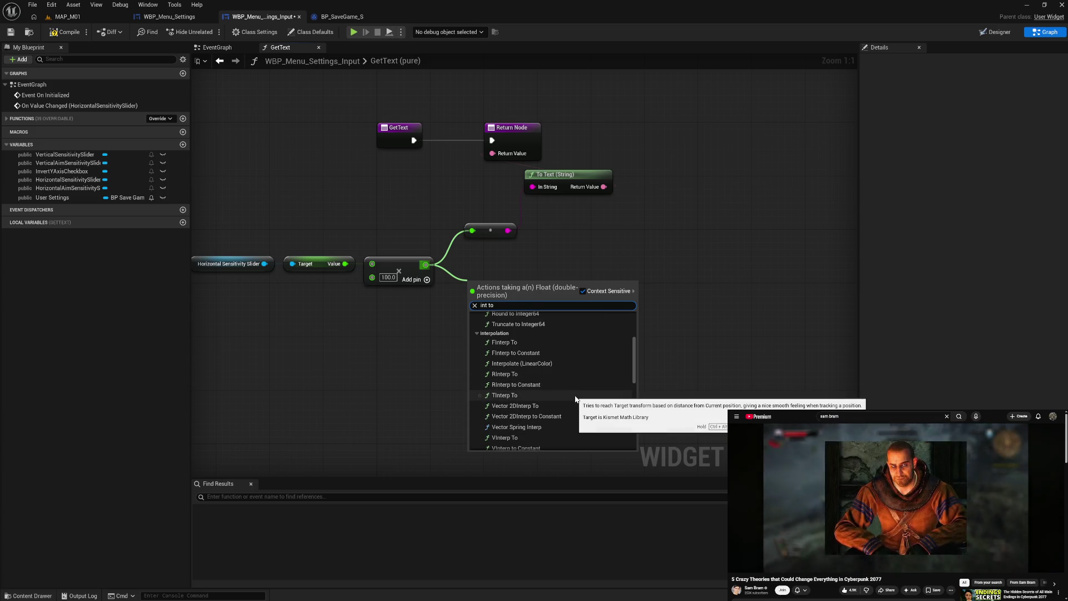
{"action": "scroll", "coordinate": [575, 399], "scroll_direction": "up", "scroll_amount": 5}
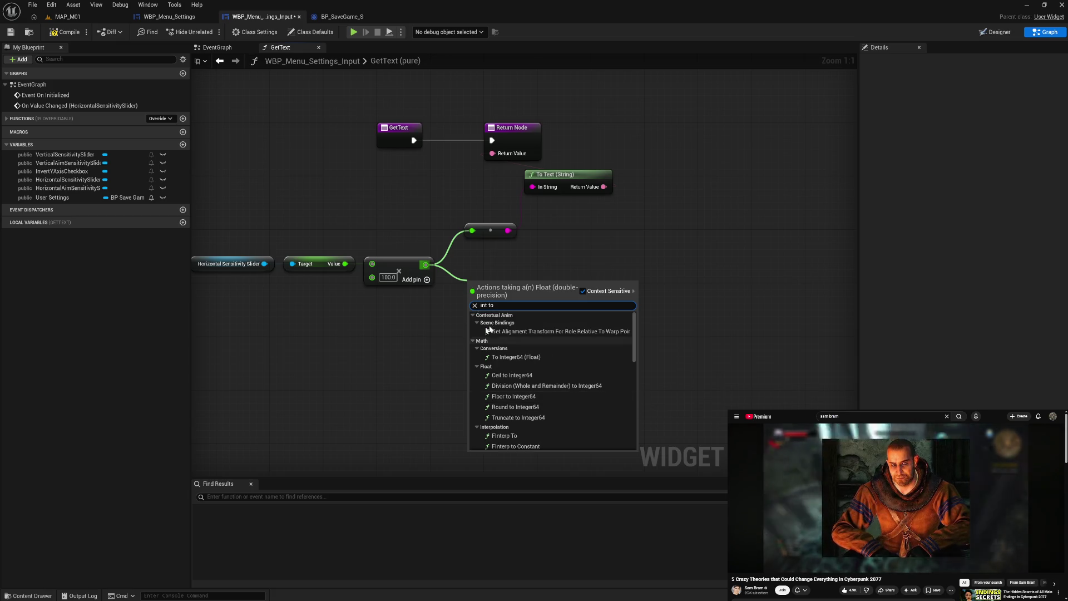
{"action": "left_click", "coordinate": [434, 315]}
{"action": "left_click_drag", "start_coordinate": [425, 264], "coordinate": [466, 293]}
{"action": "type", "text": "roun"}
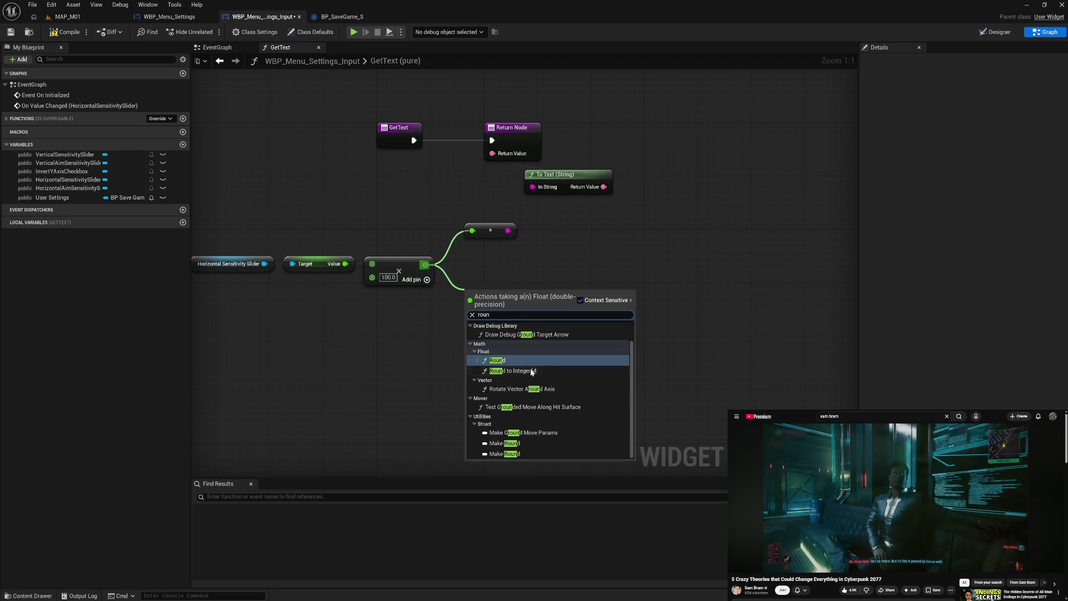
{"action": "type", "text": "d"}
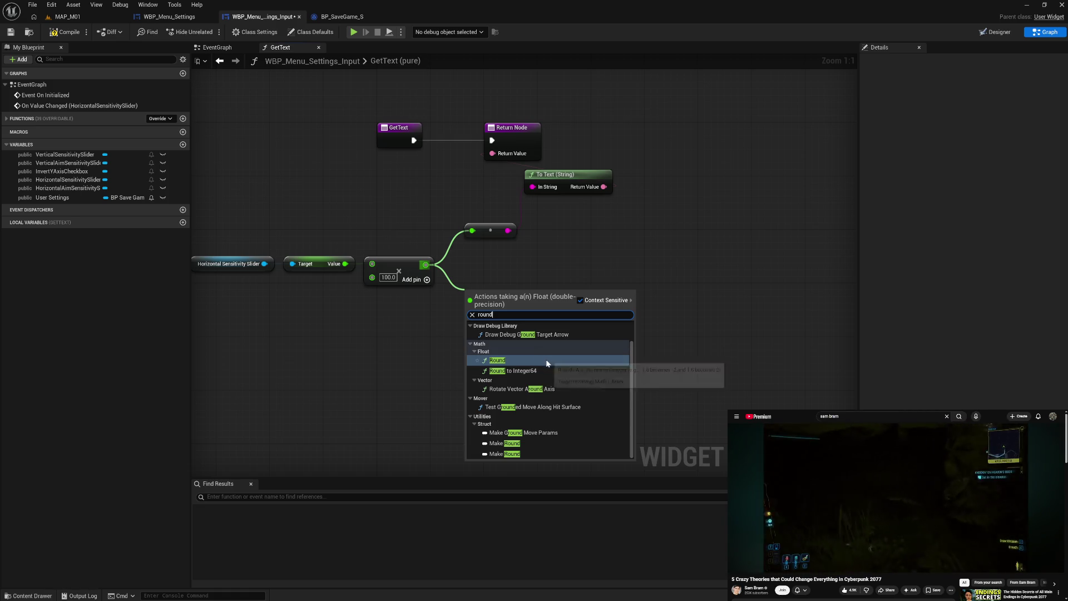
{"action": "left_click", "coordinate": [548, 362]}
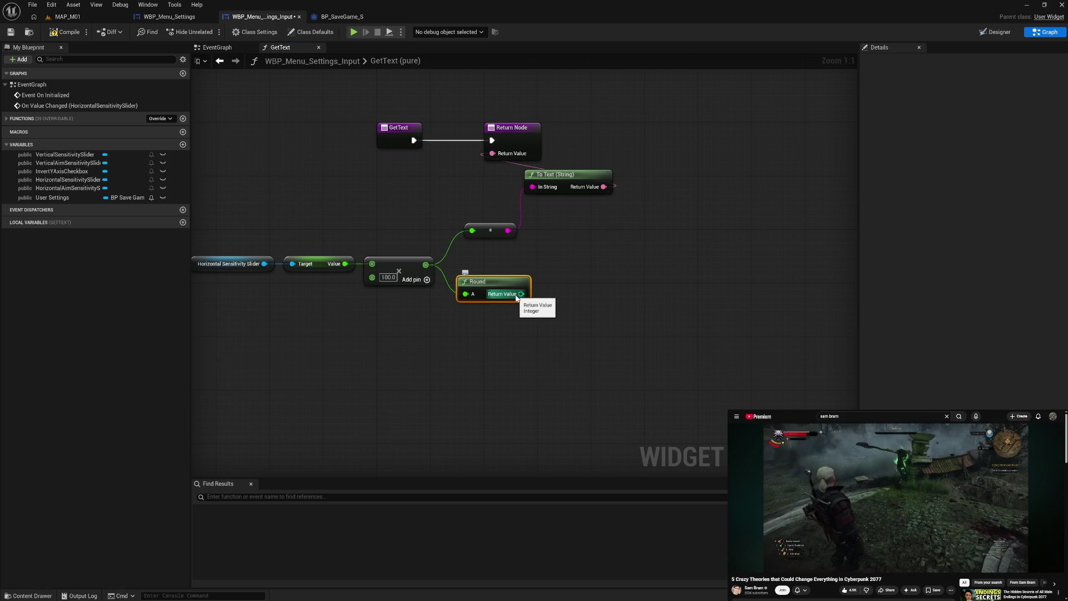
Convert the rounded value to a string for To Text and arrange the node chain
{"action": "mouse_move", "coordinate": [516, 296]}
{"action": "left_mouse_down"}
{"action": "mouse_move", "coordinate": [509, 238]}
{"action": "mouse_move", "coordinate": [522, 294]}
{"action": "mouse_move", "coordinate": [532, 187]}
{"action": "left_mouse_up"}
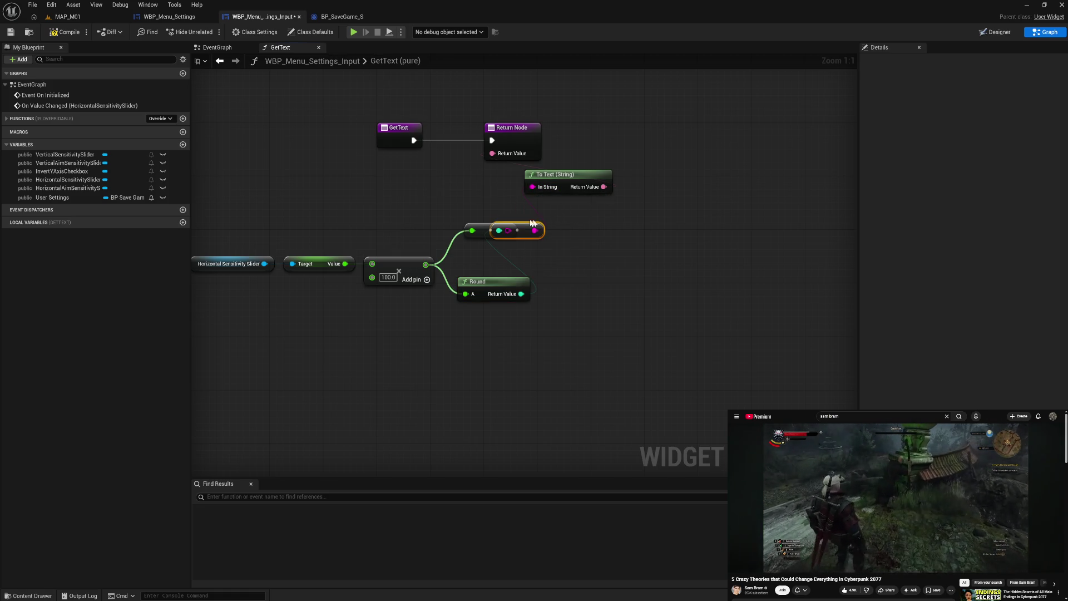
{"action": "mouse_move", "coordinate": [482, 229]}
{"action": "left_mouse_down"}
{"action": "mouse_move", "coordinate": [457, 212]}
{"action": "mouse_move", "coordinate": [511, 226]}
{"action": "left_mouse_up"}
{"action": "left_click_drag", "start_coordinate": [491, 282], "coordinate": [479, 255]}
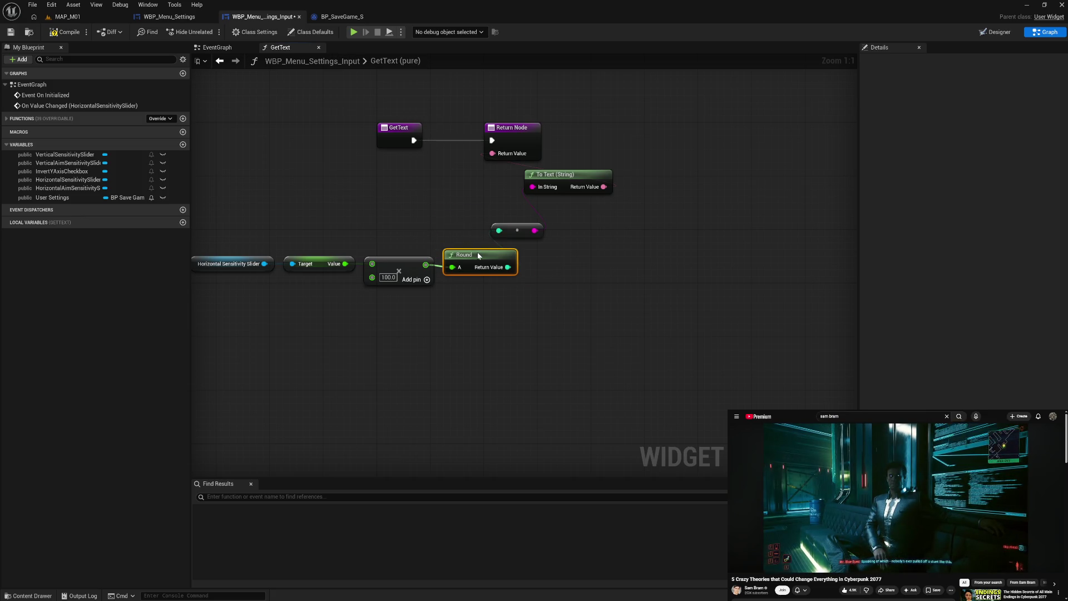
{"action": "left_click_drag", "start_coordinate": [372, 234], "coordinate": [426, 235]}
{"action": "left_click_drag", "start_coordinate": [309, 240], "coordinate": [518, 293]}
{"action": "mouse_move", "coordinate": [523, 255]}
{"action": "left_mouse_down"}
{"action": "mouse_move", "coordinate": [471, 222]}
{"action": "mouse_move", "coordinate": [490, 225]}
{"action": "left_mouse_up"}
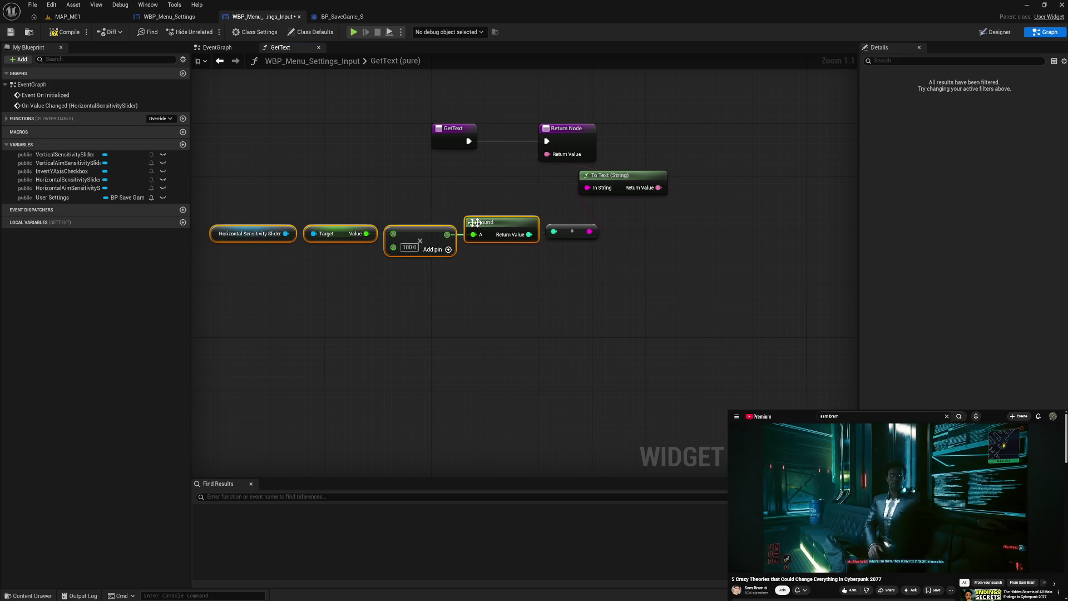
{"action": "left_click", "coordinate": [572, 244], "text": "shift"}
{"action": "left_click_drag", "start_coordinate": [572, 244], "coordinate": [585, 255]}
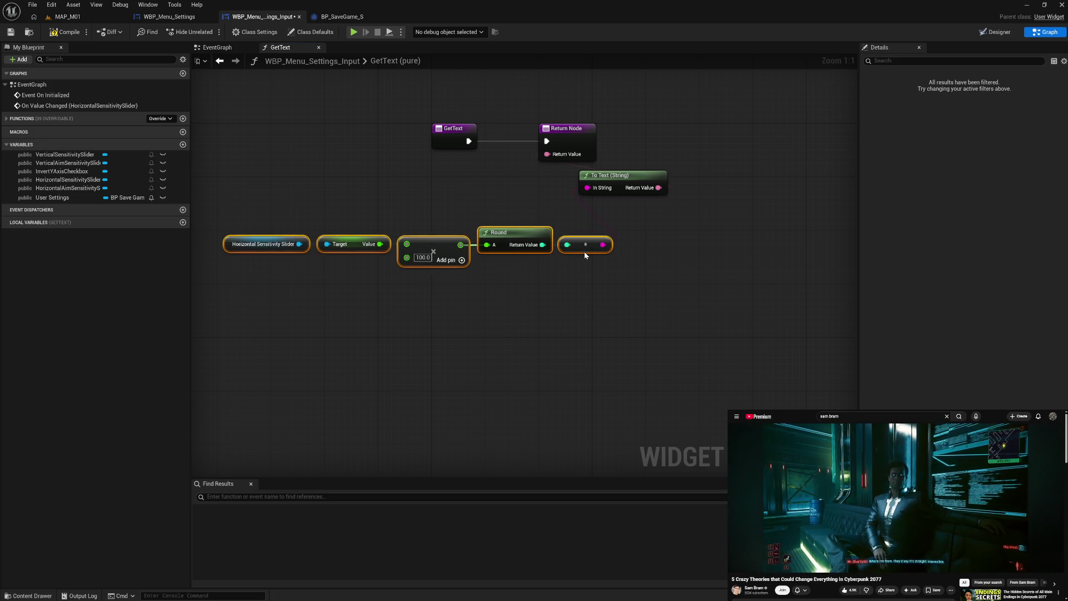
Append '%' to the converted number before To Text, compile, and launch the preview
{"action": "left_click_drag", "start_coordinate": [597, 189], "coordinate": [645, 226]}
{"action": "type", "text": "app"}
{"action": "left_click", "coordinate": [684, 267]}
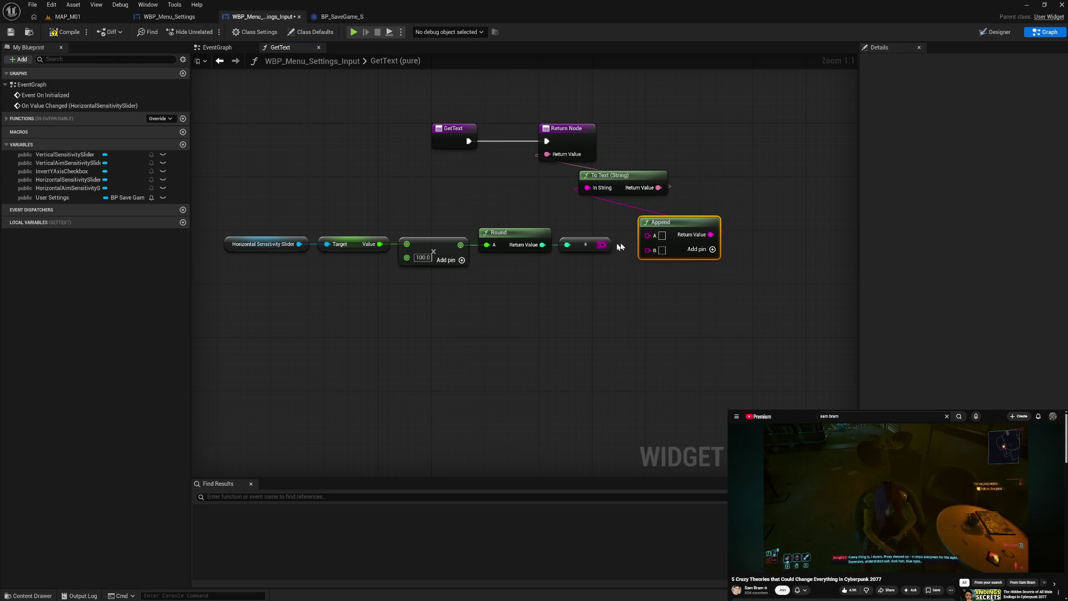
{"action": "mouse_move", "coordinate": [603, 244]}
{"action": "left_mouse_down"}
{"action": "mouse_move", "coordinate": [651, 239]}
{"action": "mouse_move", "coordinate": [662, 248]}
{"action": "left_mouse_up"}
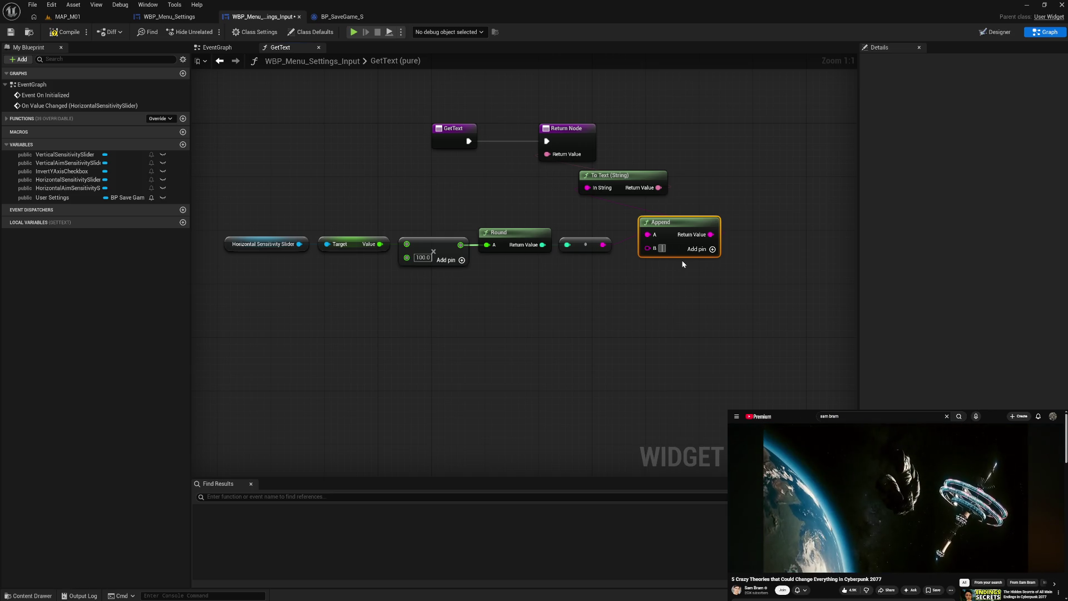
{"action": "type", "text": "%"}
{"action": "left_click", "coordinate": [685, 289]}
{"action": "left_click", "coordinate": [67, 32]}
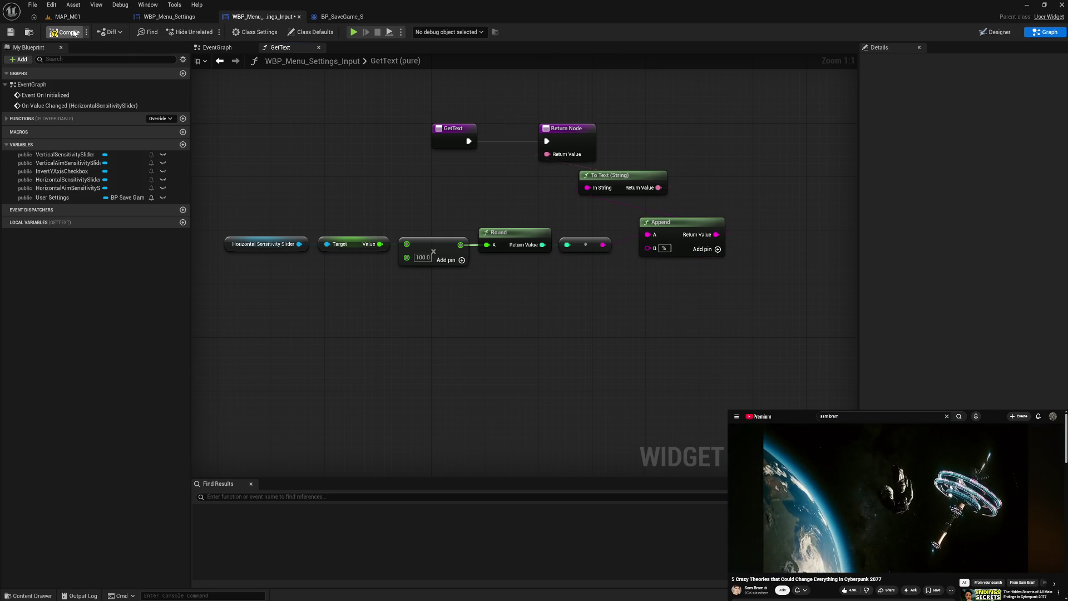
{"action": "left_click", "coordinate": [354, 32]}
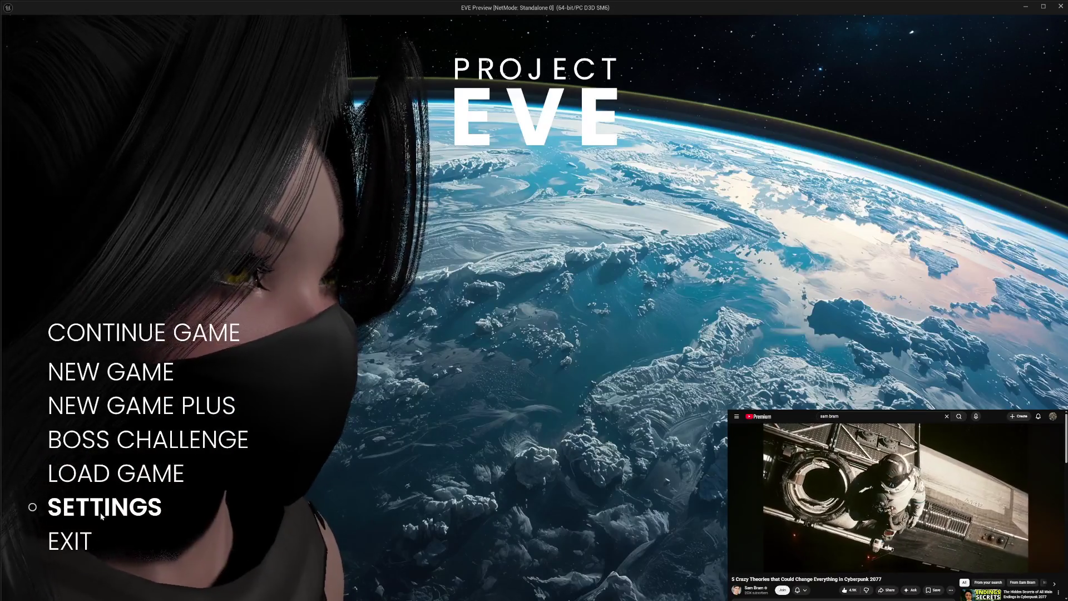
Test the Horizontal Sensitivity percentage label, then remove the gap in the Append node's % suffix
{"action": "left_click", "coordinate": [111, 507]}
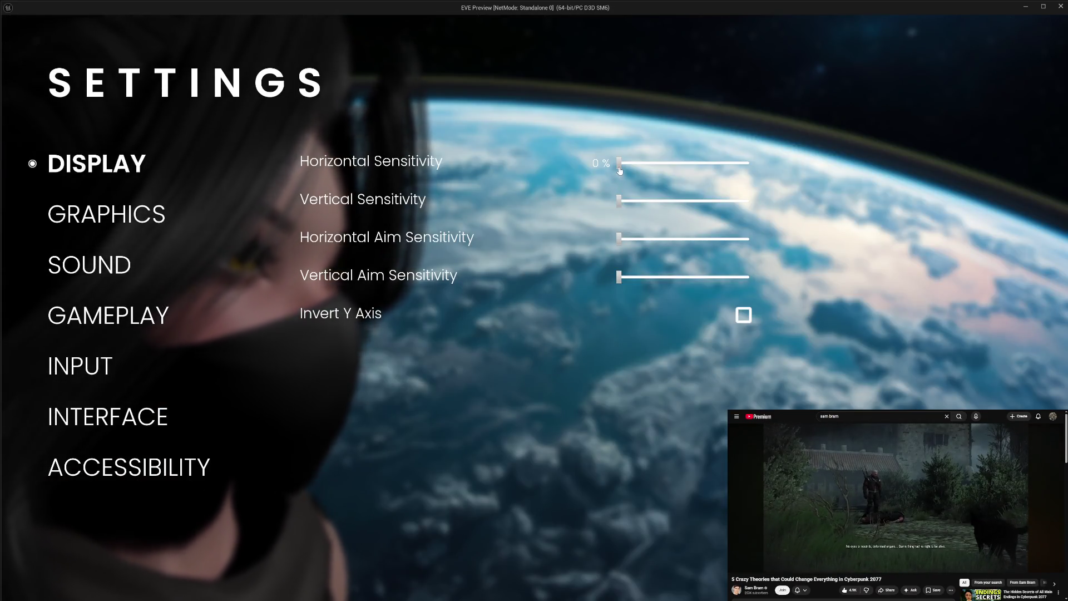
{"action": "mouse_move", "coordinate": [618, 164]}
{"action": "left_mouse_down"}
{"action": "mouse_move", "coordinate": [732, 175]}
{"action": "mouse_move", "coordinate": [612, 182]}
{"action": "mouse_move", "coordinate": [754, 184]}
{"action": "left_mouse_up"}
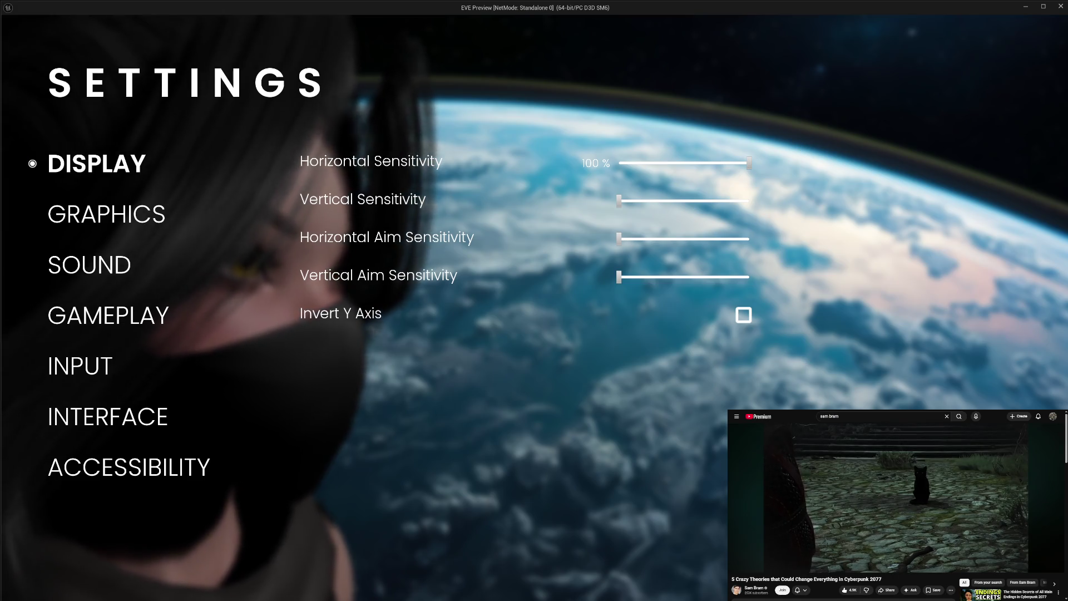
{"action": "key", "text": "Escape"}
{"action": "key", "text": "Escape"}
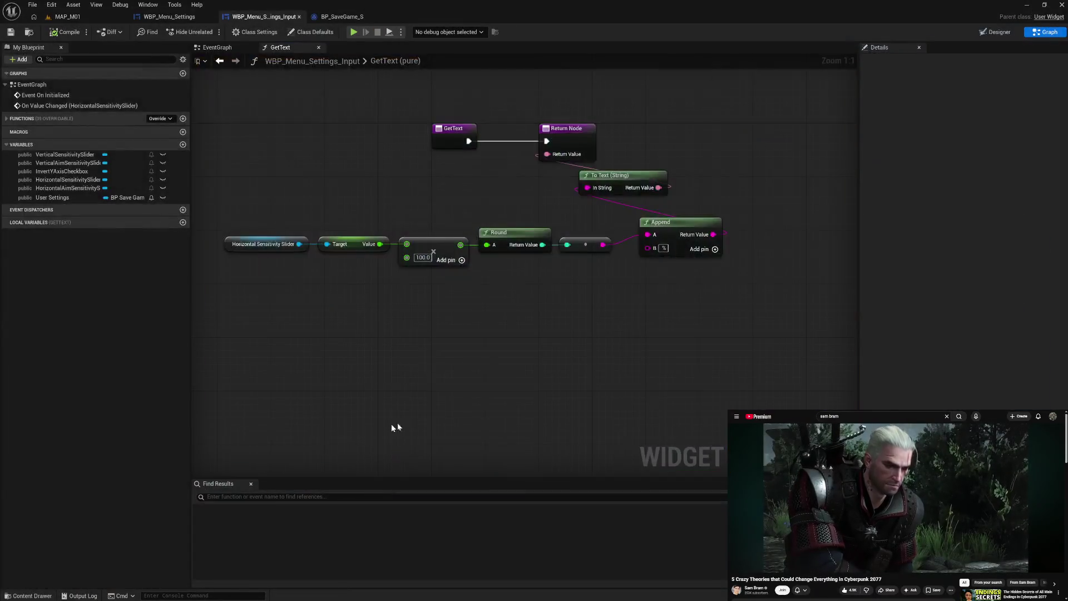
{"action": "left_click", "coordinate": [663, 249]}
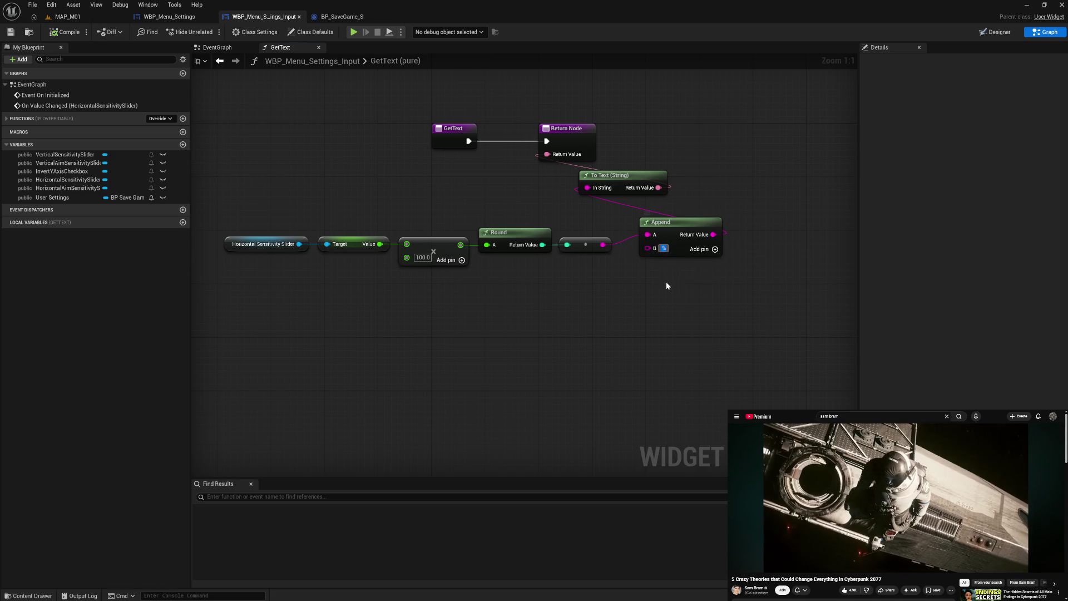
{"action": "key", "text": "Return"}
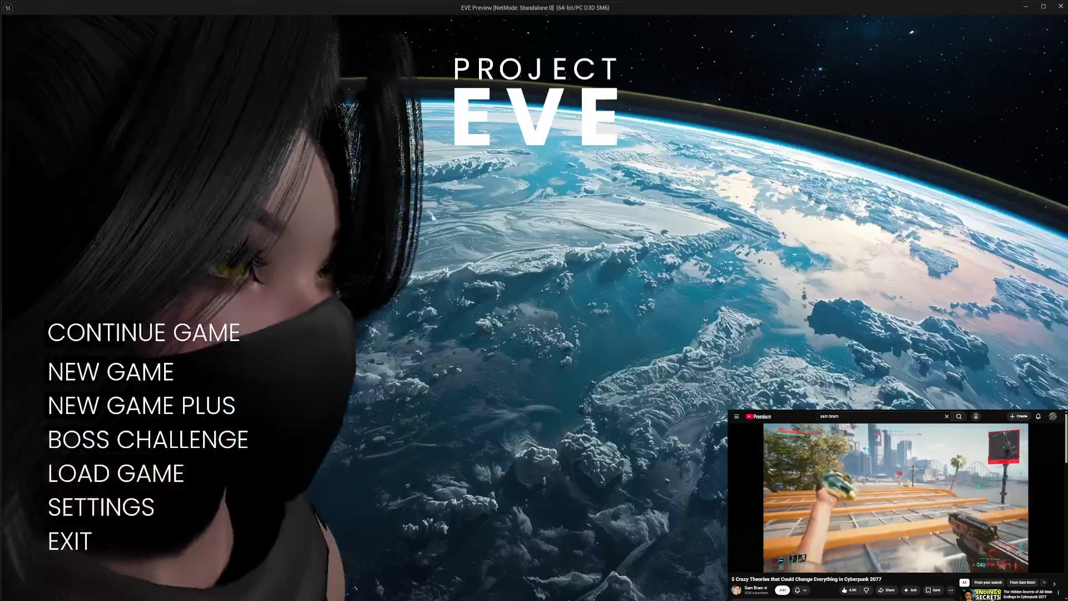
Retest in the preview, confirming the label reaches 100%, then quit the game
{"action": "left_click", "coordinate": [131, 506]}
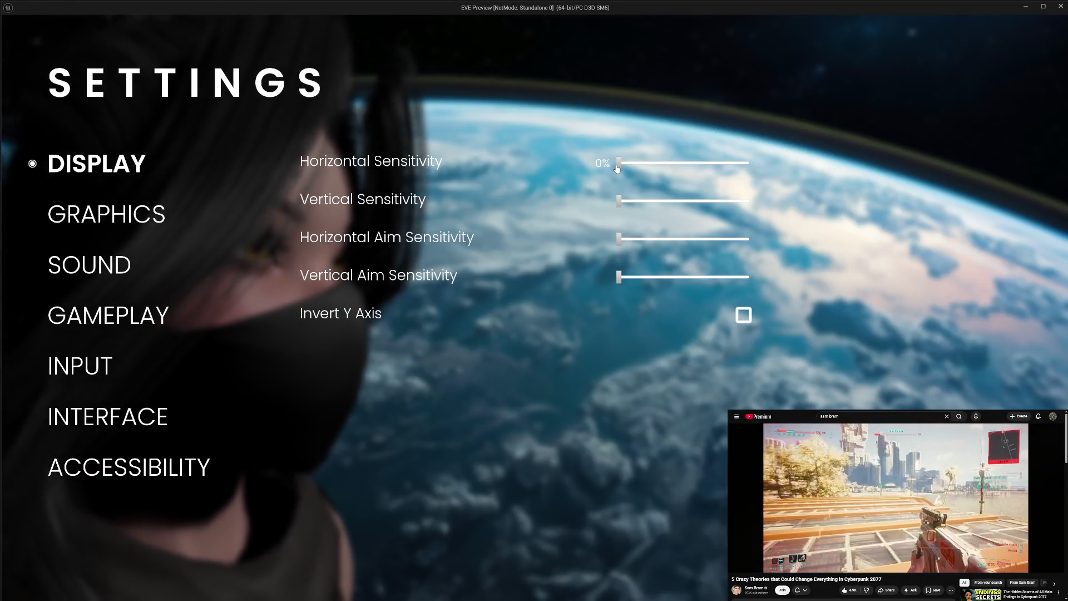
{"action": "left_click_drag", "start_coordinate": [619, 163], "coordinate": [705, 163]}
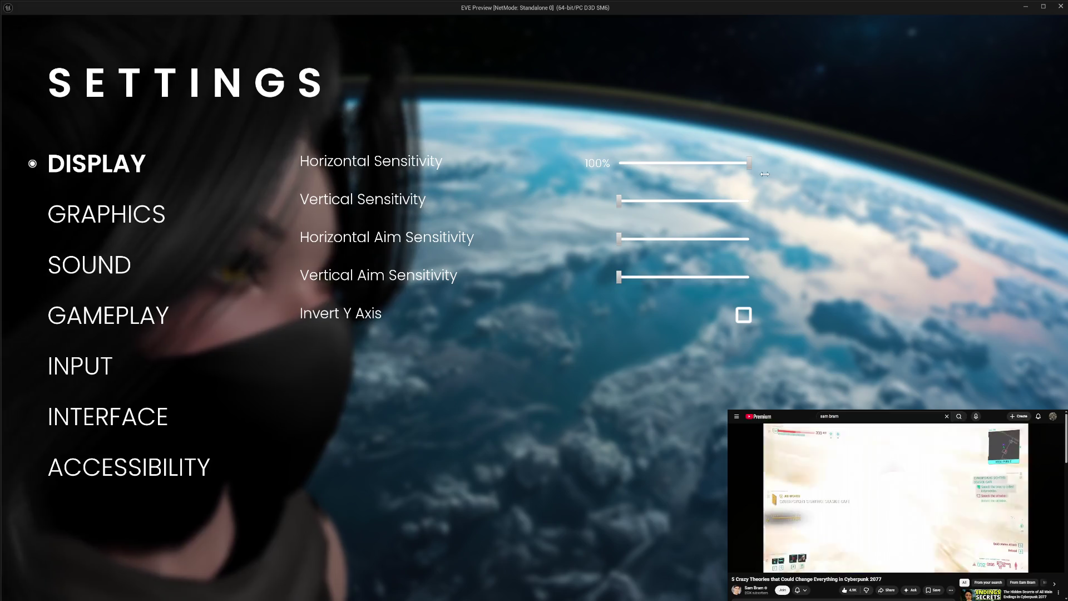
{"action": "left_click", "coordinate": [750, 167]}
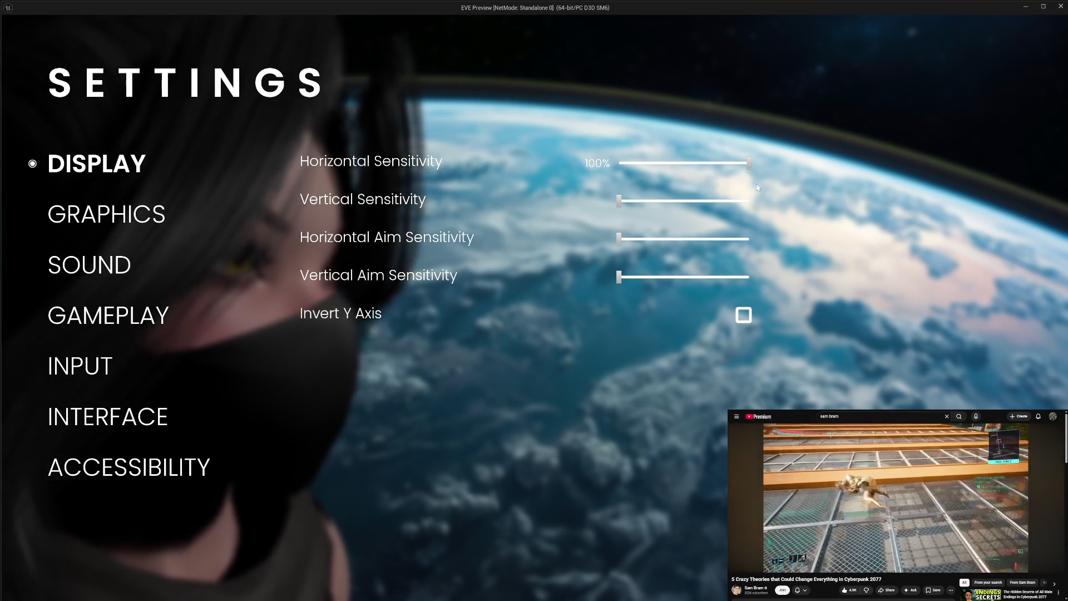
{"action": "key", "text": "Escape"}
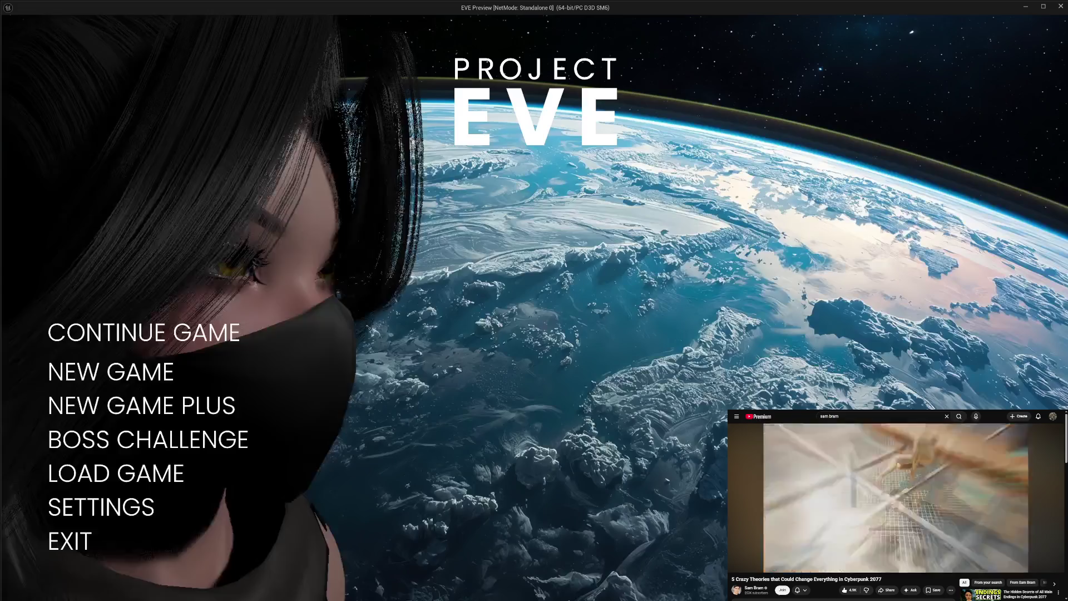
{"action": "left_click", "coordinate": [67, 539]}
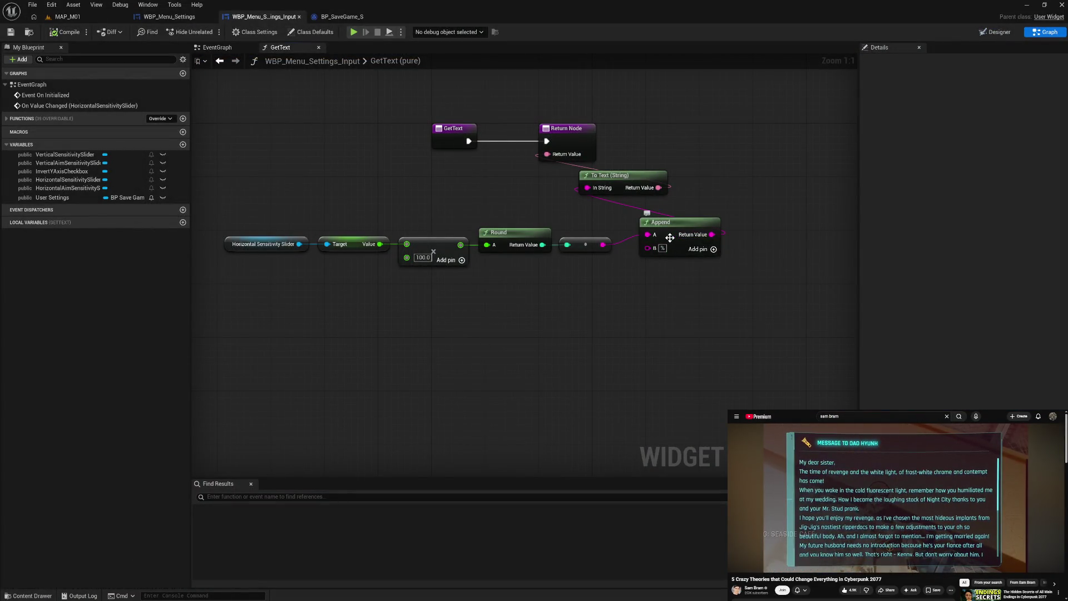
Line up the slider-to-text nodes in one row with the Return Node moved to the right
{"action": "left_click_drag", "start_coordinate": [670, 237], "coordinate": [650, 246]}
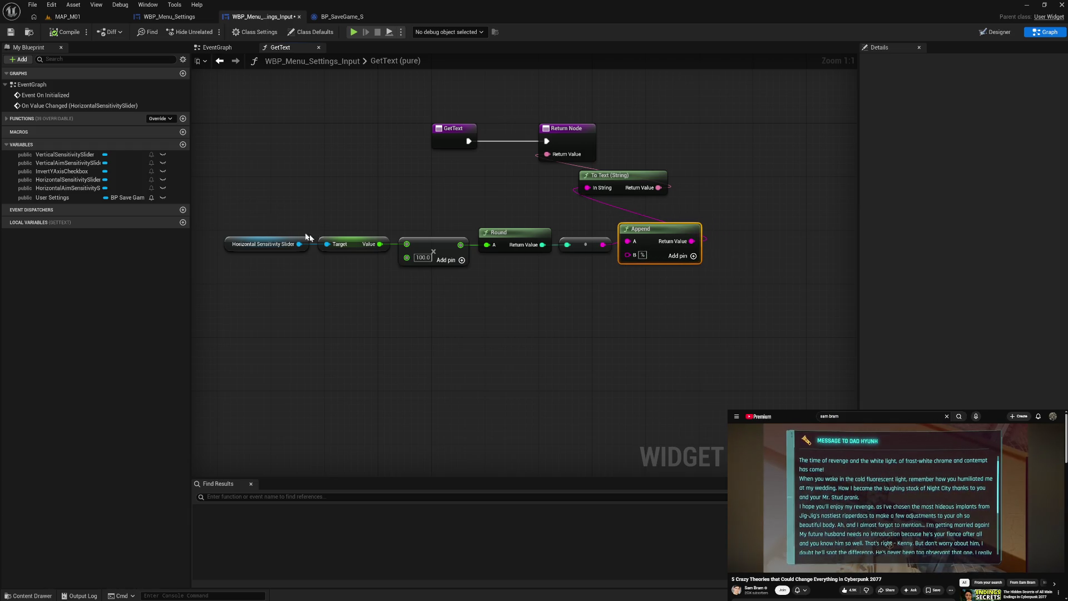
{"action": "left_click_drag", "start_coordinate": [308, 237], "coordinate": [701, 307]}
{"action": "left_click_drag", "start_coordinate": [652, 241], "coordinate": [526, 189]}
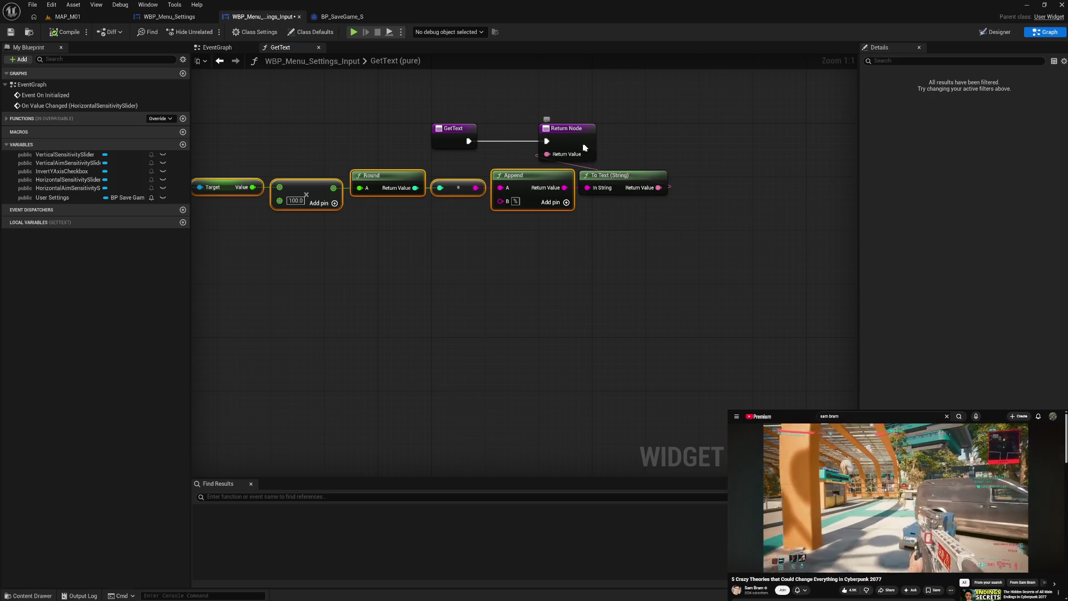
{"action": "left_click_drag", "start_coordinate": [584, 147], "coordinate": [770, 178]}
{"action": "left_click_drag", "start_coordinate": [210, 213], "coordinate": [314, 216]}
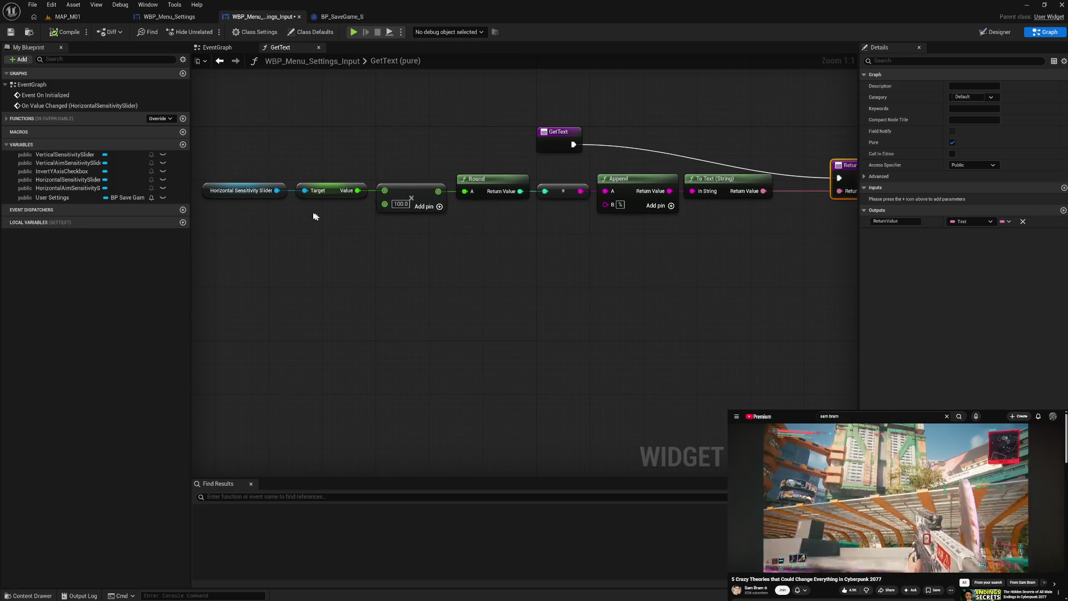
Wrap the node chain in a comment box and start its title with 'Get Current Volume Slider Value'
{"action": "left_click_drag", "start_coordinate": [201, 167], "coordinate": [732, 258]}
{"action": "left_click_drag", "start_coordinate": [712, 182], "coordinate": [732, 223]}
{"action": "type", "text": "cGet Current Volume Slider Value"}
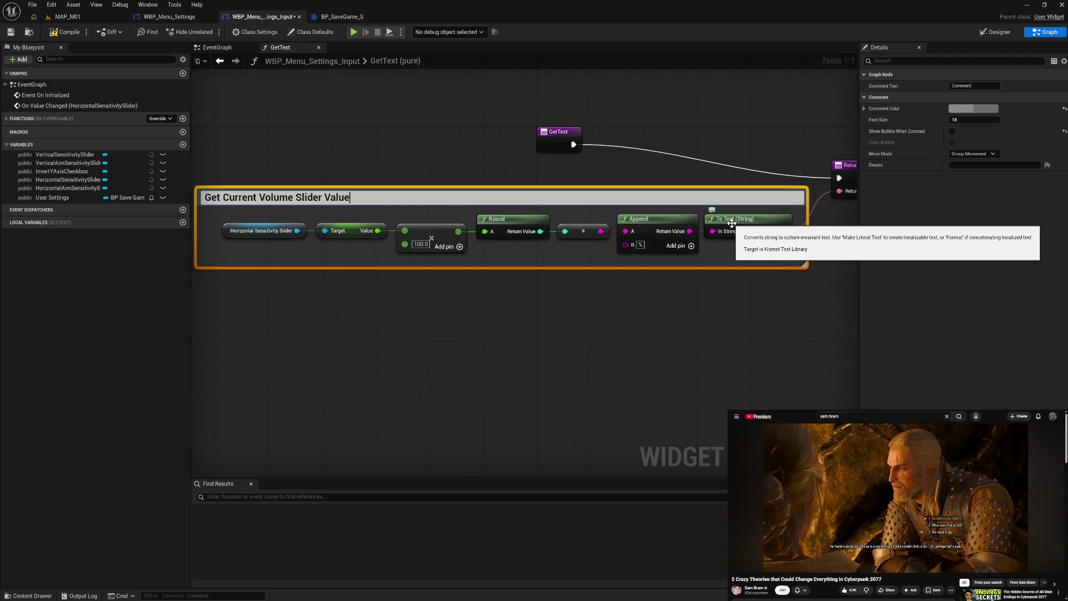
Commit the 'Get Current Volume Slider Value' title and place the Return Node and GetText entry after the chain
{"action": "key", "text": "Return"}
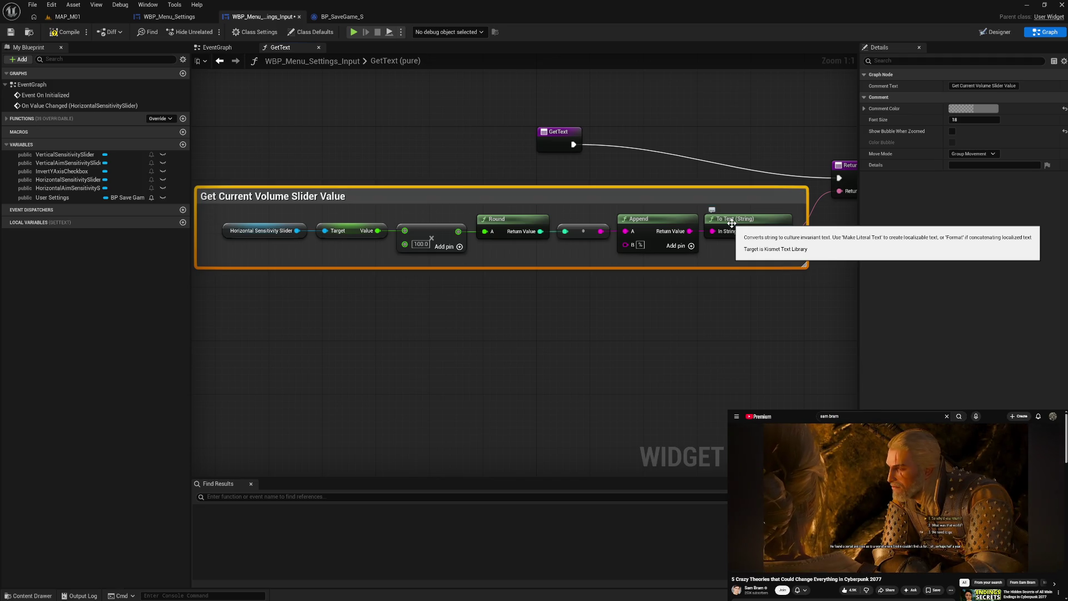
{"action": "mouse_move", "coordinate": [222, 248]}
{"action": "left_mouse_down"}
{"action": "mouse_move", "coordinate": [241, 251]}
{"action": "mouse_move", "coordinate": [231, 246]}
{"action": "left_mouse_up"}
{"action": "mouse_move", "coordinate": [255, 205]}
{"action": "left_mouse_down"}
{"action": "mouse_move", "coordinate": [272, 217]}
{"action": "mouse_move", "coordinate": [666, 288]}
{"action": "mouse_move", "coordinate": [785, 295]}
{"action": "left_mouse_up"}
{"action": "left_click_drag", "start_coordinate": [769, 236], "coordinate": [773, 236]}
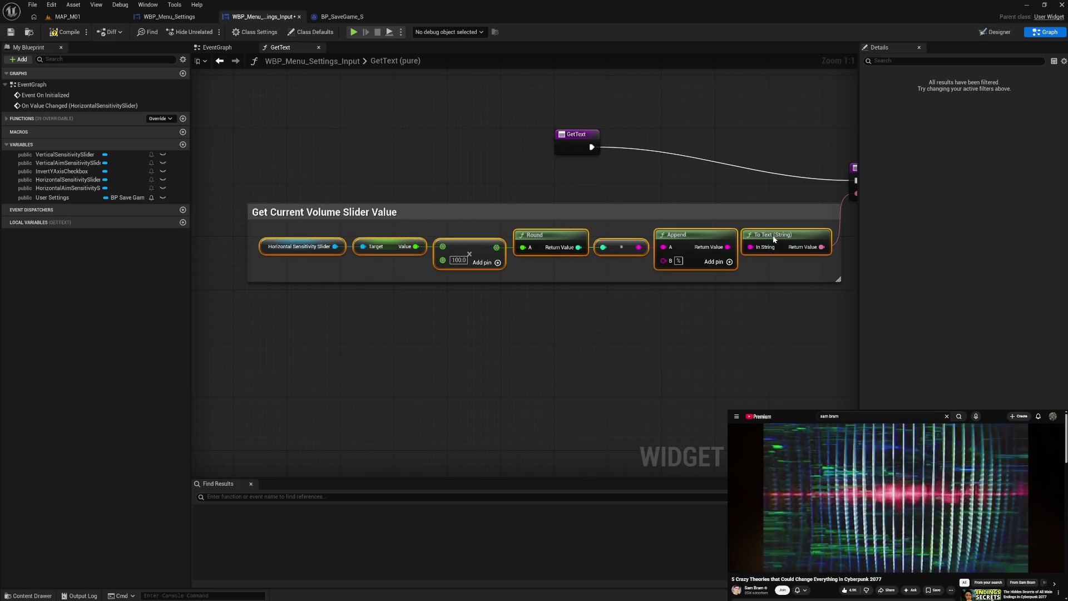
{"action": "mouse_move", "coordinate": [674, 187]}
{"action": "left_mouse_down"}
{"action": "mouse_move", "coordinate": [682, 248]}
{"action": "mouse_move", "coordinate": [783, 246]}
{"action": "left_mouse_up"}
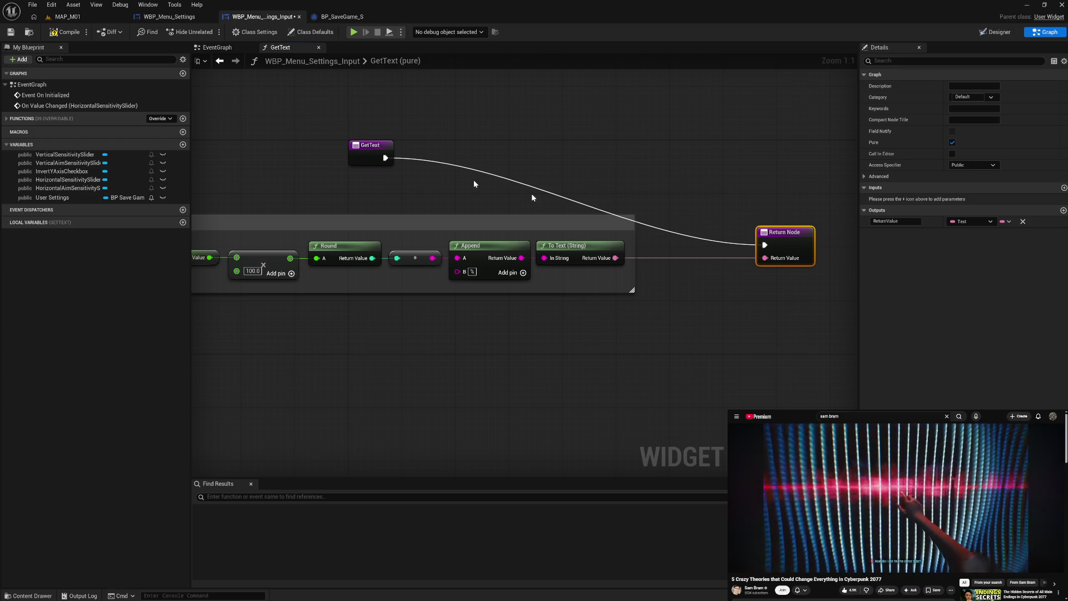
{"action": "mouse_move", "coordinate": [369, 161]}
{"action": "left_mouse_down"}
{"action": "mouse_move", "coordinate": [663, 246]}
{"action": "mouse_move", "coordinate": [716, 248]}
{"action": "left_mouse_up"}
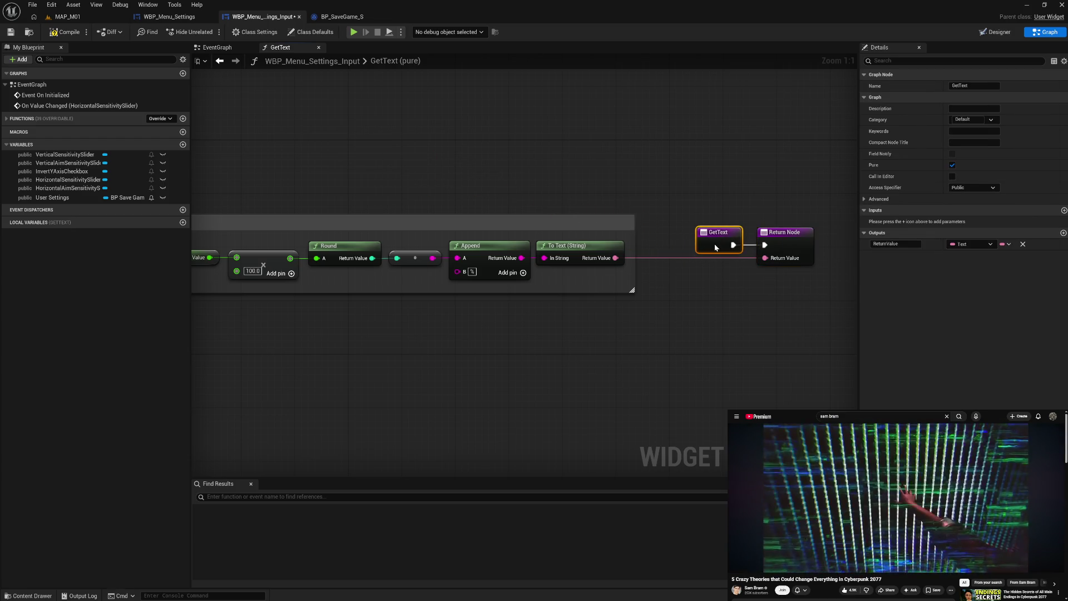
{"action": "left_click", "coordinate": [83, 106]}
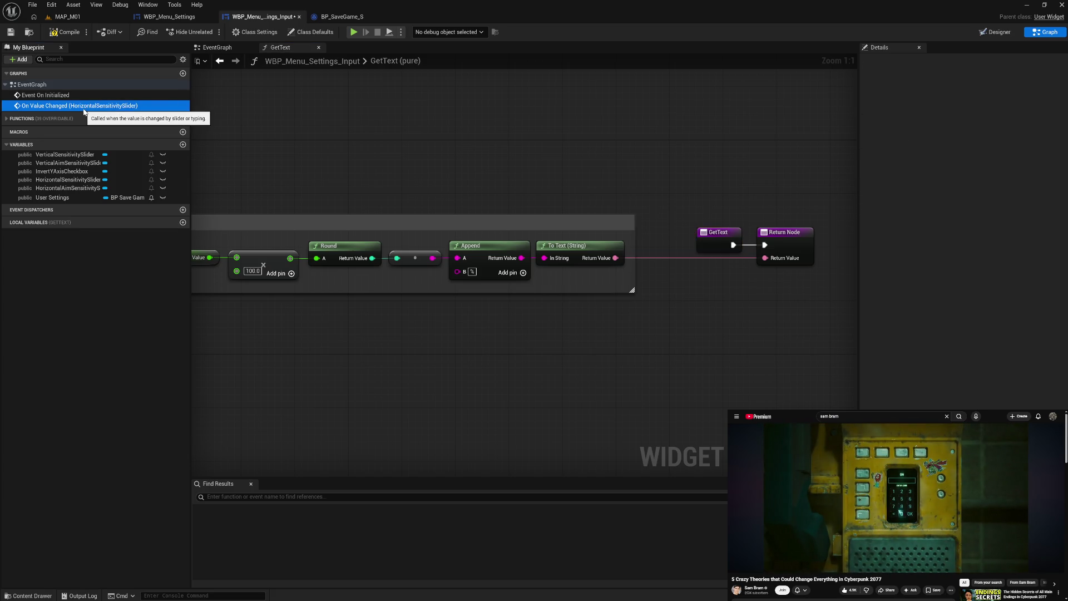
Rename the GetText function to 'Get Horizontal Sensitivity Slider Value' in My Blueprint
{"action": "left_click", "coordinate": [28, 119]}
{"action": "left_click", "coordinate": [64, 134]}
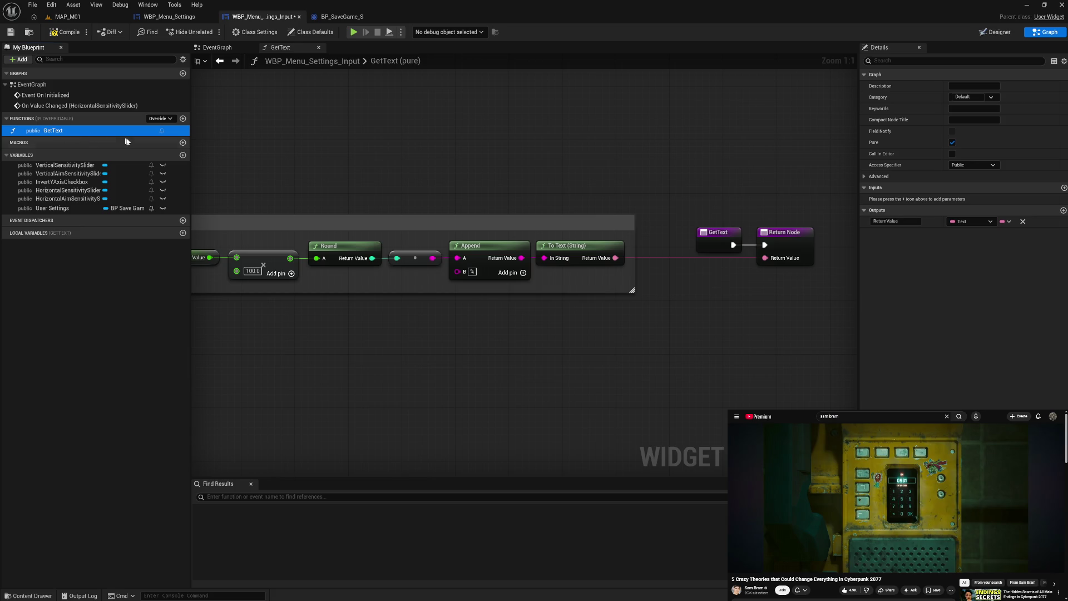
{"action": "key", "text": "F2"}
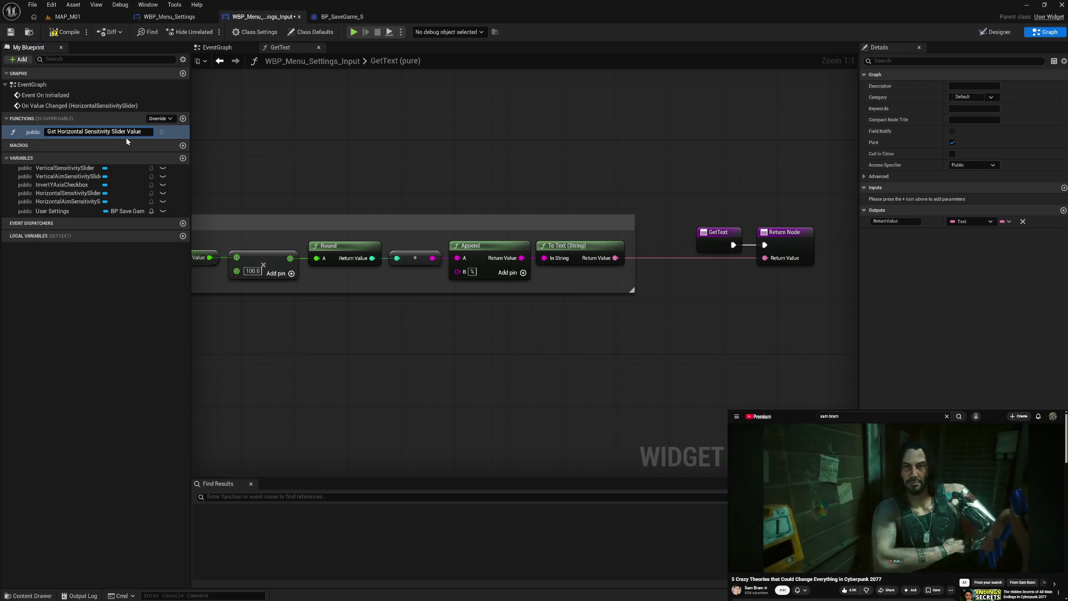
{"action": "key", "text": "Return"}
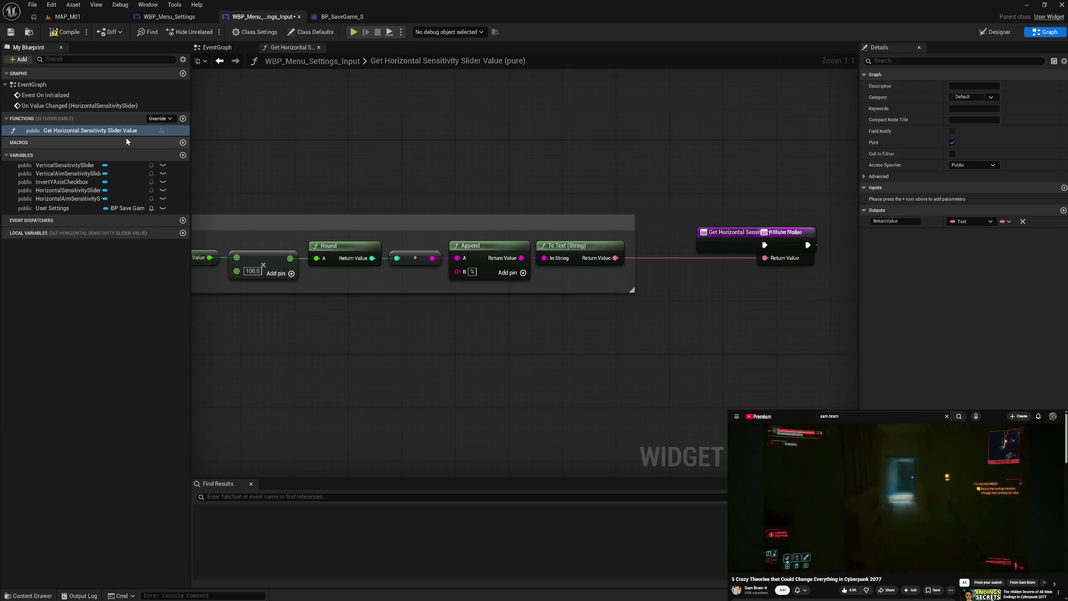
Move the function entry node next to the Return Node
{"action": "mouse_move", "coordinate": [727, 232]}
{"action": "left_mouse_down"}
{"action": "mouse_move", "coordinate": [681, 239]}
{"action": "mouse_move", "coordinate": [752, 242]}
{"action": "left_mouse_up"}
{"action": "left_click", "coordinate": [703, 298]}
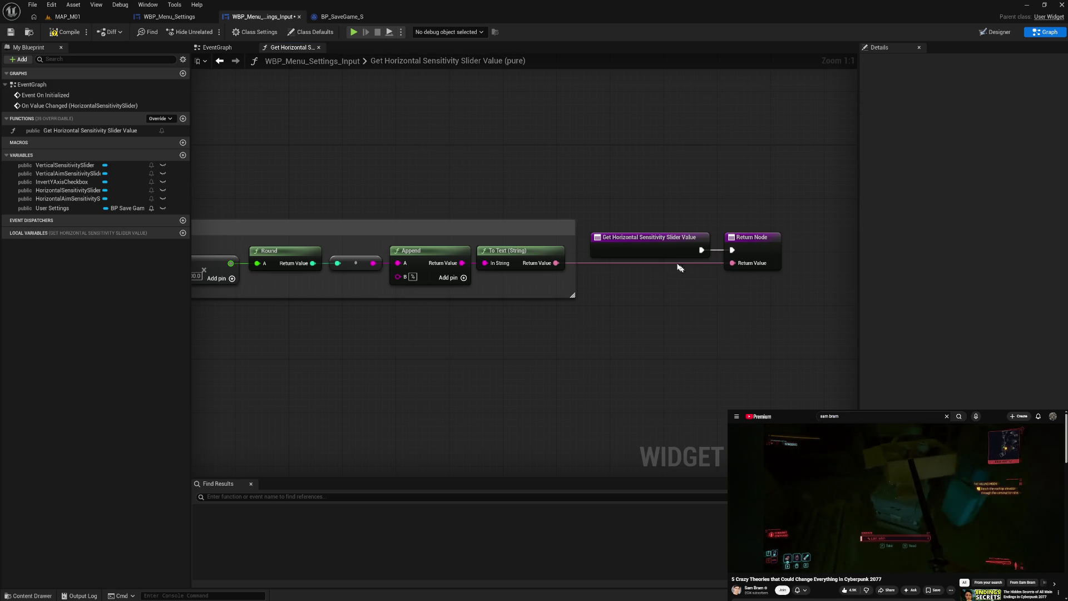
{"action": "scroll", "coordinate": [526, 369], "scroll_direction": "down", "scroll_amount": 1}
{"action": "scroll", "coordinate": [525, 368], "scroll_direction": "down", "scroll_amount": 1}
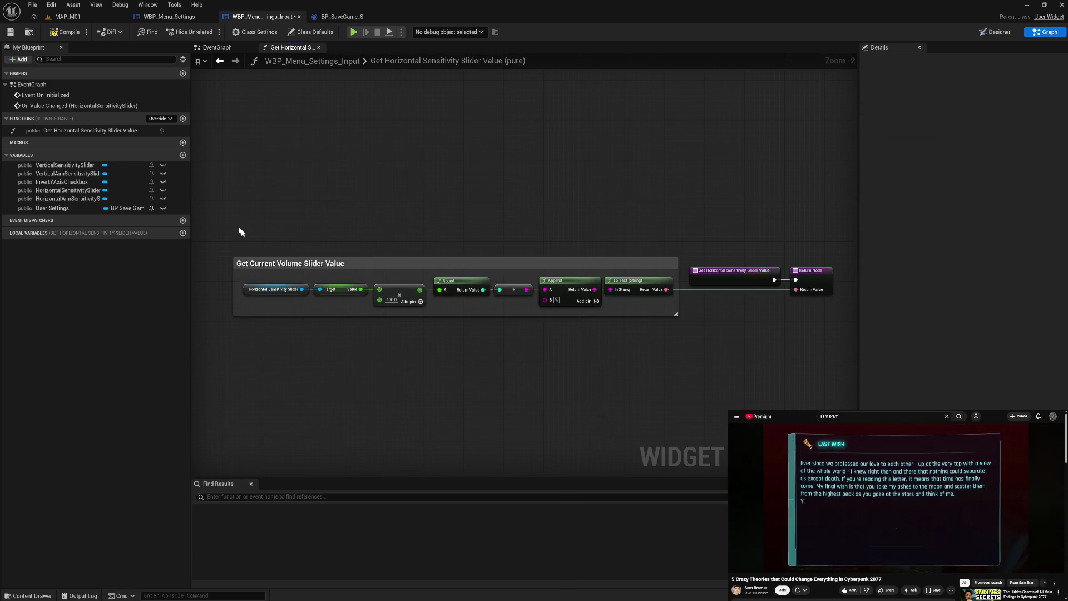
Wrap all graph nodes in a comment titled 'Get Horizontal Sensitivity Slider Value'
{"action": "mouse_move", "coordinate": [235, 226]}
{"action": "left_mouse_down"}
{"action": "mouse_move", "coordinate": [726, 345]}
{"action": "mouse_move", "coordinate": [860, 352]}
{"action": "mouse_move", "coordinate": [786, 357]}
{"action": "left_mouse_up"}
{"action": "type", "text": "cG"}
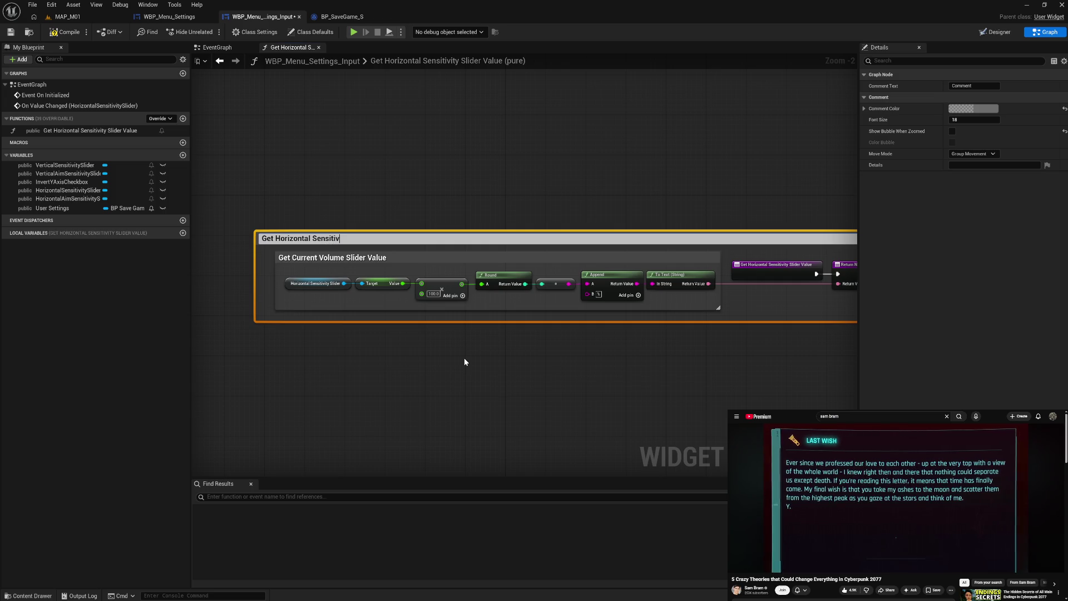
{"action": "type", "text": "ity Slicd"}
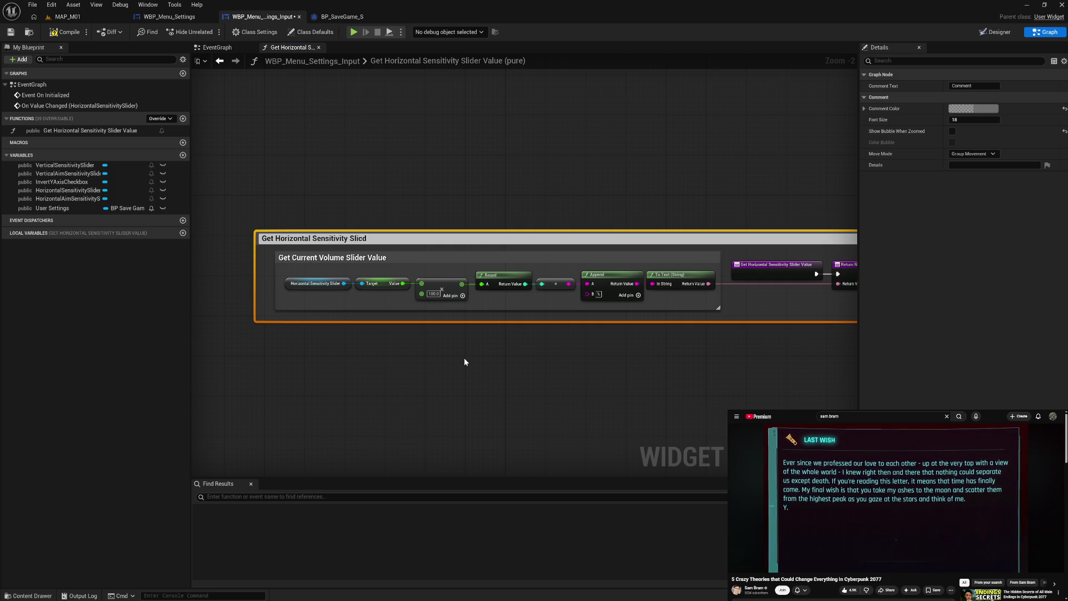
{"action": "key", "text": "BackSpace"}
{"action": "key", "text": "BackSpace"}
{"action": "type", "text": "der Value"}
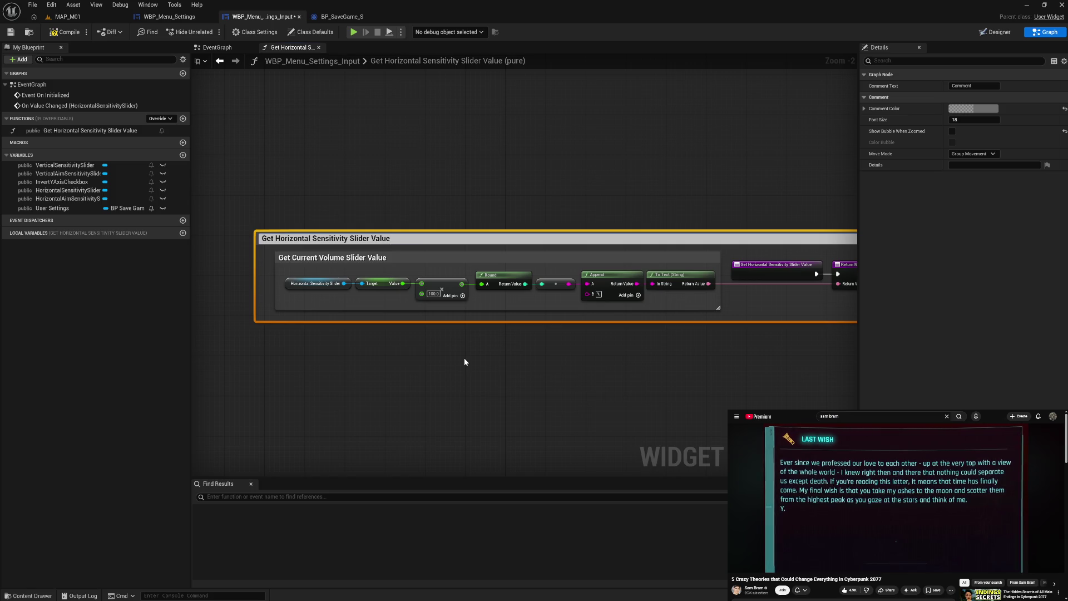
{"action": "key", "text": "Return"}
Resize and reposition the outer comment so it fits around the inner comment and nodes
{"action": "left_click_drag", "start_coordinate": [259, 283], "coordinate": [267, 284]}
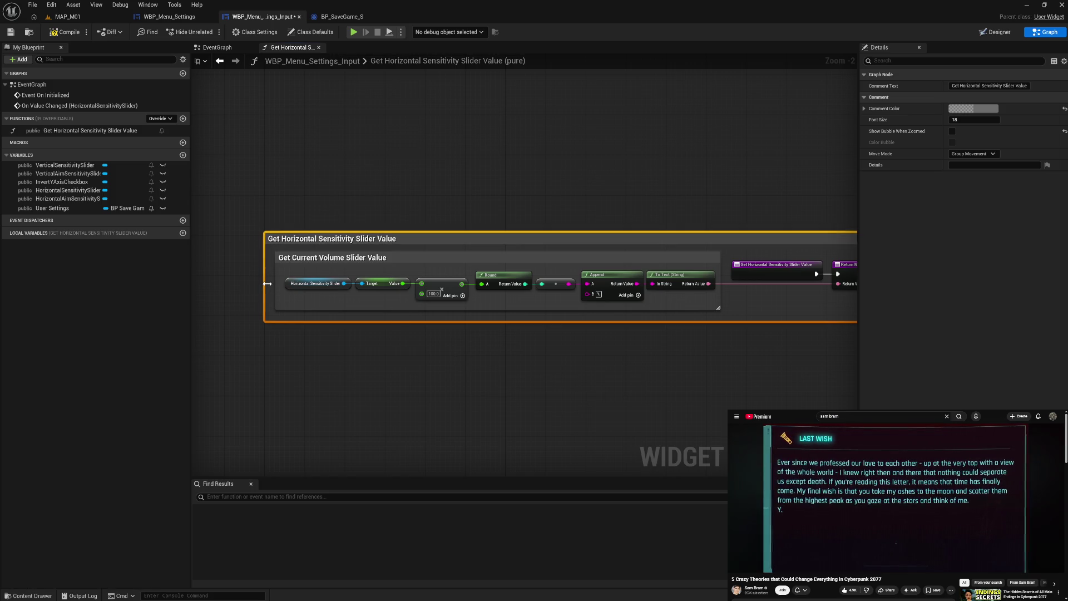
{"action": "left_click_drag", "start_coordinate": [290, 243], "coordinate": [295, 242]}
{"action": "double_click", "coordinate": [286, 245]}
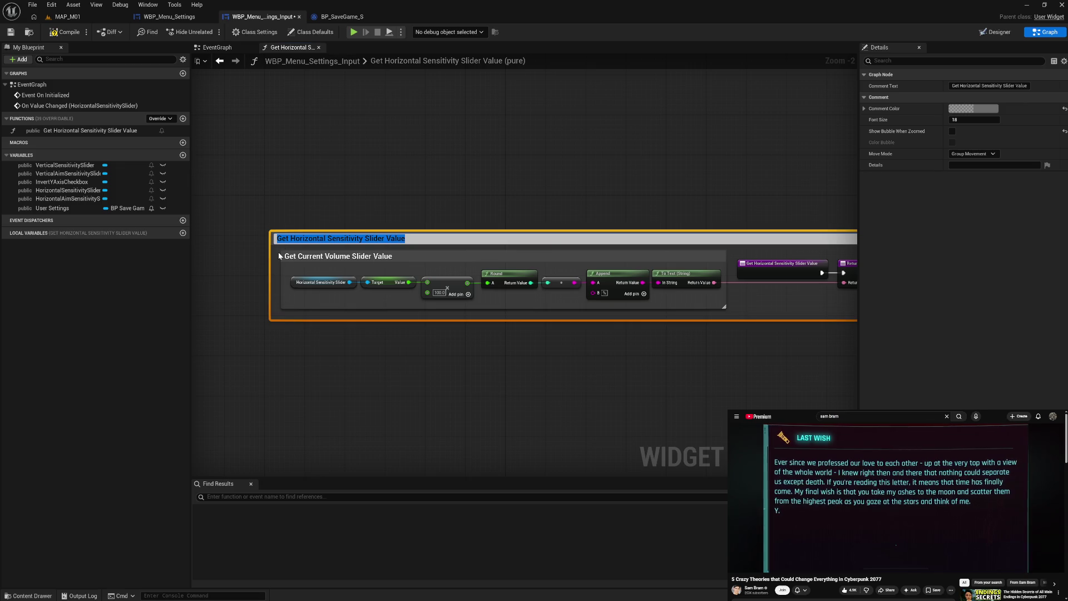
{"action": "left_click", "coordinate": [280, 255]}
{"action": "mouse_move", "coordinate": [450, 369]}
{"action": "left_mouse_down"}
{"action": "mouse_move", "coordinate": [317, 369]}
{"action": "mouse_move", "coordinate": [436, 376]}
{"action": "left_mouse_up"}
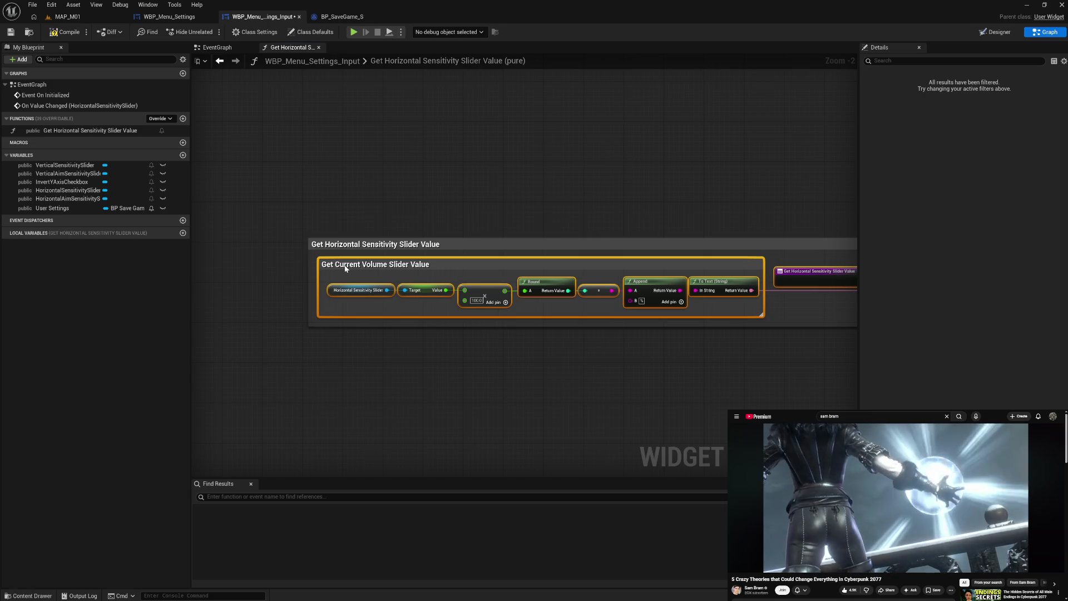
{"action": "left_click", "coordinate": [352, 209]}
{"action": "left_click_drag", "start_coordinate": [334, 246], "coordinate": [573, 215]}
{"action": "left_click", "coordinate": [597, 342]}
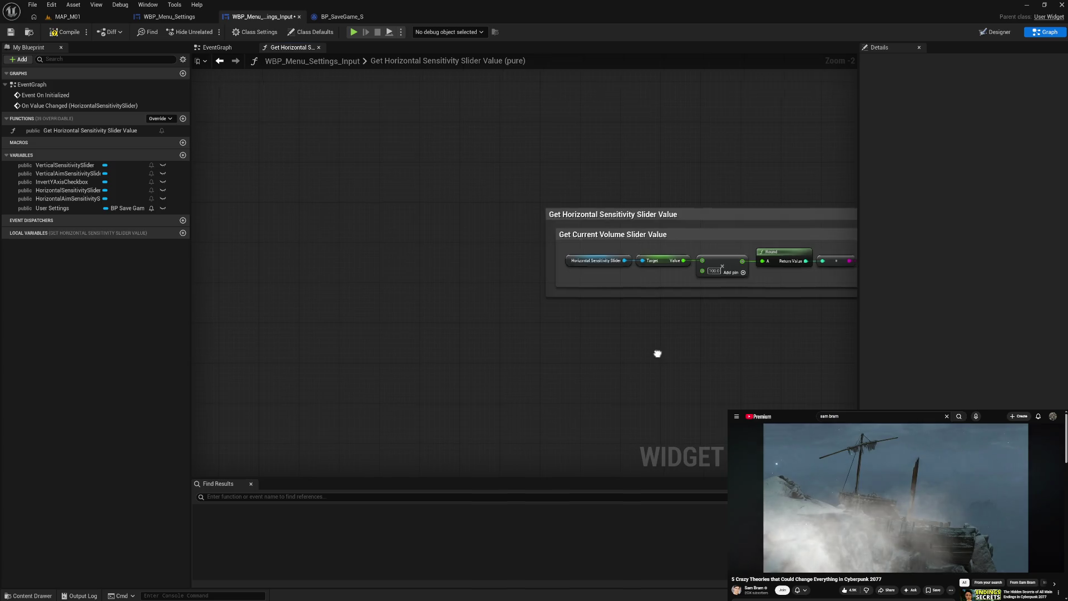
{"action": "left_click_drag", "start_coordinate": [658, 353], "coordinate": [391, 340]}
{"action": "left_click", "coordinate": [382, 199]}
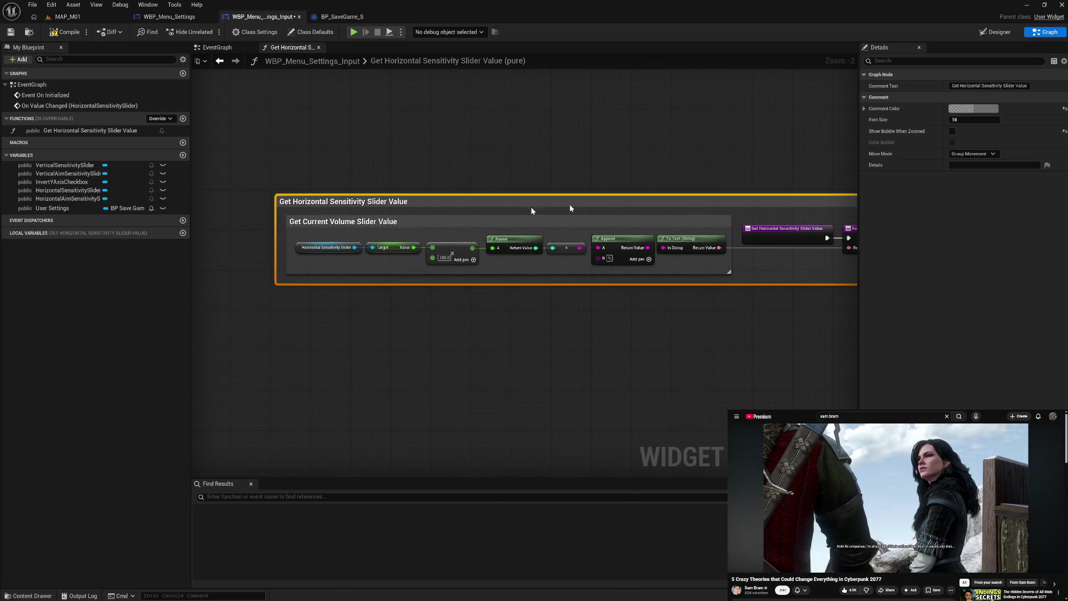
Color the outer comment purple and the inner comment white
{"action": "left_click", "coordinate": [974, 109]}
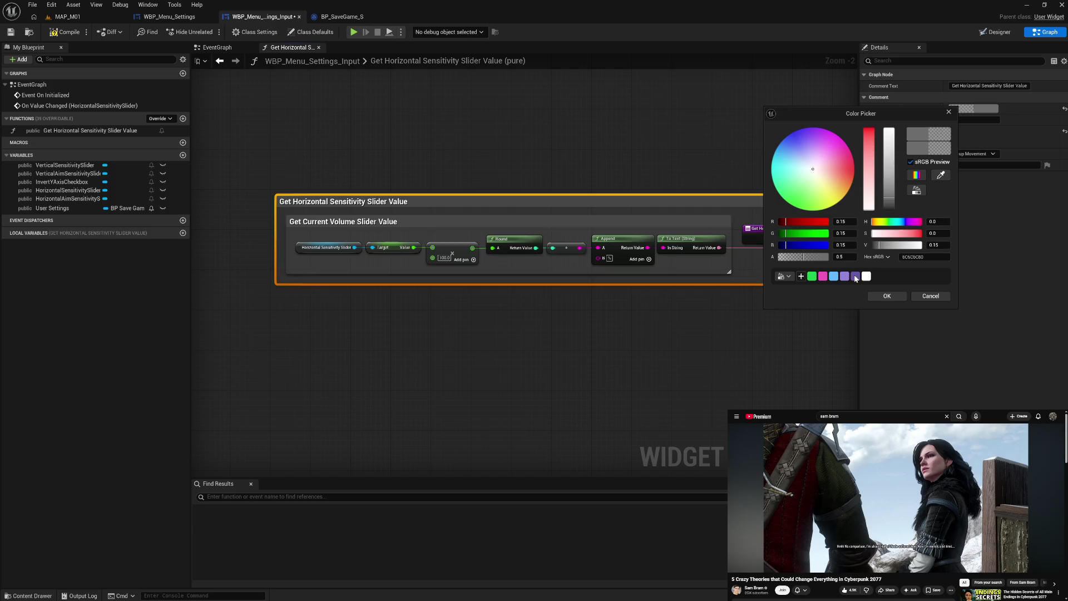
{"action": "left_click", "coordinate": [855, 276]}
{"action": "left_click", "coordinate": [884, 296]}
{"action": "left_click", "coordinate": [706, 221]}
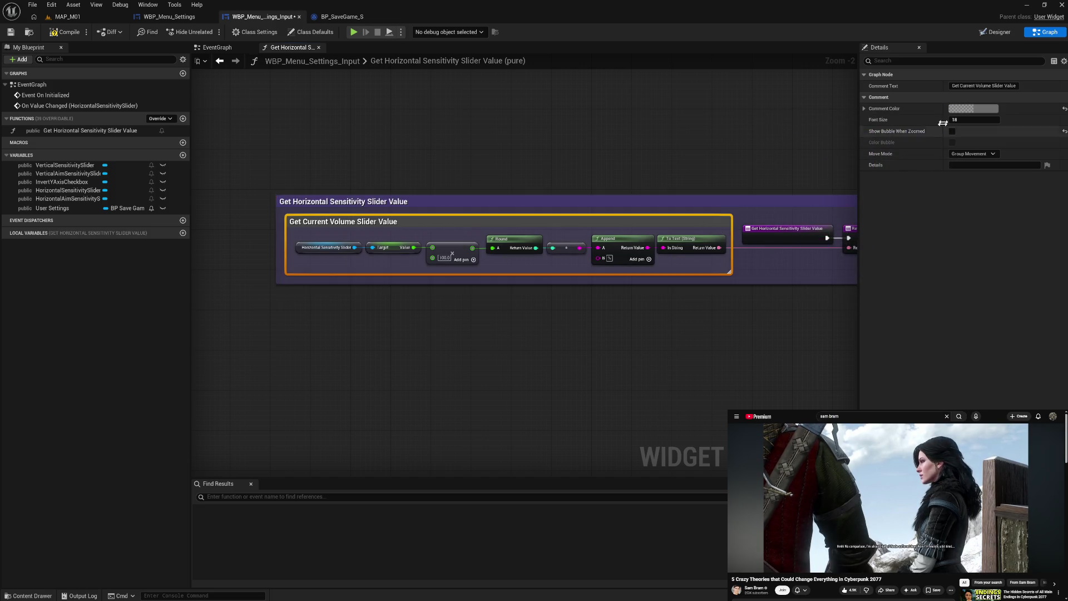
{"action": "left_click", "coordinate": [974, 109]}
{"action": "left_click", "coordinate": [866, 283]}
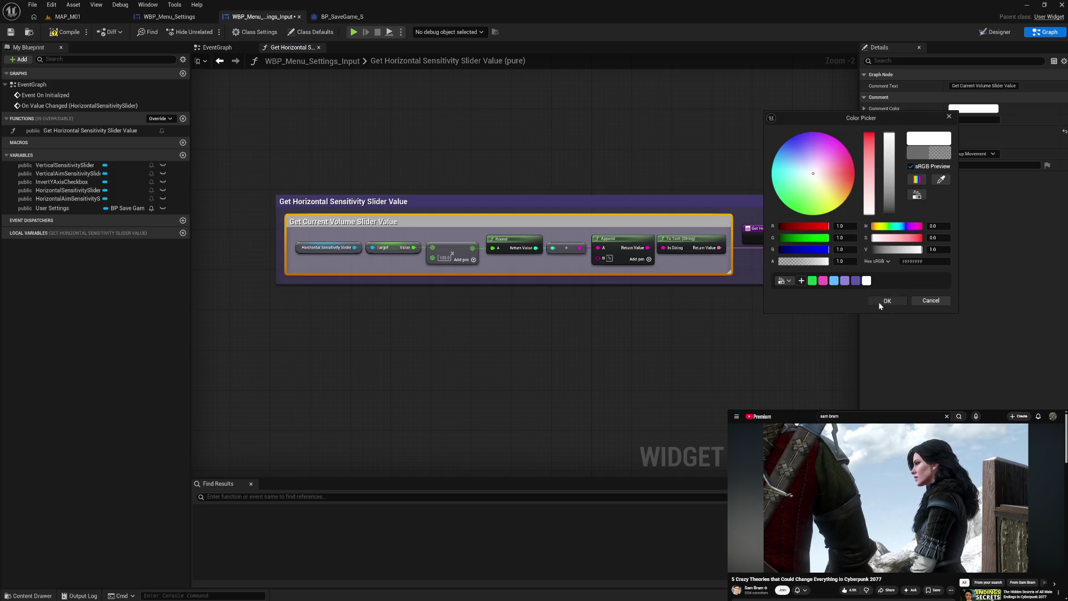
{"action": "left_click", "coordinate": [886, 301]}
Retitle the inner comment 'Formal Output Value'
{"action": "left_click", "coordinate": [735, 365]}
{"action": "left_click_drag", "start_coordinate": [728, 364], "coordinate": [576, 361]}
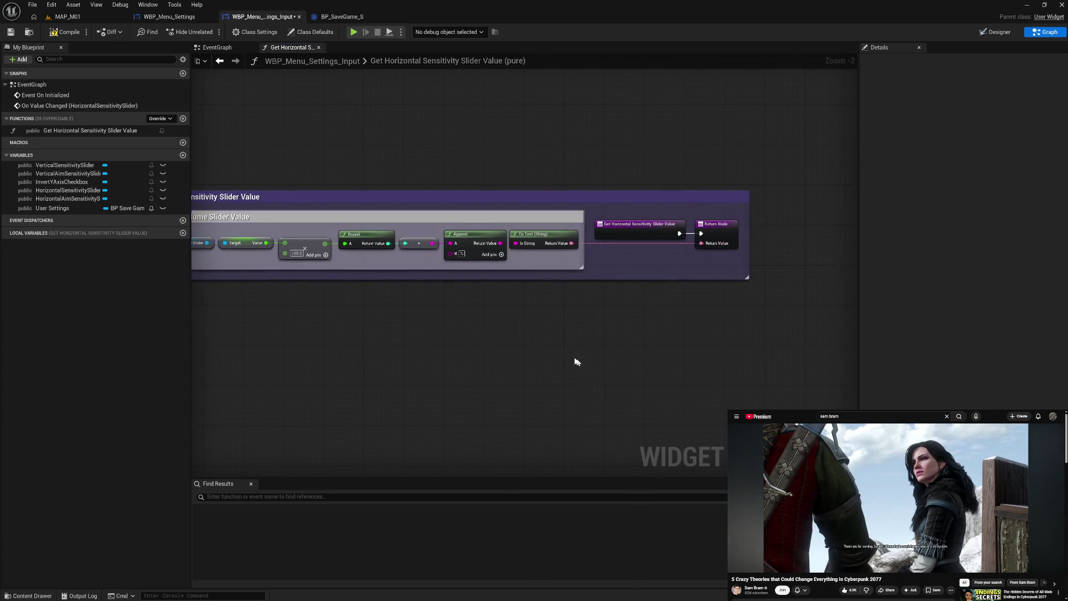
{"action": "left_click_drag", "start_coordinate": [265, 341], "coordinate": [353, 347]}
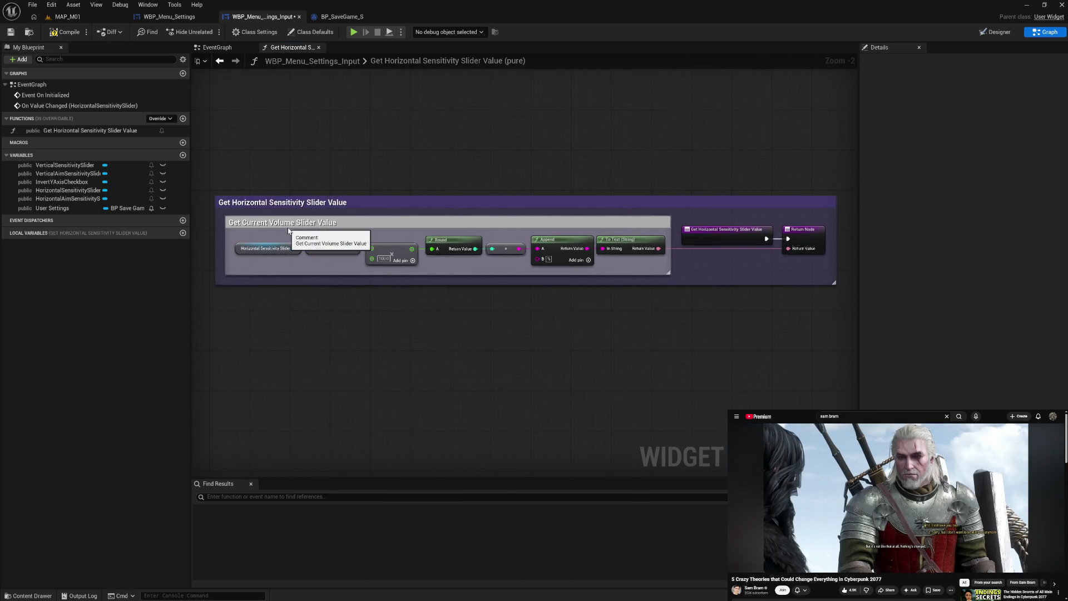
{"action": "double_click", "coordinate": [286, 224]}
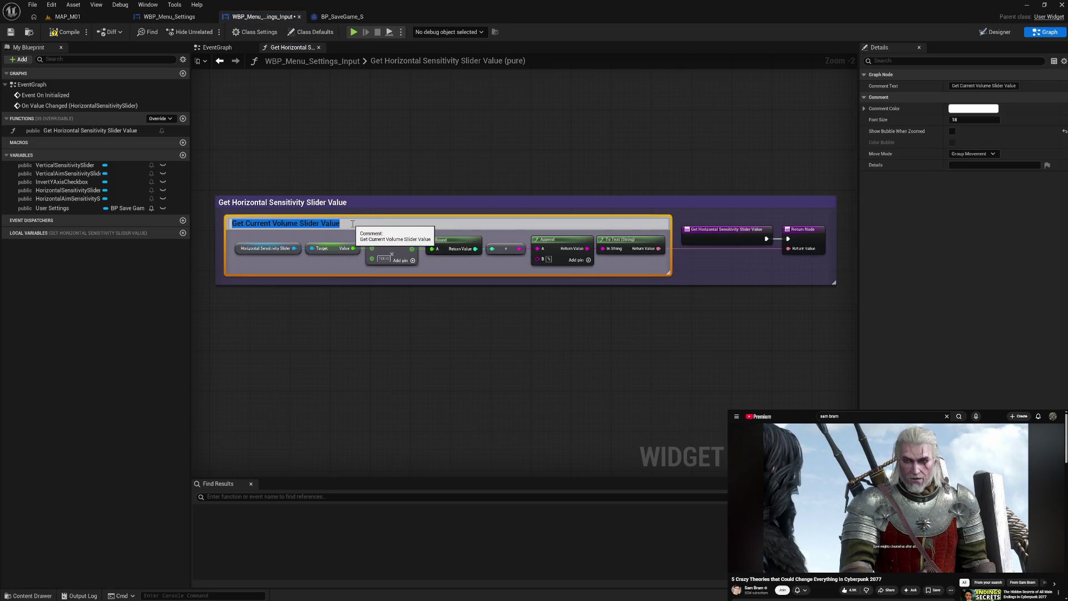
{"action": "type", "text": "Formal "}
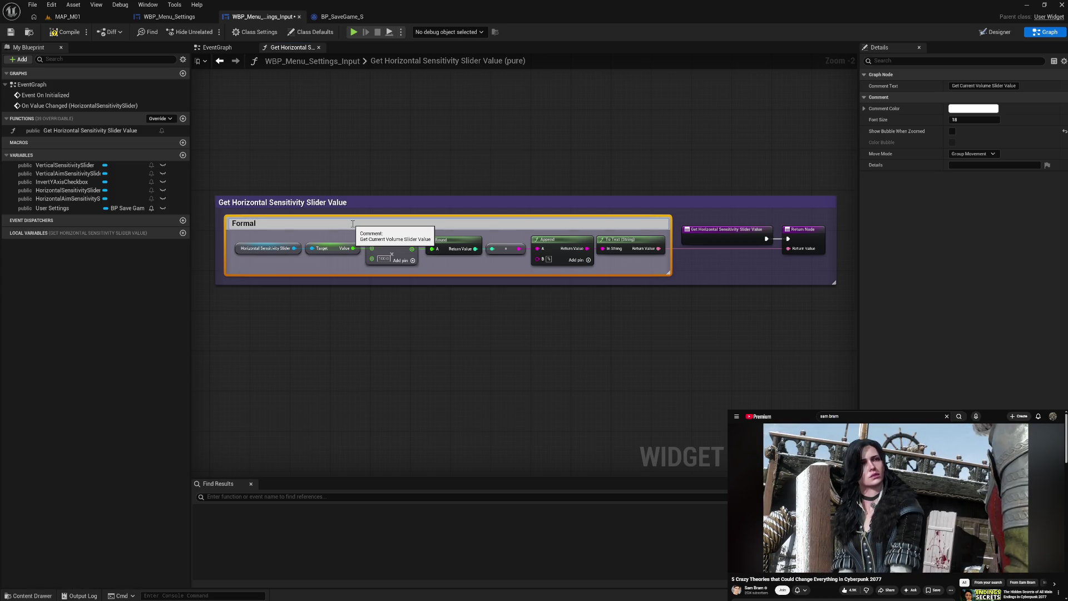
{"action": "type", "text": "Outp"}
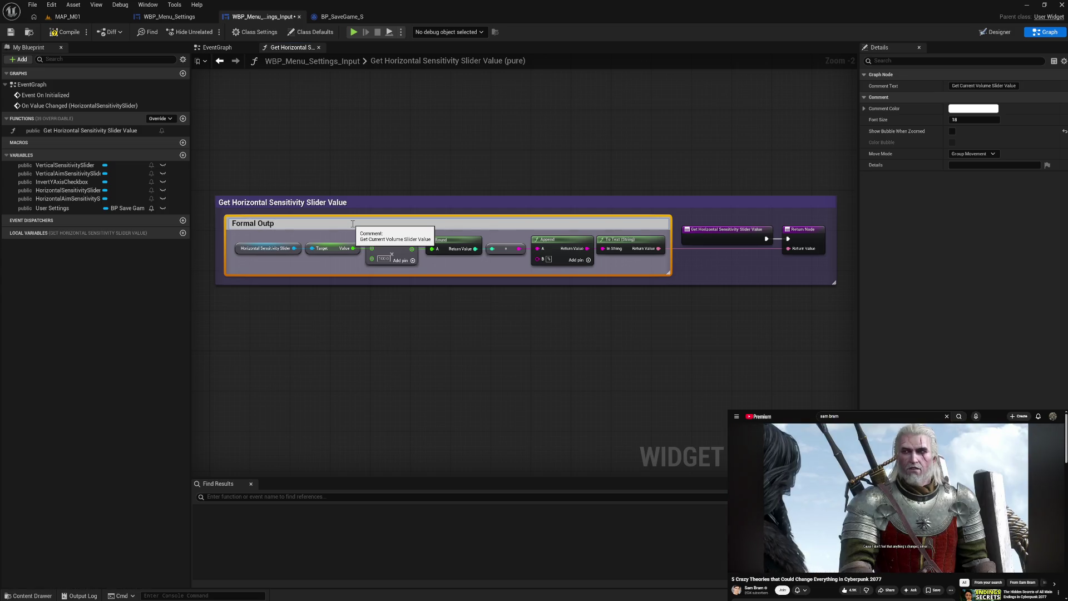
{"action": "type", "text": "ut Value"}
{"action": "key", "text": "Return"}
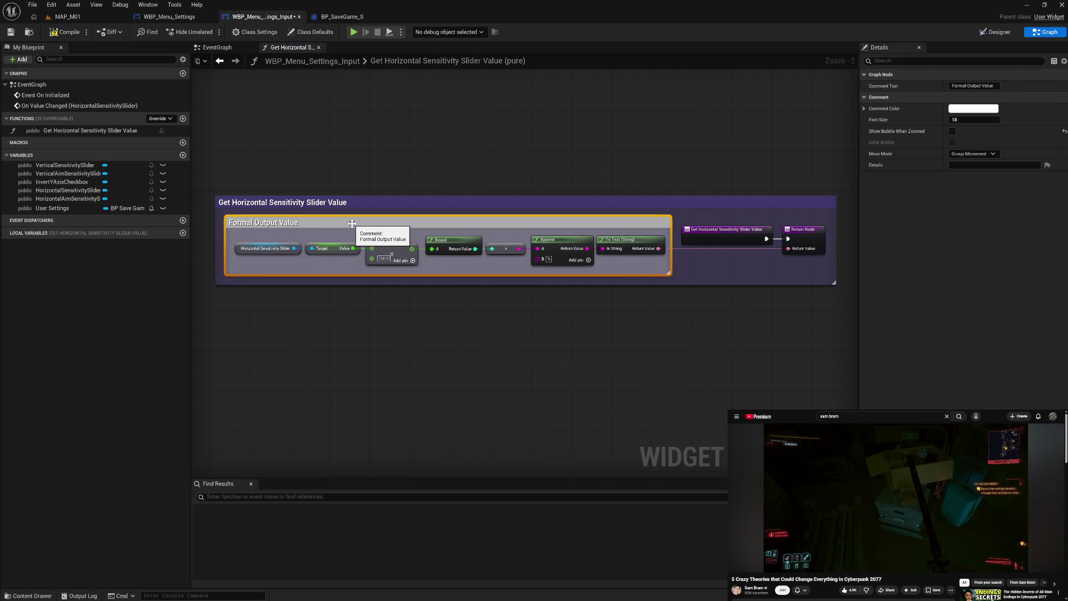
Compile WBP_Menu_Settings_Input and duplicate the Get Horizontal Sensitivity Slider Value function with Ctrl+W
{"action": "left_click", "coordinate": [72, 36]}
{"action": "left_click", "coordinate": [359, 175]}
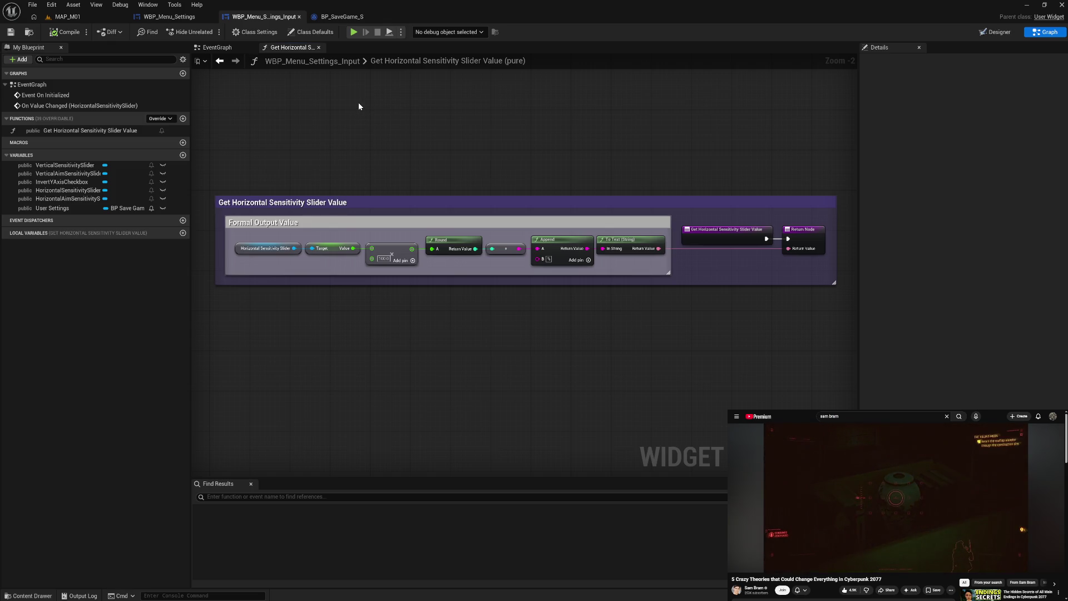
{"action": "left_click", "coordinate": [122, 131]}
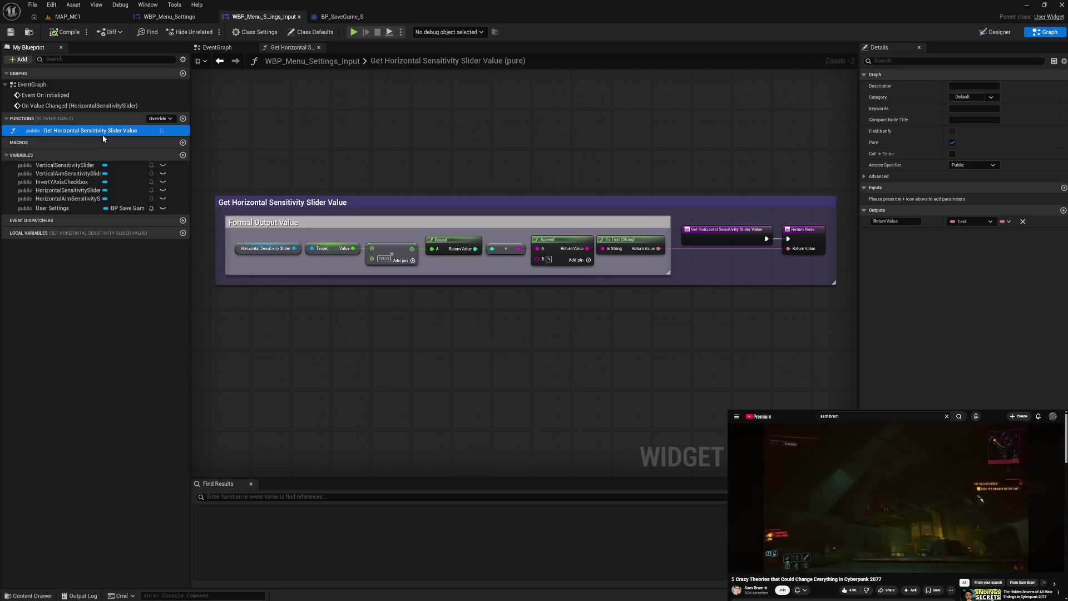
{"action": "key", "text": "ctrl+w"}
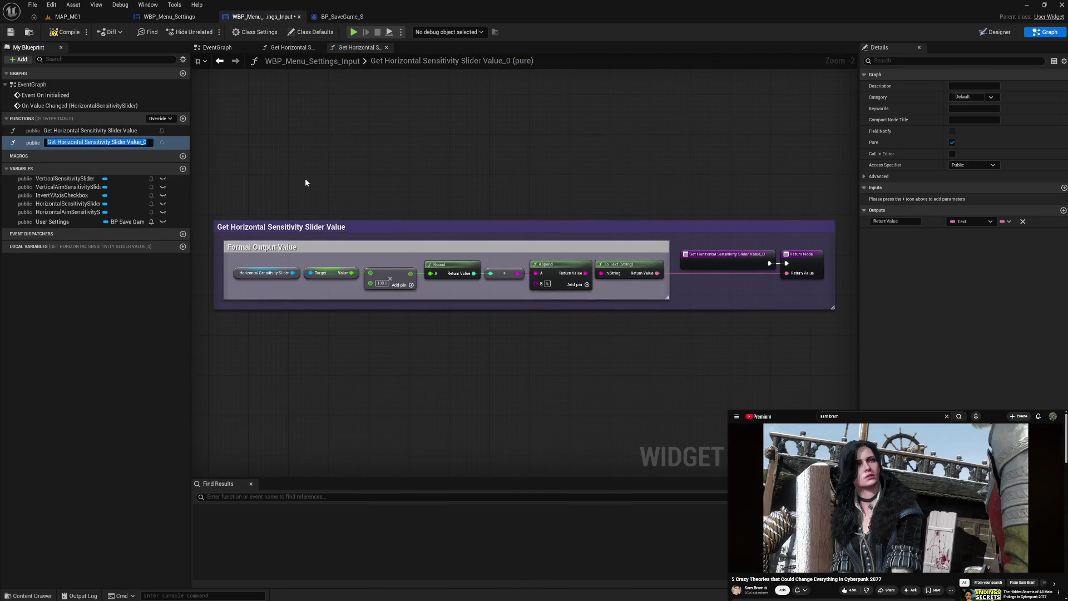